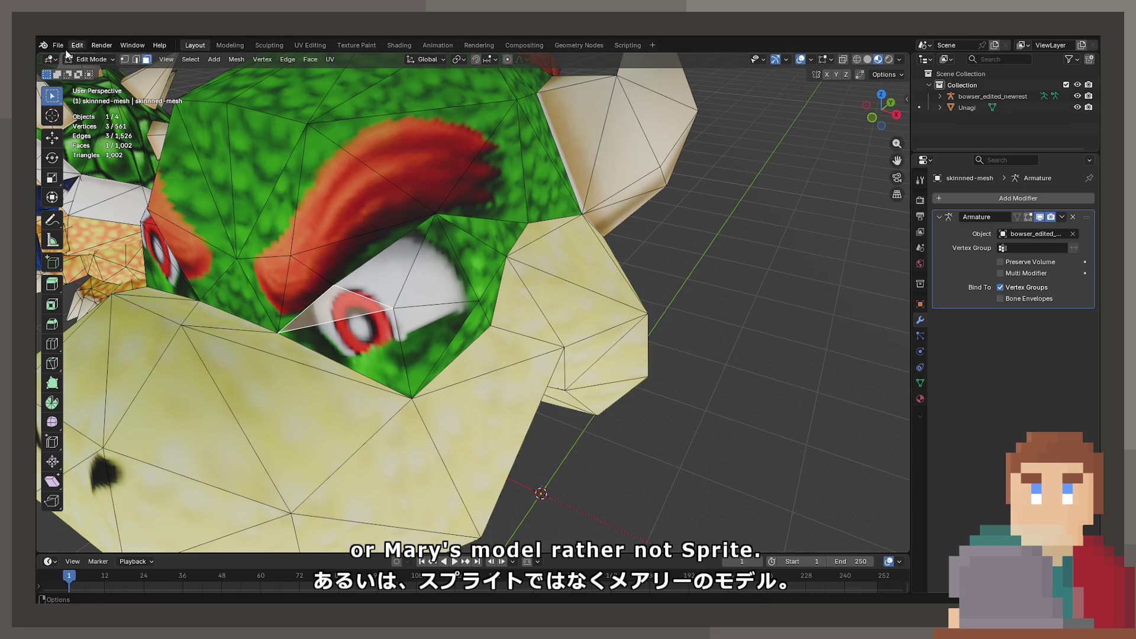
# Step: Import the Mario model from its COLLADA (.dae) file and zoom out to see it beside Bowser
pyautogui.click(58, 44)
pyautogui.moveTo(140, 208)
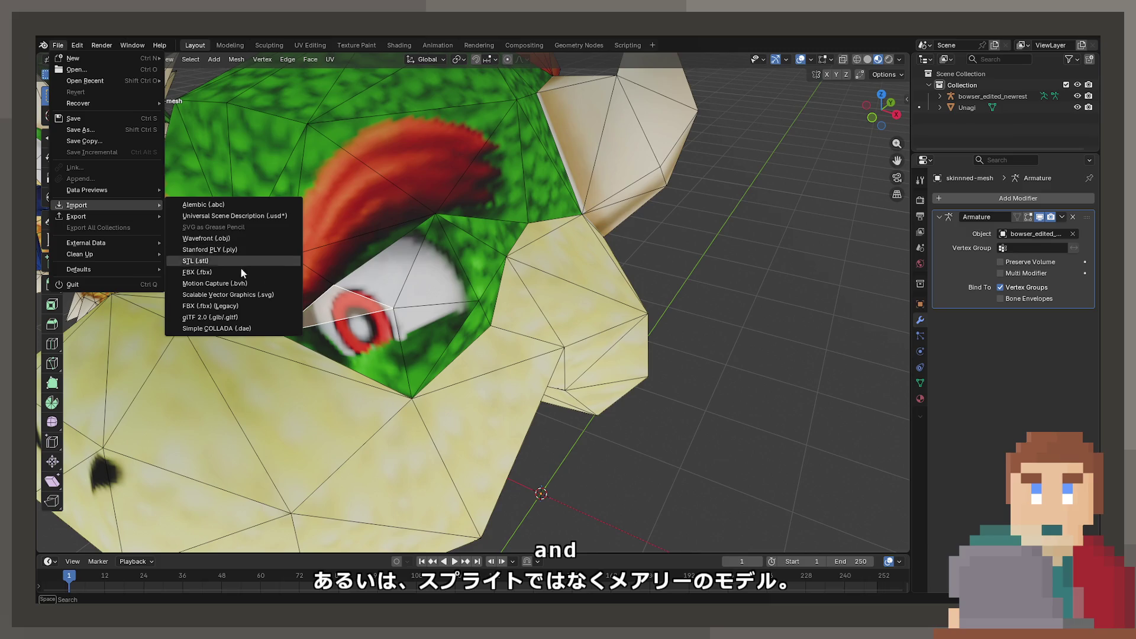
pyautogui.click(216, 328)
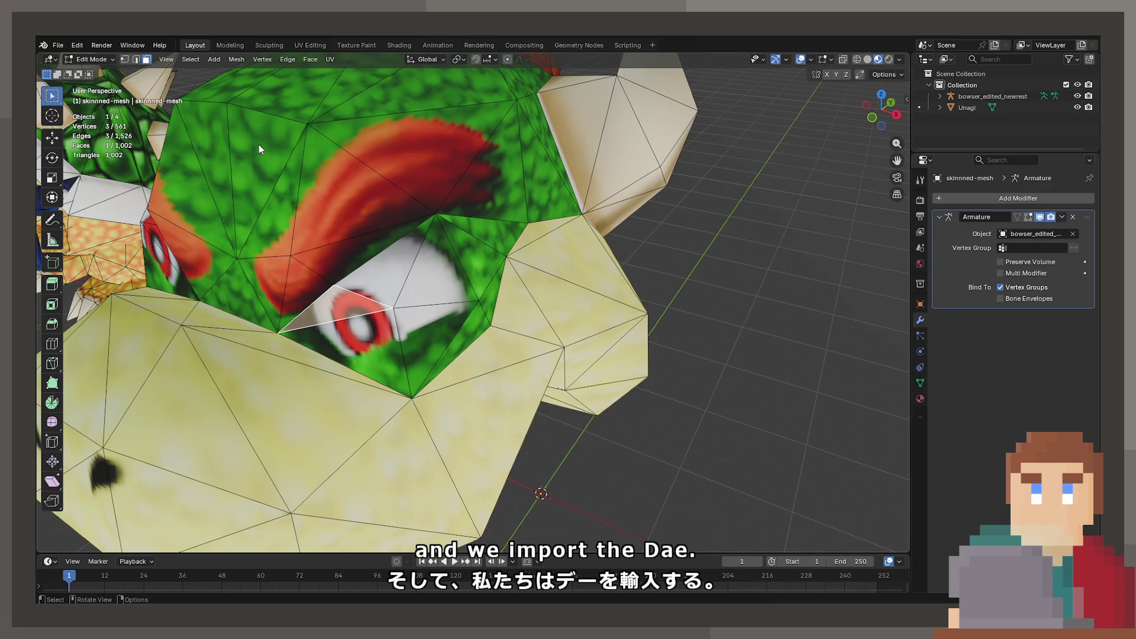
pyautogui.scroll(-3)
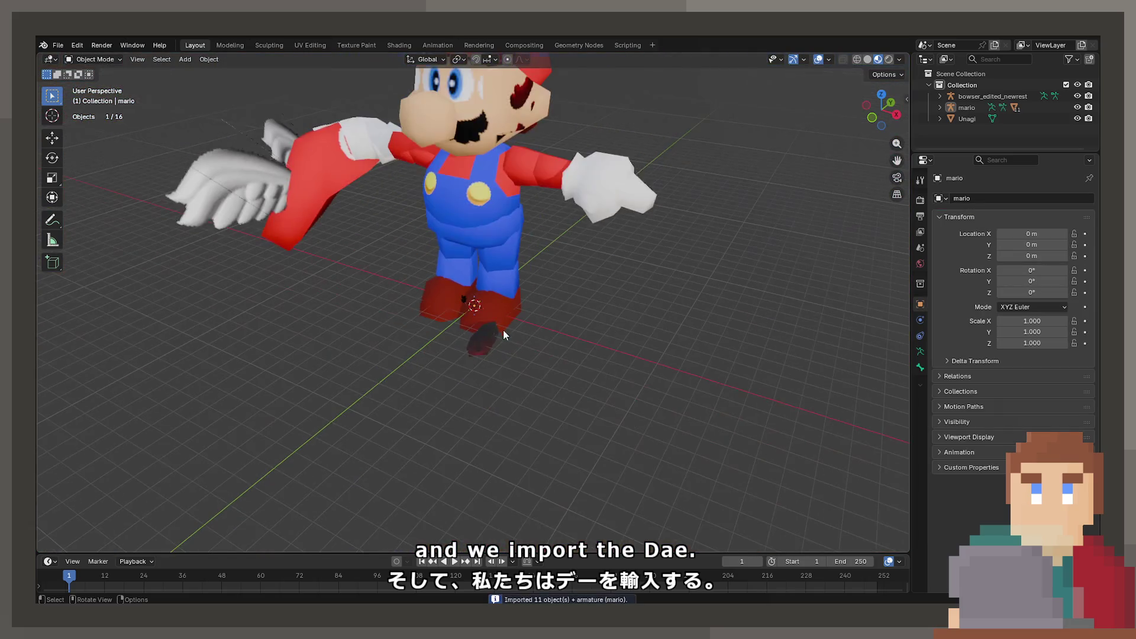
# Step: Switch to wireframe shading and box-select all of Mario's imported parts
pyautogui.moveTo(531, 264); pyautogui.dragTo(448, 285)
pyautogui.click(592, 172)
pyautogui.press('z')
pyautogui.click(364, 285)
pyautogui.press('b')
pyautogui.moveTo(216, 109); pyautogui.dragTo(684, 372)
# Step: Scale the selected Mario parts down in two passes
pyautogui.press('s')
pyautogui.click(536, 379)
pyautogui.scroll(3)
pyautogui.press('s')
pyautogui.click(412, 301)
pyautogui.scroll(3)
# Step: Move Mario along the X axis toward Bowser and frame him in the view
pyautogui.press('g')
pyautogui.press('x')
pyautogui.click(686, 327)
pyautogui.scroll(3)
pyautogui.moveTo(686, 328); pyautogui.dragTo(595, 396)
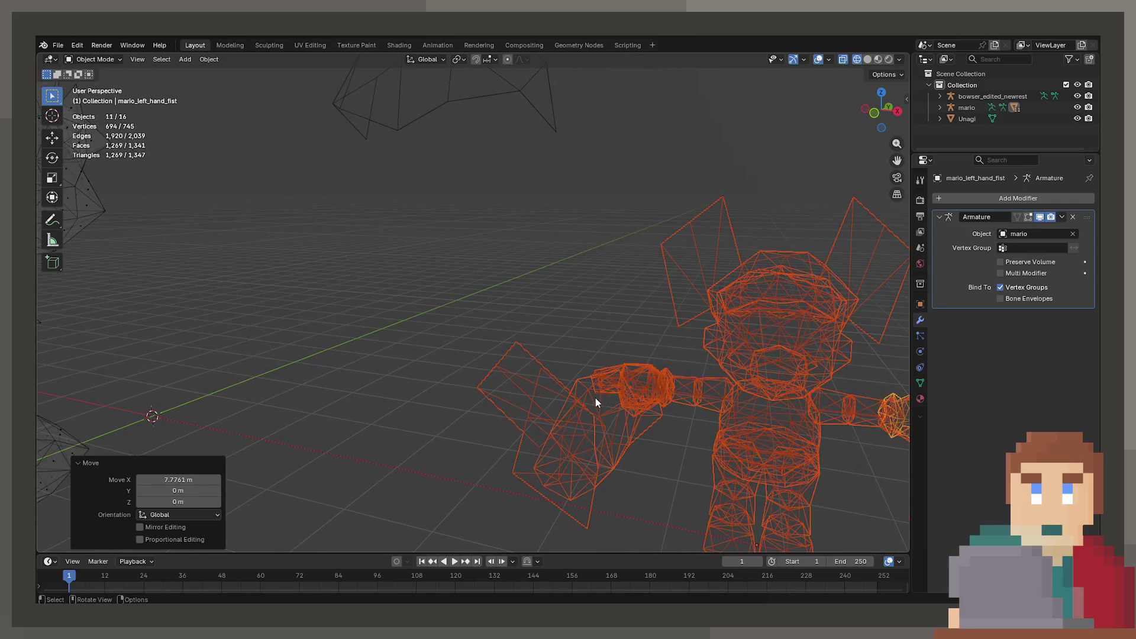
pyautogui.press('KP_Decimal')
pyautogui.scroll(3)
# Step: In solid shading, delete the extra head piece, the ear and flat planes, and the right hand cap
pyautogui.hotkey('shift', 'z')
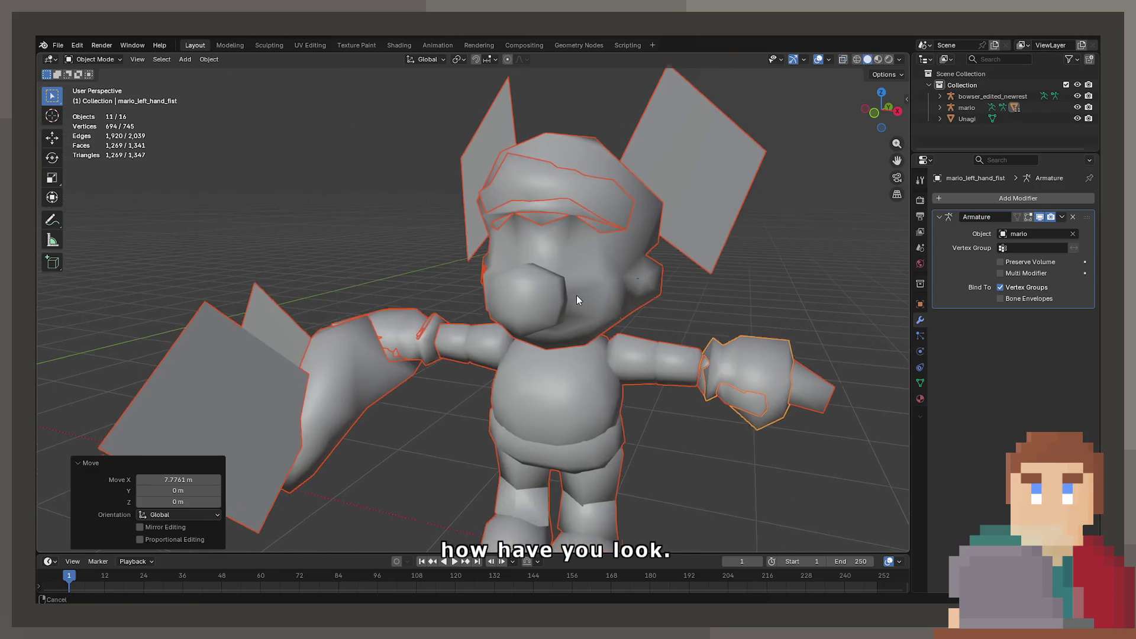
pyautogui.click(568, 232)
pyautogui.click(575, 199)
pyautogui.press('Delete')
pyautogui.click(669, 159)
pyautogui.press('Delete')
pyautogui.click(297, 368)
pyautogui.press('Delete')
pyautogui.click(318, 385)
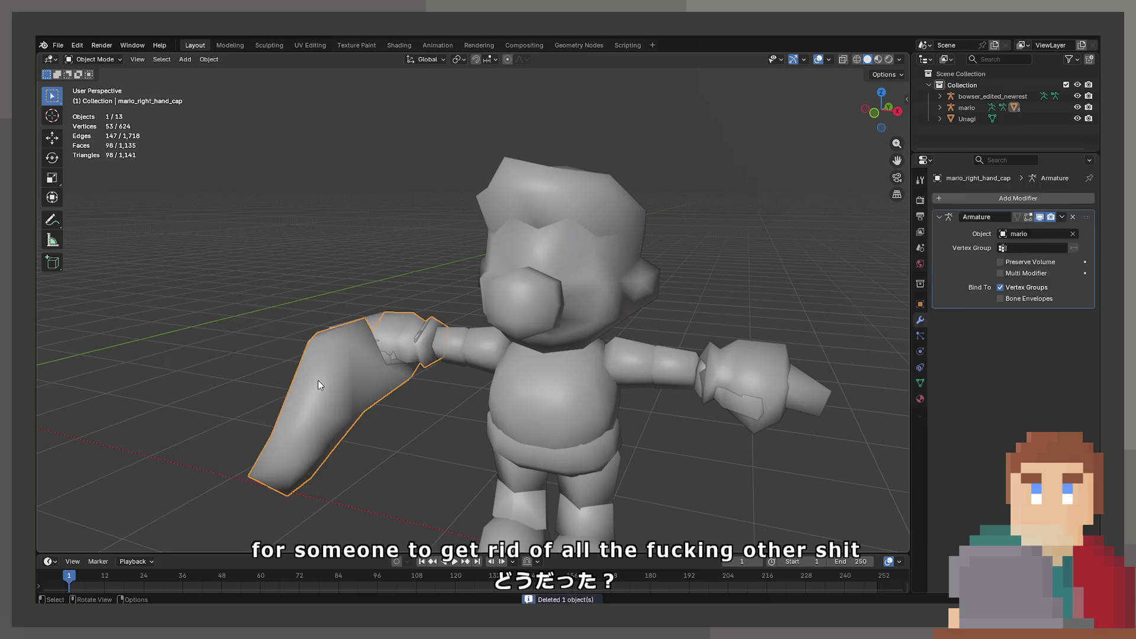
pyautogui.press('Delete')
# Step: In Material Preview, delete the open right hand and duplicate hands, undoing the last deletion
pyautogui.press('z')
pyautogui.click(399, 421)
pyautogui.click(388, 361)
pyautogui.moveTo(388, 358); pyautogui.dragTo(299, 343)
pyautogui.moveTo(355, 389); pyautogui.dragTo(793, 437)
pyautogui.press('Delete')
pyautogui.click(371, 397)
pyautogui.press('Delete')
pyautogui.click(779, 375)
pyautogui.press('Delete')
pyautogui.hotkey('ctrl', 'z')
# Step: Delete the leftover open left hand again and select Mario's body
pyautogui.press('Delete')
pyautogui.moveTo(510, 304); pyautogui.dragTo(531, 513)
pyautogui.click(524, 480)
pyautogui.press('r')
pyautogui.press('Escape')
# Step: Open the mario_cap_off head in Edit Mode and clear its selection
pyautogui.click(532, 206)
pyautogui.moveTo(531, 206); pyautogui.dragTo(444, 210)
pyautogui.press('Tab')
pyautogui.scroll(3)
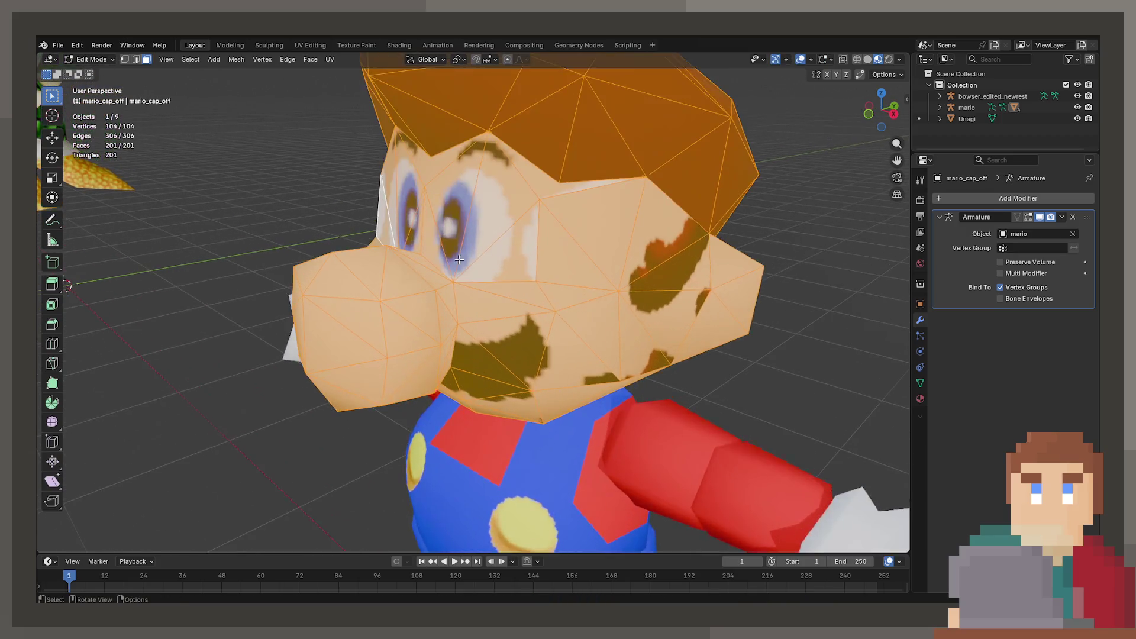
pyautogui.hotkey('alt', 'a')
pyautogui.press('Tab')
pyautogui.moveTo(449, 229); pyautogui.dragTo(520, 232)
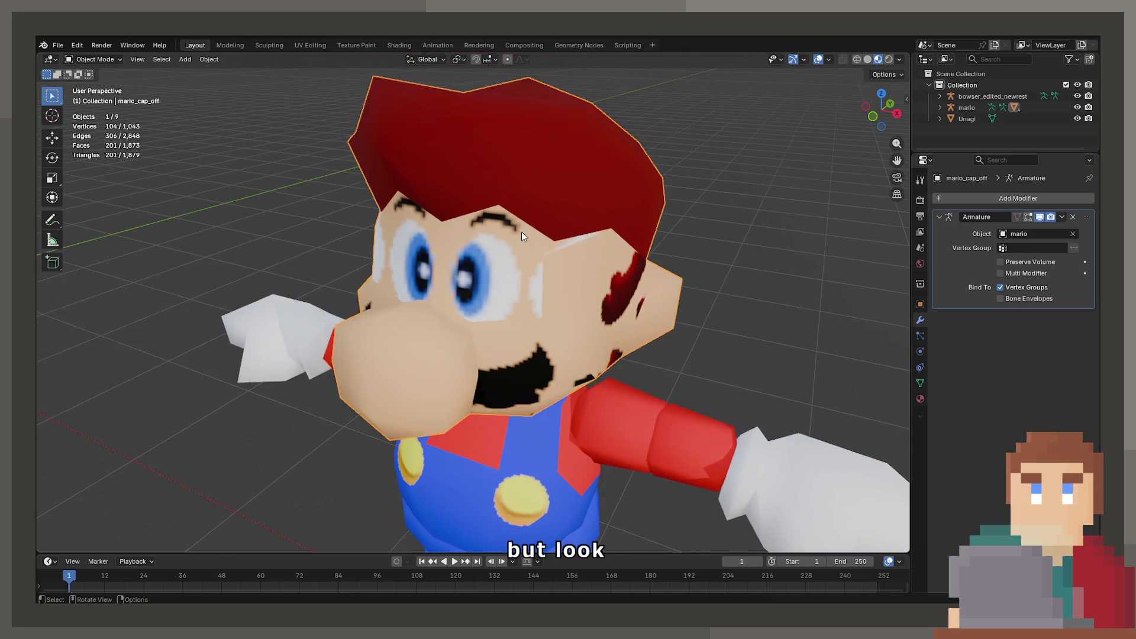
pyautogui.press('Tab')
# Step: Select triangles on Mario's face and, in vertex mode, a single cheek vertex
pyautogui.click(501, 294)
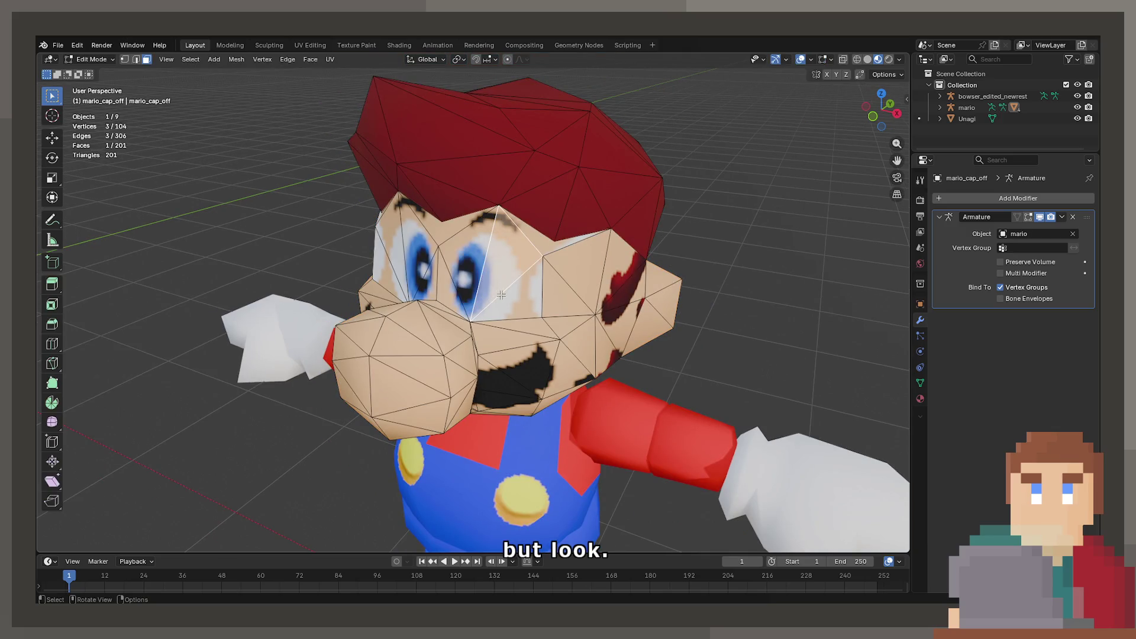
pyautogui.press('Tab')
pyautogui.moveTo(501, 294); pyautogui.dragTo(550, 313)
pyautogui.press('Tab')
pyautogui.click(577, 334)
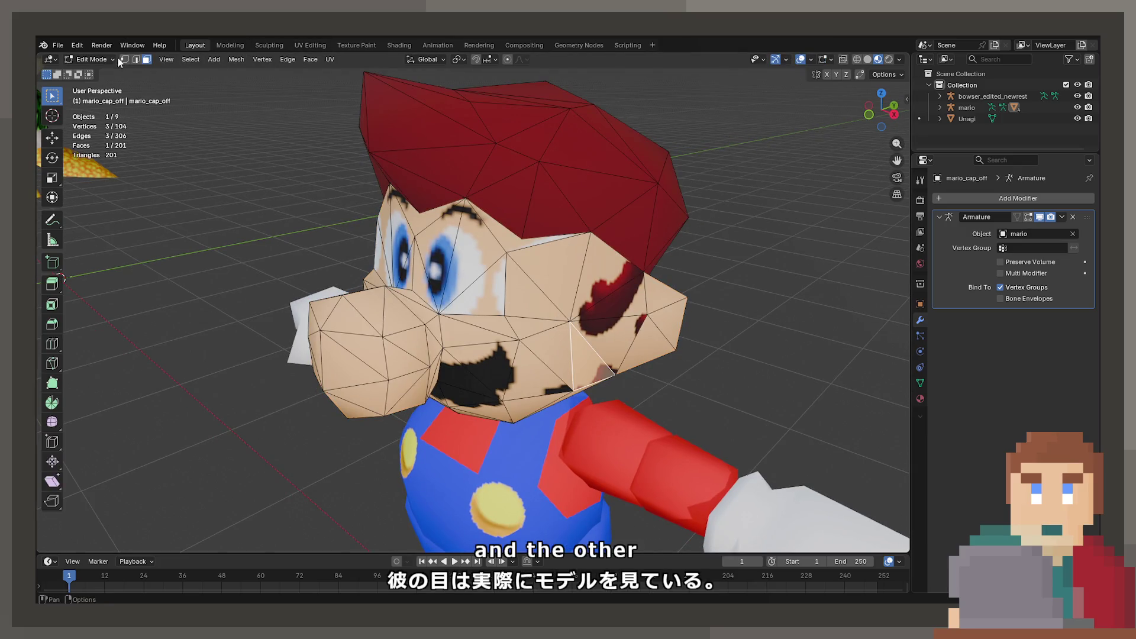
pyautogui.press('1')
pyautogui.click(567, 323)
pyautogui.moveTo(508, 320); pyautogui.dragTo(568, 301)
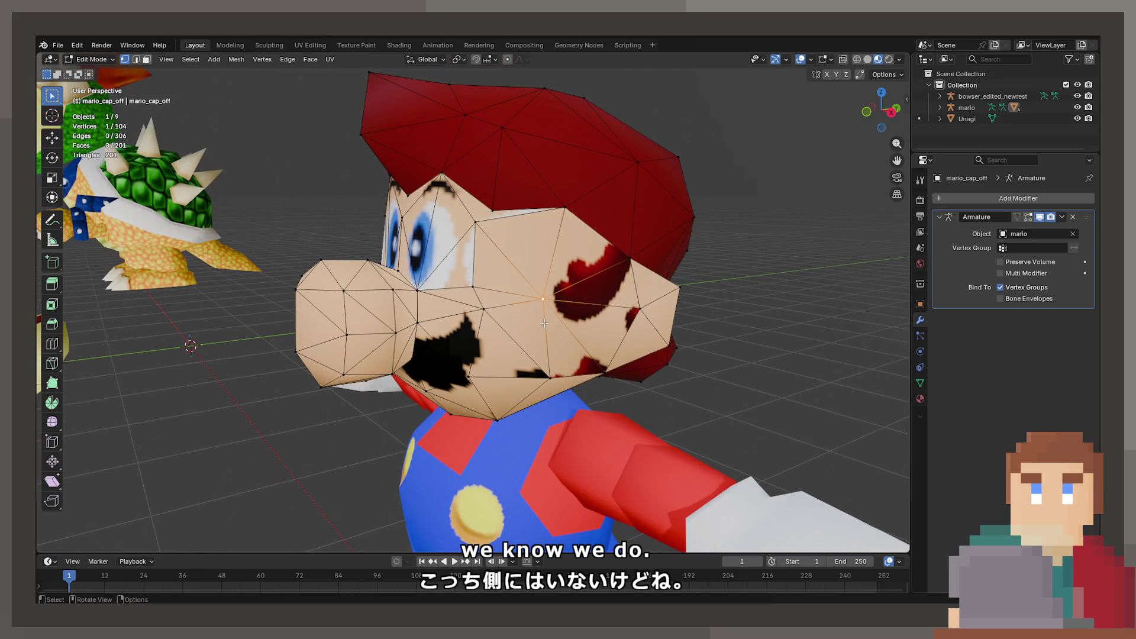
pyautogui.scroll(-3)
pyautogui.moveTo(296, 322); pyautogui.dragTo(426, 321)
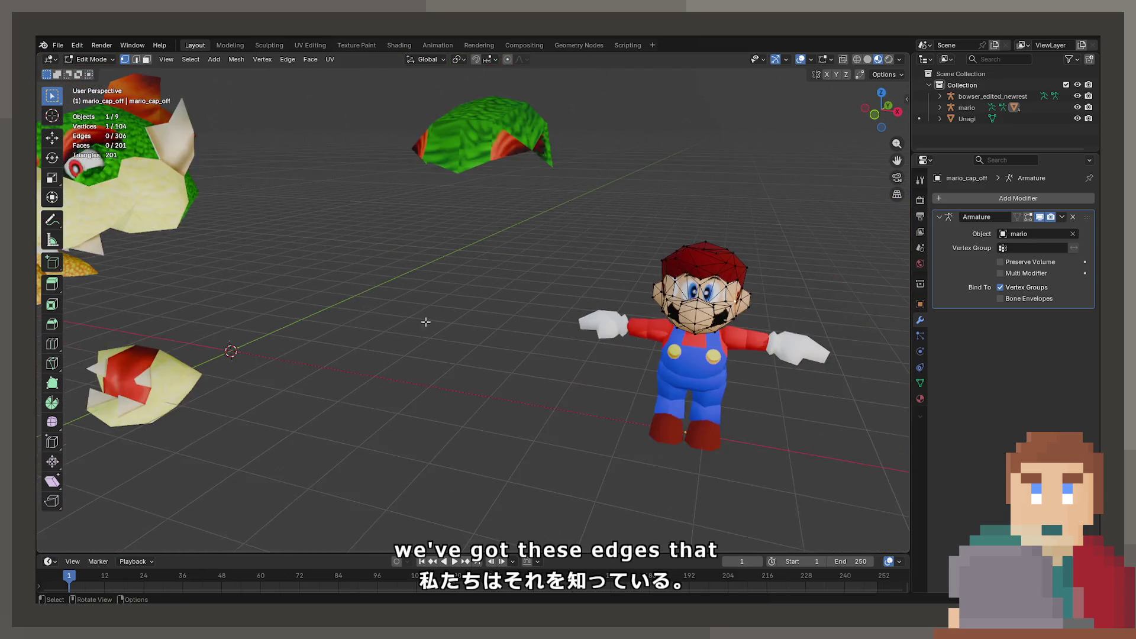
# Step: Try moving Bowser's green shell piece along Z, then undo it
pyautogui.press('Tab')
pyautogui.scroll(-3)
pyautogui.click(499, 203)
pyautogui.moveTo(499, 203); pyautogui.dragTo(489, 236)
pyautogui.press('g')
pyautogui.press('z')
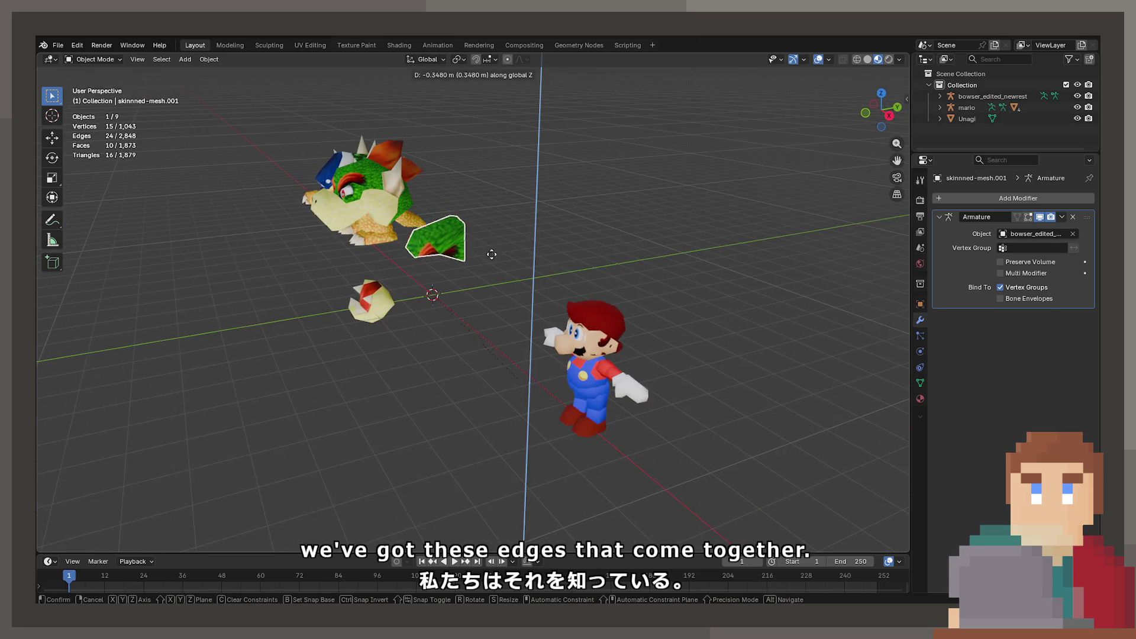
pyautogui.click(512, 346)
pyautogui.hotkey('ctrl', 'z')
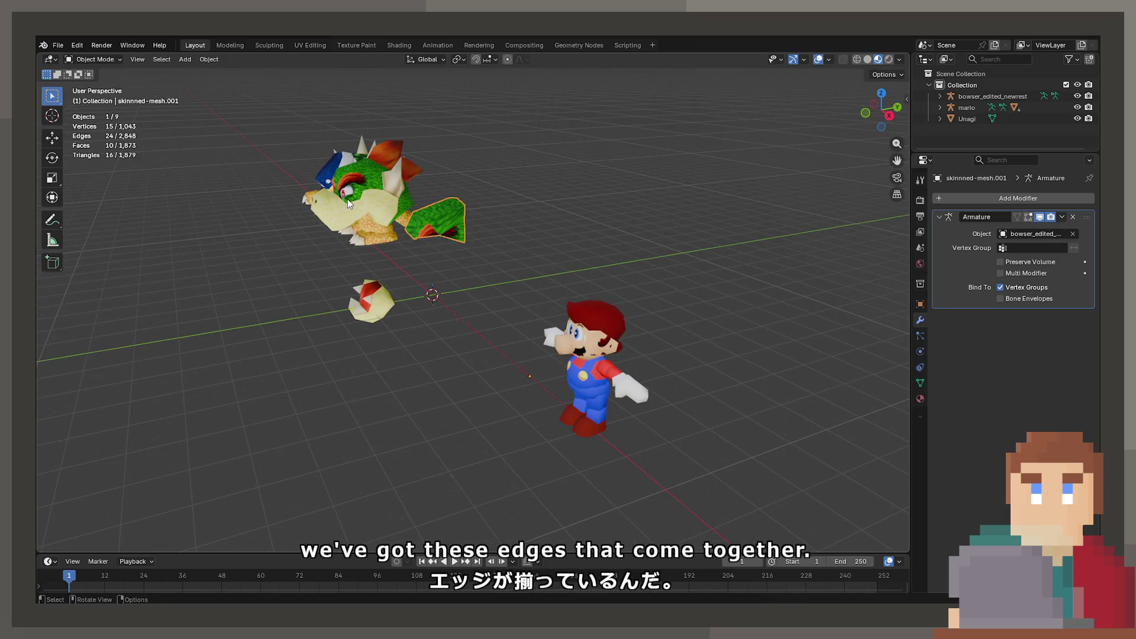
# Step: Move Bowser's head along the X axis to sit next to Mario
pyautogui.click(347, 199)
pyautogui.press('g')
pyautogui.moveTo(430, 268); pyautogui.dragTo(509, 260)
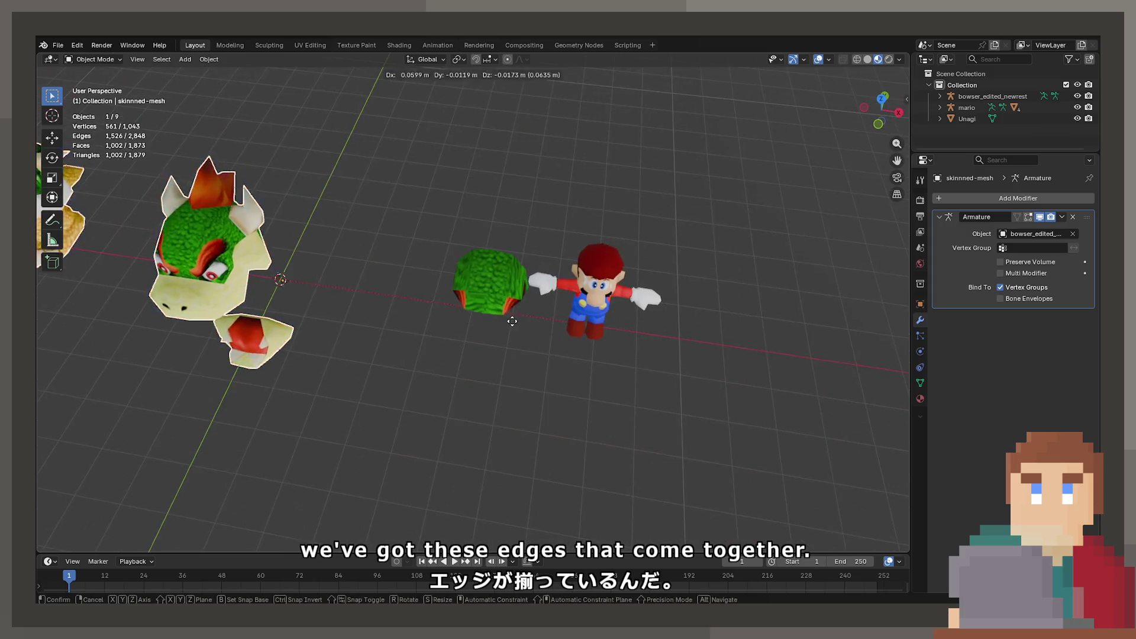
pyautogui.press('x')
pyautogui.click(882, 394)
pyautogui.moveTo(882, 394); pyautogui.dragTo(421, 243)
# Step: Inspect Bowser's head mesh, then Mario's mario_cap_off head, in Edit Mode
pyautogui.press('Tab')
pyautogui.scroll(3)
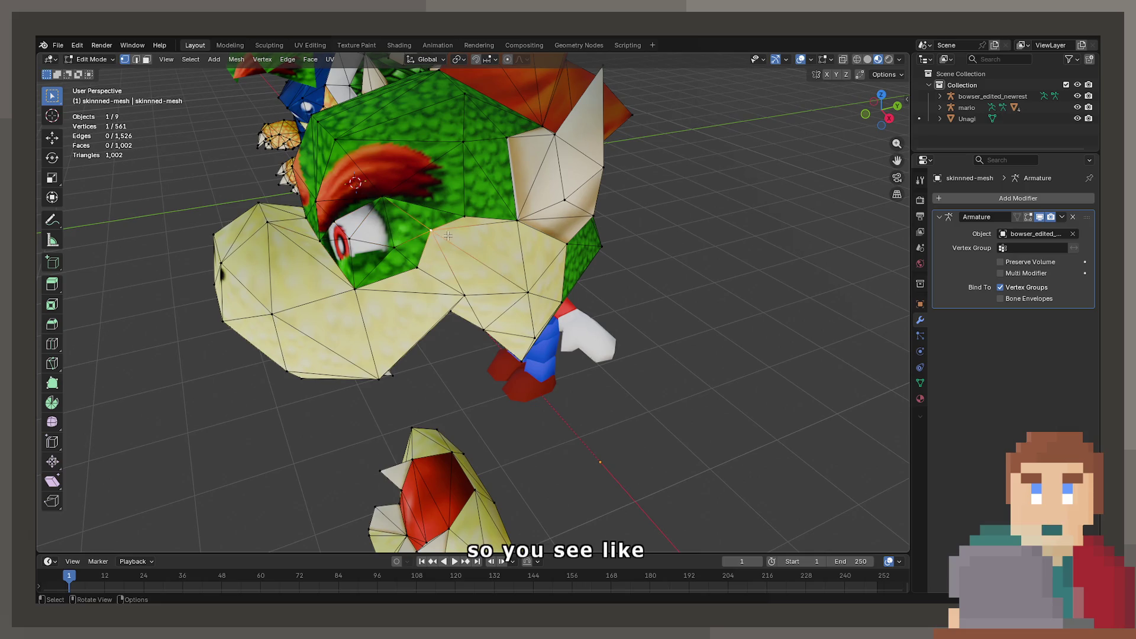
pyautogui.scroll(3)
pyautogui.press('Tab')
pyautogui.scroll(-3)
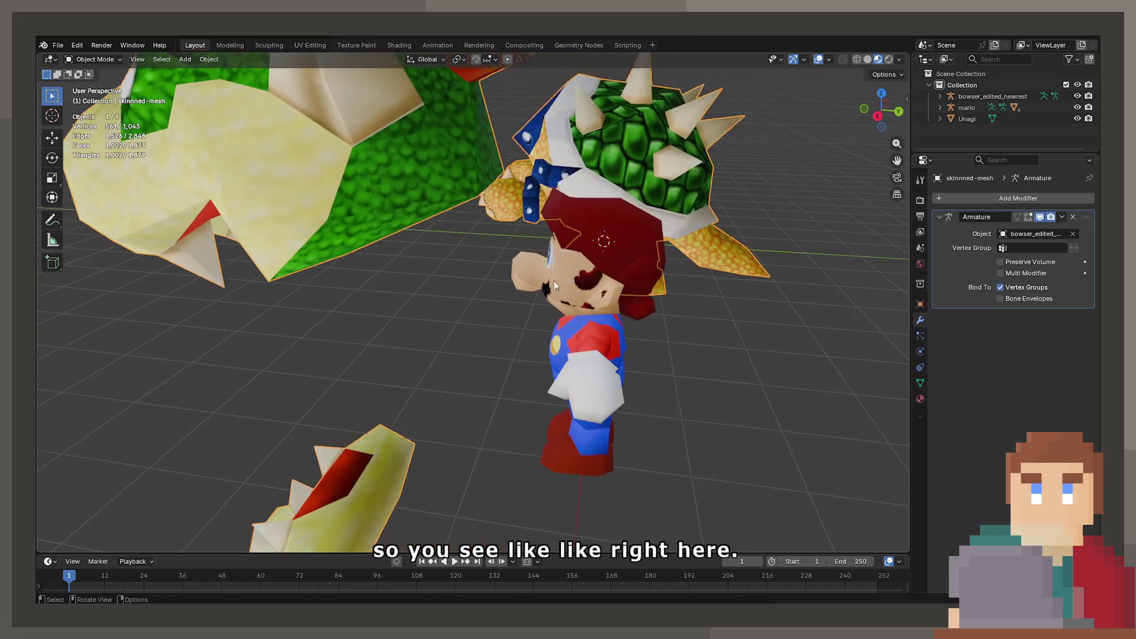
pyautogui.click(553, 280)
pyautogui.press('Tab')
pyautogui.moveTo(554, 280); pyautogui.dragTo(475, 297)
pyautogui.scroll(3)
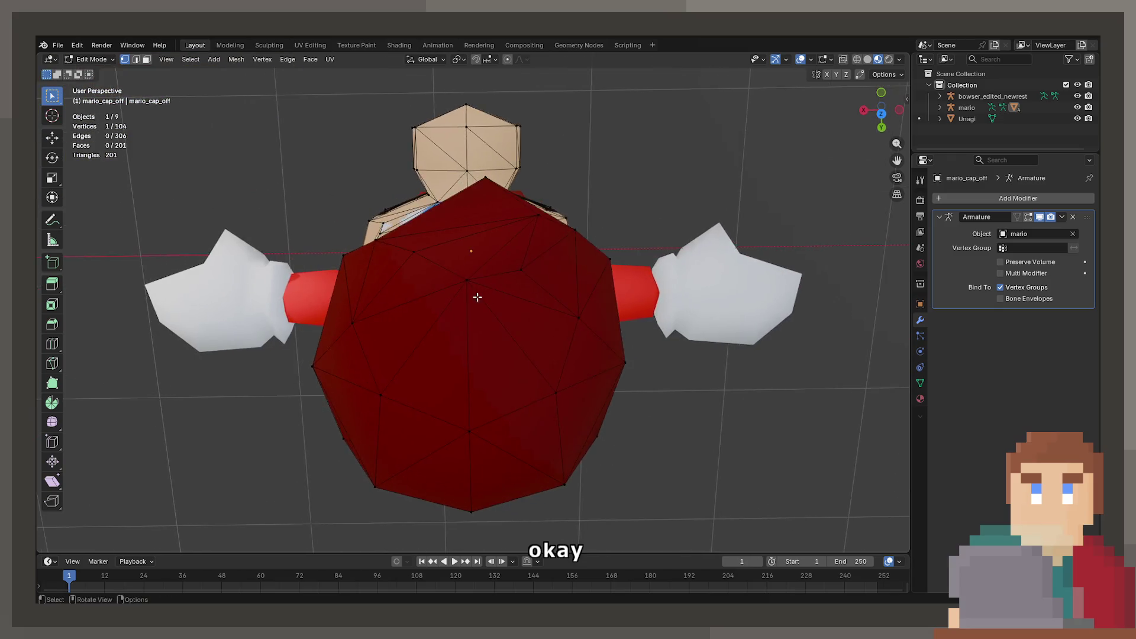
pyautogui.press('Tab')
pyautogui.scroll(-3)
pyautogui.scroll(-3)
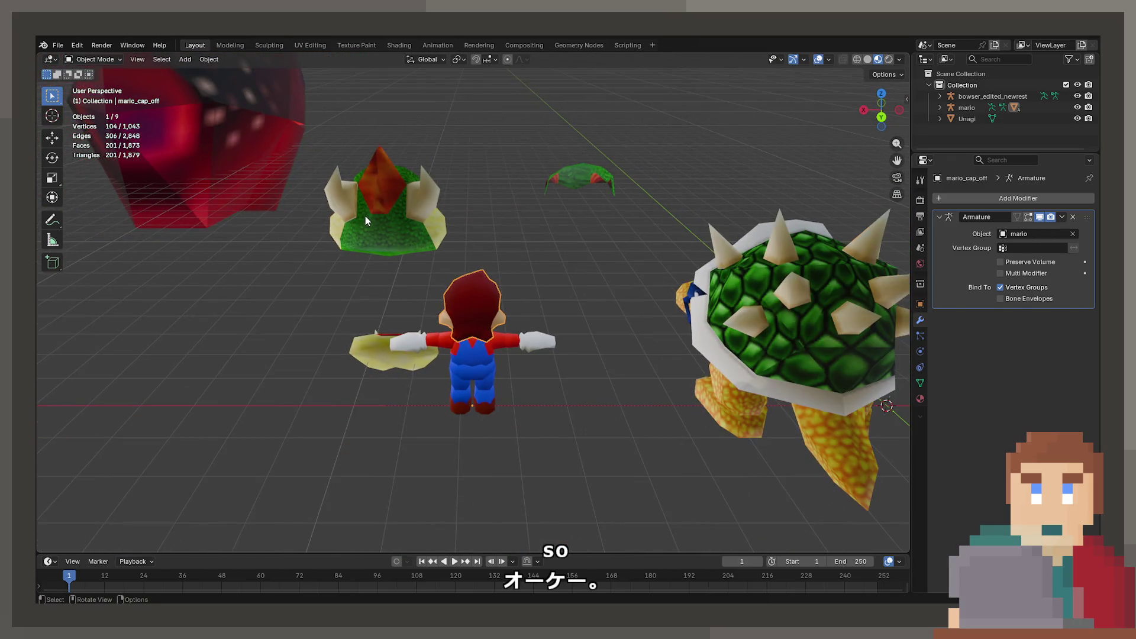
# Step: Inspect Bowser's head-and-body mesh in Edit Mode, then reopen Mario's cap-off head for editing
pyautogui.click(364, 216)
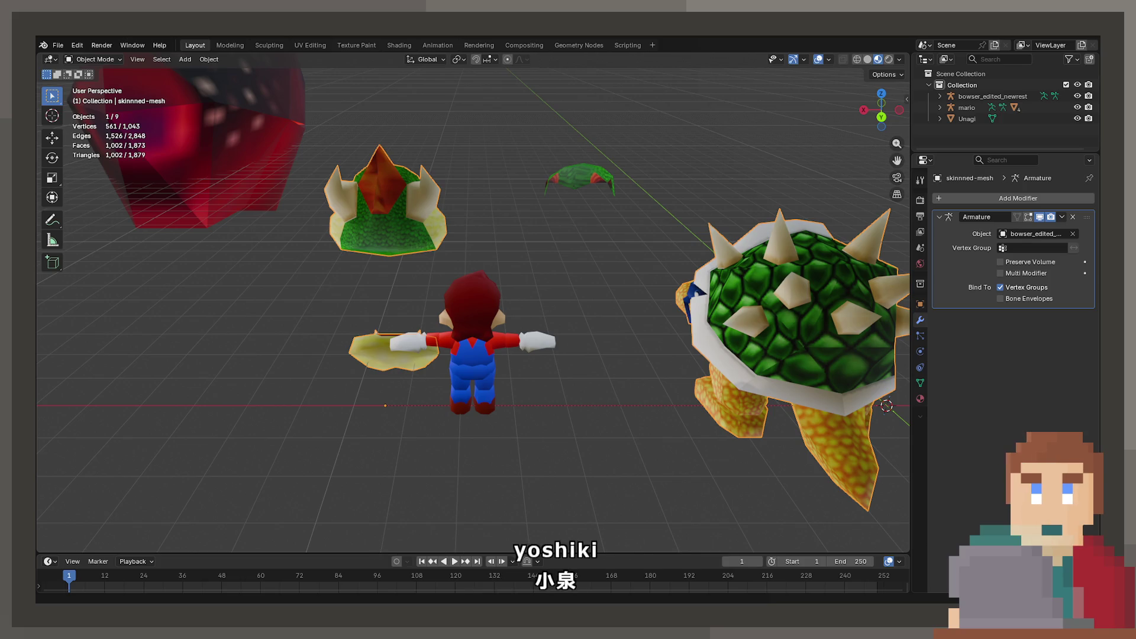
pyautogui.moveTo(373, 331); pyautogui.dragTo(534, 331)
pyautogui.press('Tab')
pyautogui.scroll(3)
pyautogui.press('Tab')
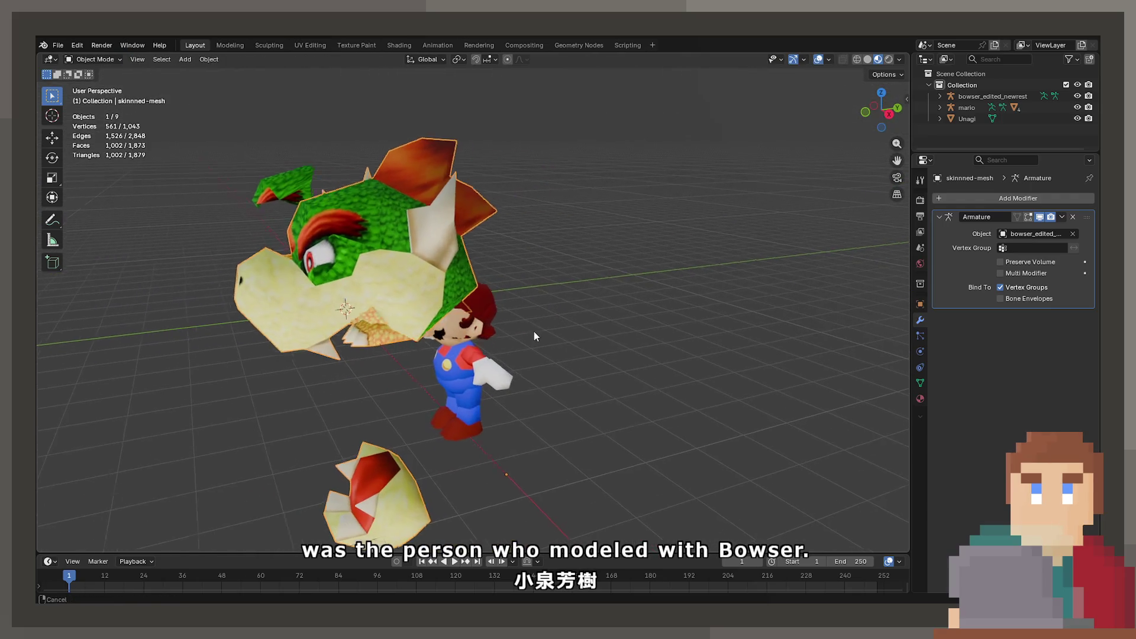
pyautogui.click(467, 355)
pyautogui.scroll(3)
pyautogui.click(460, 339)
pyautogui.press('Tab')
# Step: Clear the head's vertex selection, toggle wireframe, then return to Material Preview shading
pyautogui.moveTo(460, 339); pyautogui.dragTo(414, 261)
pyautogui.scroll(3)
pyautogui.scroll(-3)
pyautogui.click(414, 261)
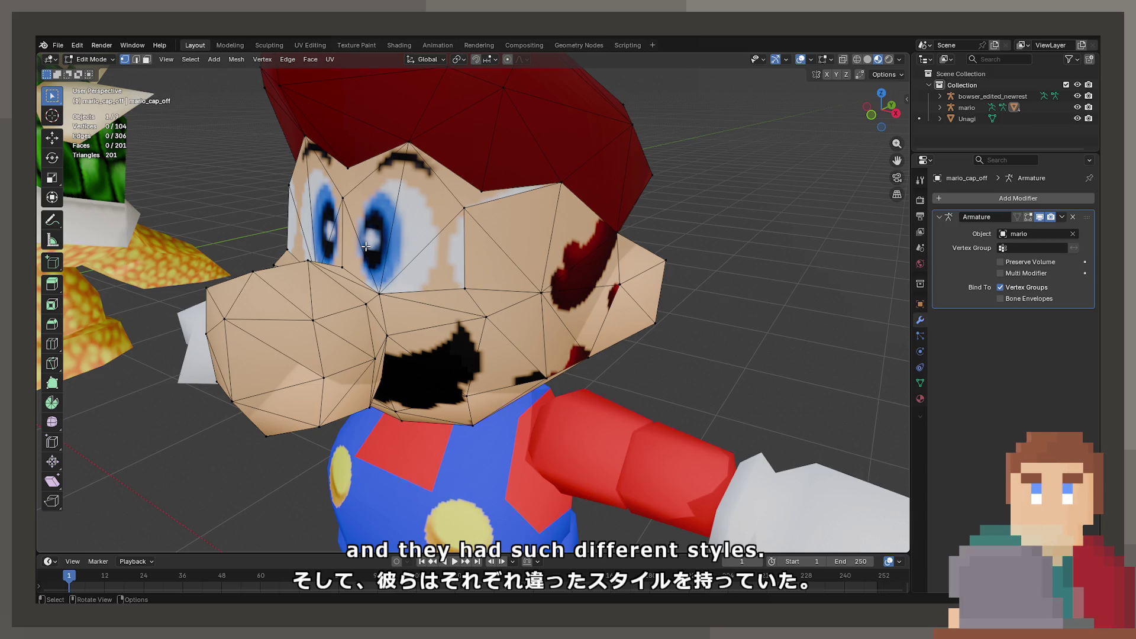
pyautogui.moveTo(365, 246); pyautogui.dragTo(472, 328)
pyautogui.scroll(3)
pyautogui.scroll(-3)
pyautogui.hotkey('shift', 'z')
pyautogui.press('z')
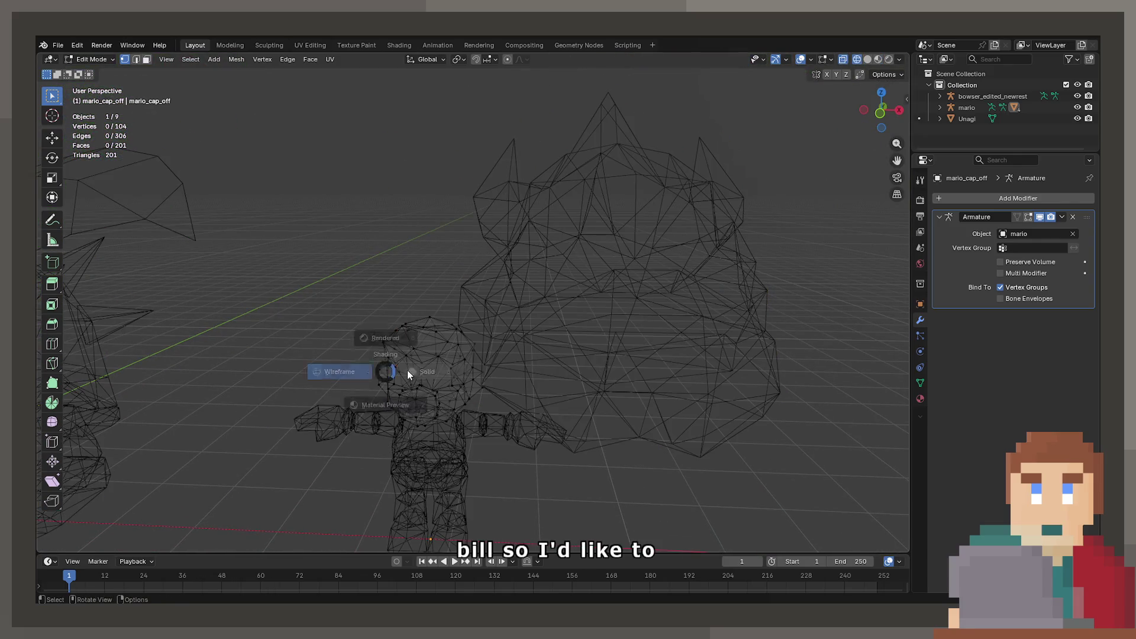
pyautogui.click(443, 471)
# Step: Briefly edit Bowser's head, then reselect Mario's head and zoom into his eye and cheek
pyautogui.press('Tab')
pyautogui.click(594, 341)
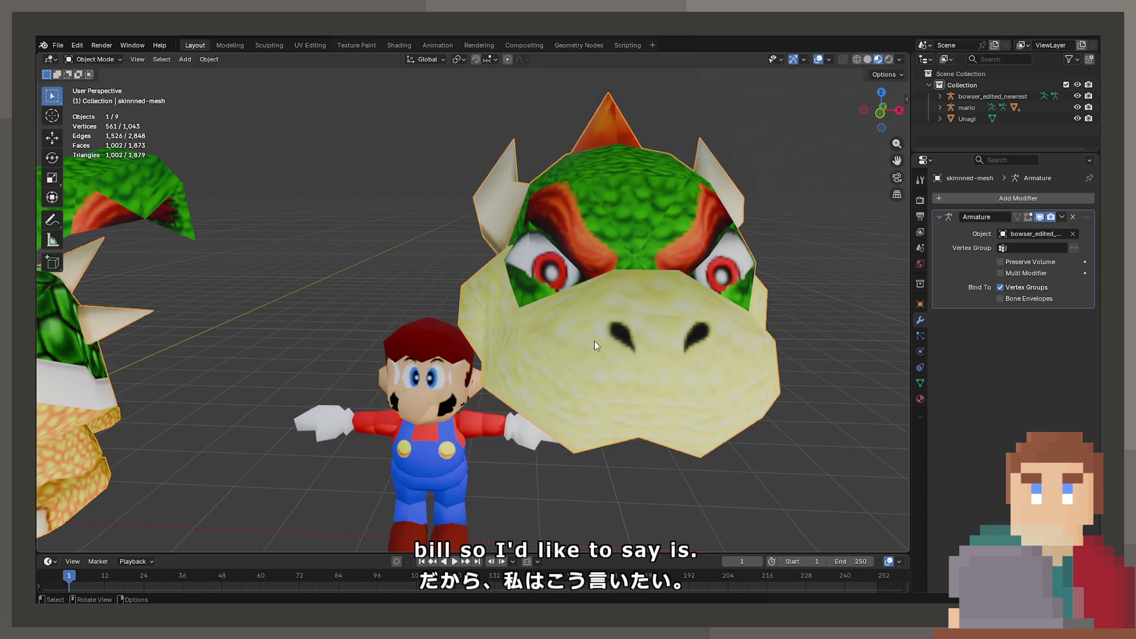
pyautogui.press('Tab')
pyautogui.press('Tab')
pyautogui.click(420, 363)
pyautogui.press('Tab')
pyautogui.moveTo(420, 363); pyautogui.dragTo(478, 271)
pyautogui.scroll(3)
pyautogui.scroll(3)
pyautogui.scroll(3)
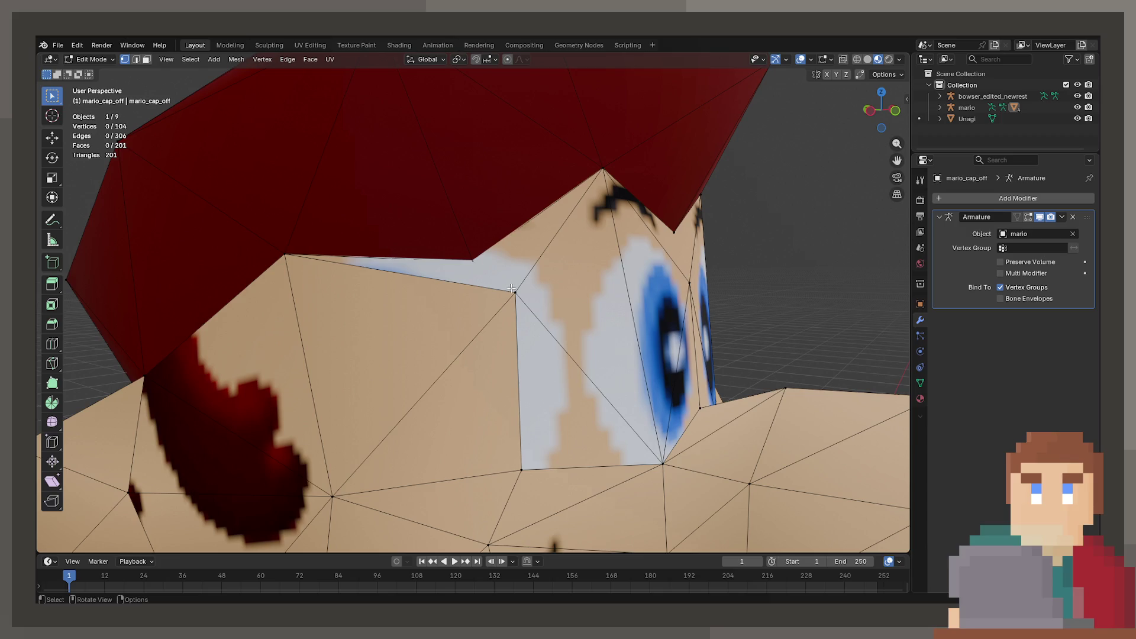
# Step: Test-grab a cheek vertex and start a knife cut, cancelling it without adding edges
pyautogui.press('g')
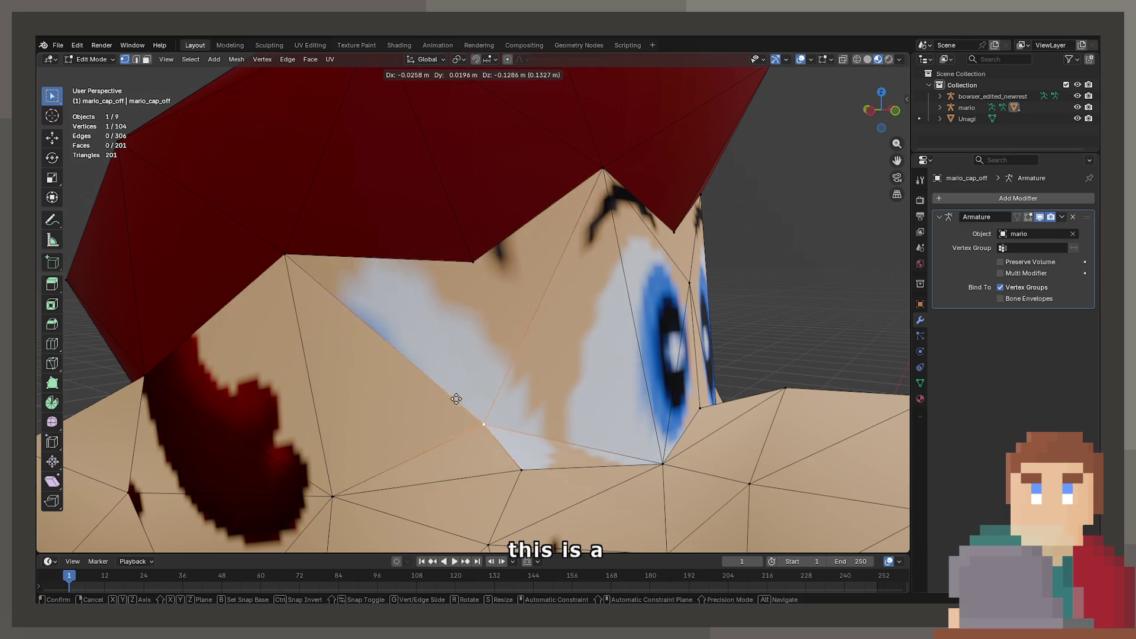
pyautogui.click(526, 279)
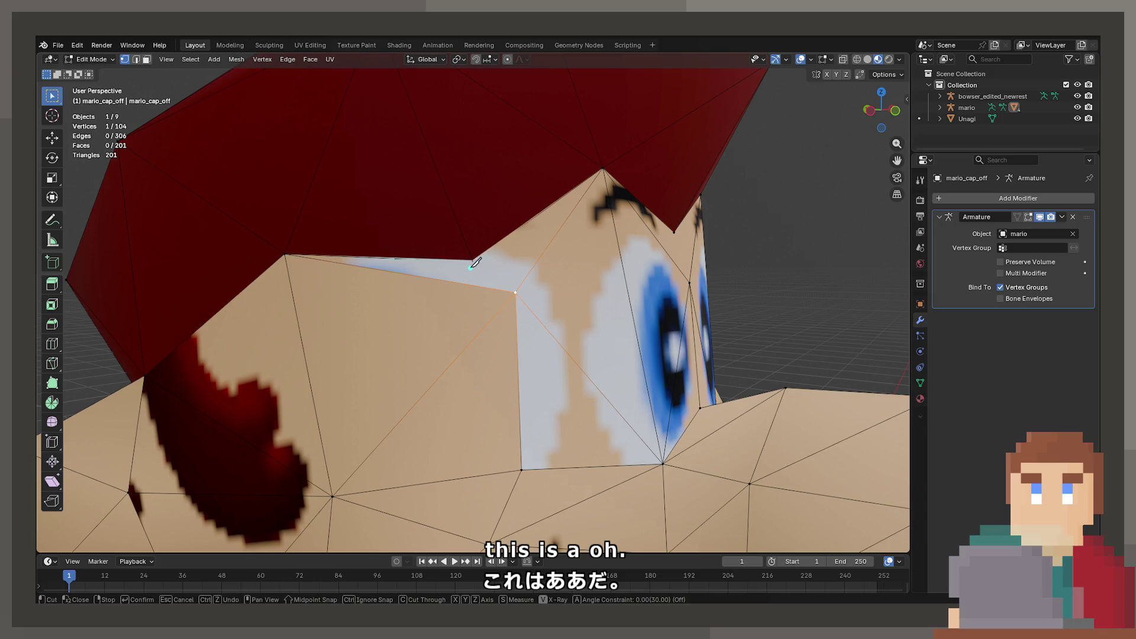
pyautogui.press('k')
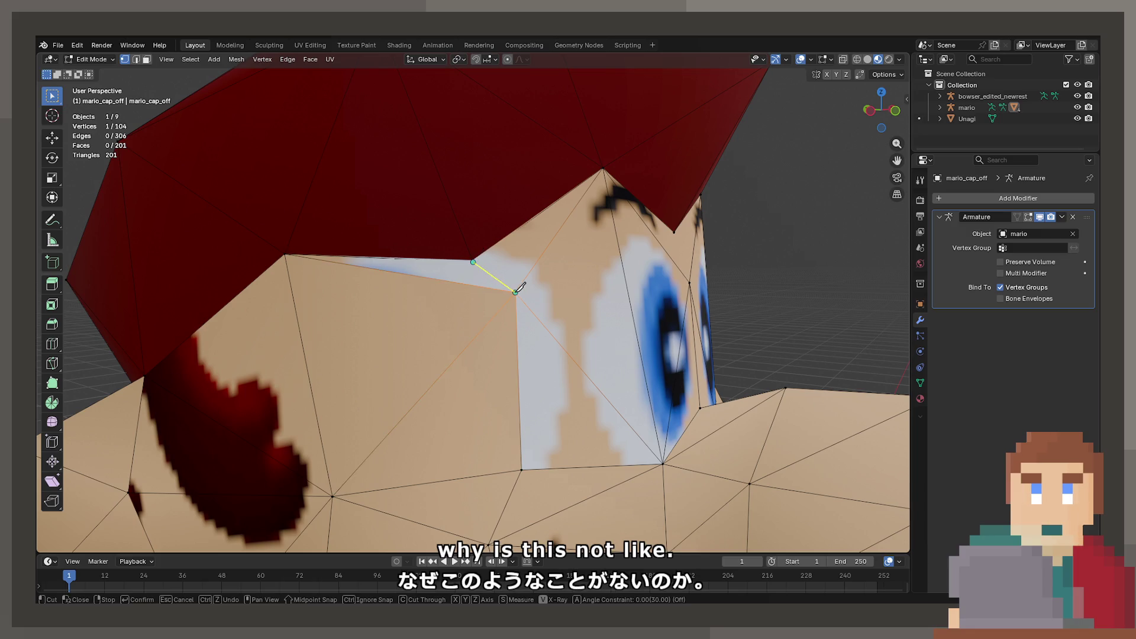
pyautogui.press('Escape')
# Step: Examine the cap edge close up, then zoom out to a front view of Mario's face
pyautogui.moveTo(527, 296); pyautogui.dragTo(393, 305)
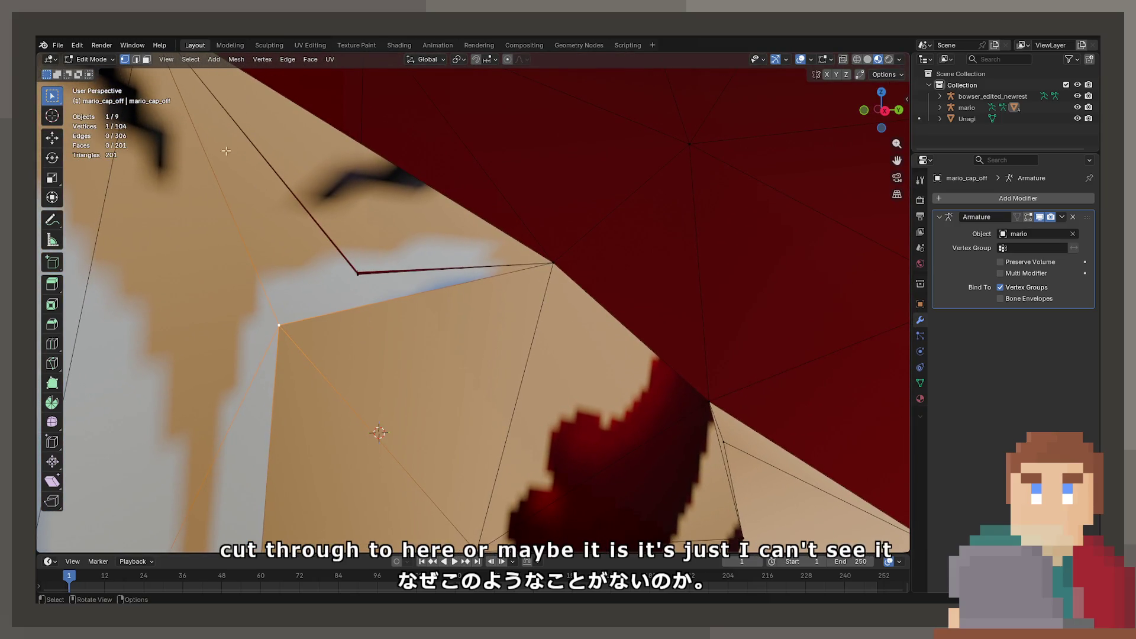
pyautogui.press('2')
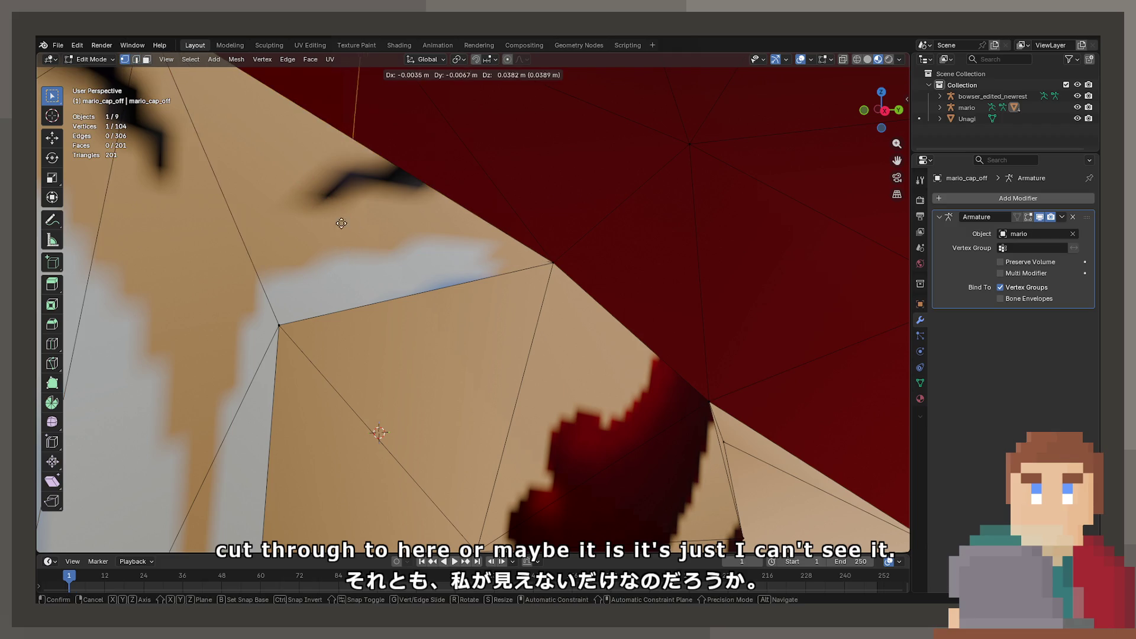
pyautogui.moveTo(358, 287); pyautogui.dragTo(414, 308)
pyautogui.scroll(-3)
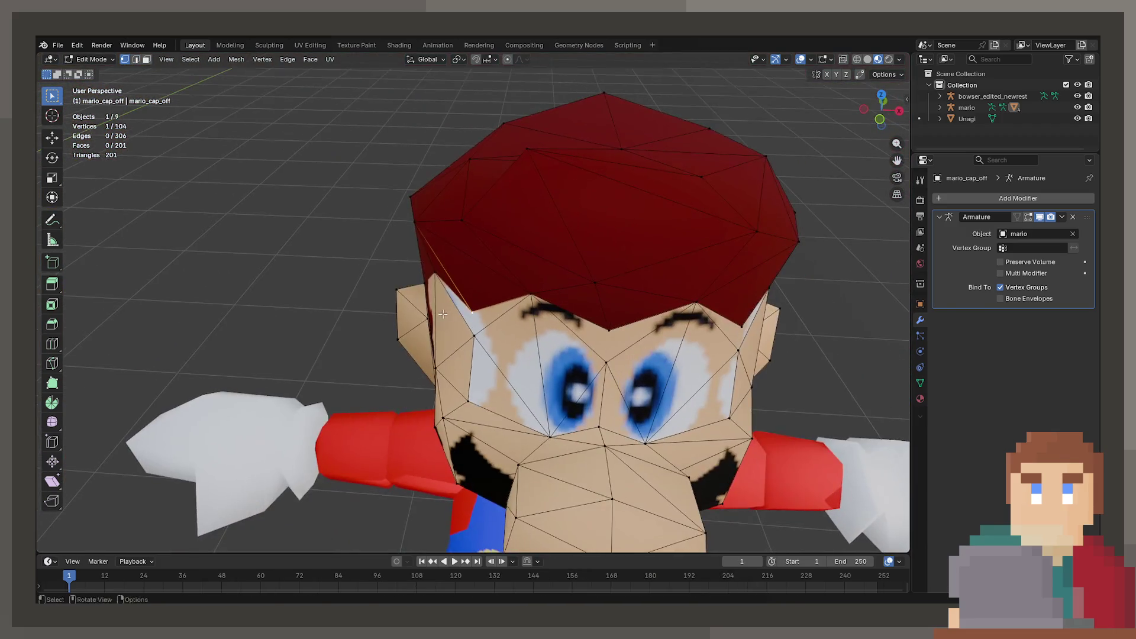
# Step: Nudge several vertices of Mario's cap, including one on the cap's right side
pyautogui.press('g')
pyautogui.moveTo(395, 250); pyautogui.dragTo(475, 211)
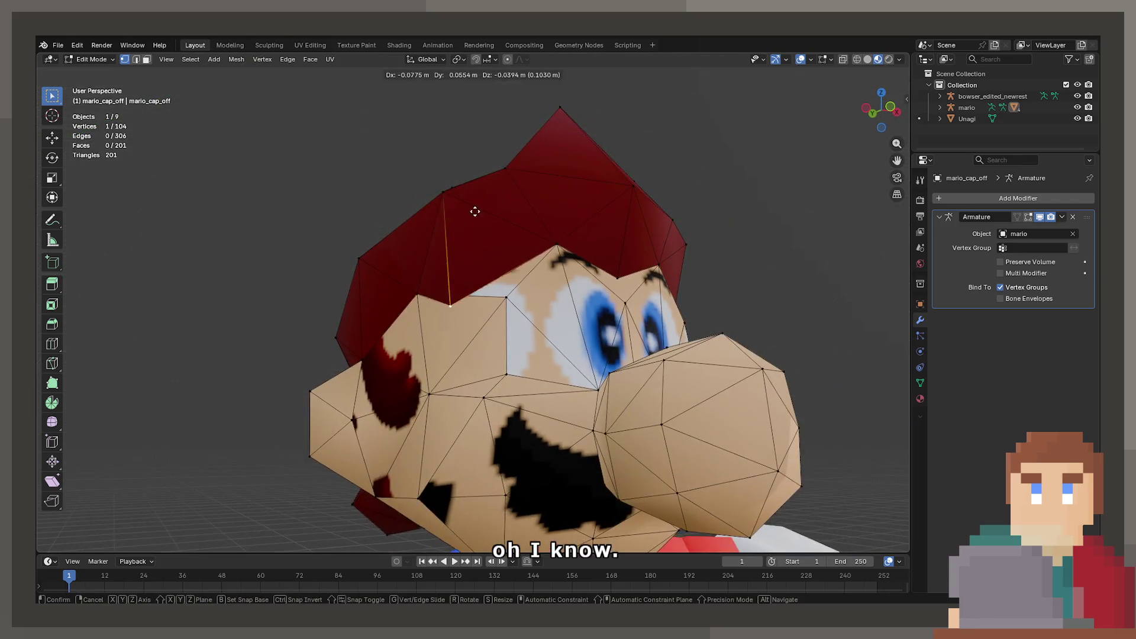
pyautogui.click(487, 139)
pyautogui.moveTo(489, 143); pyautogui.dragTo(426, 284)
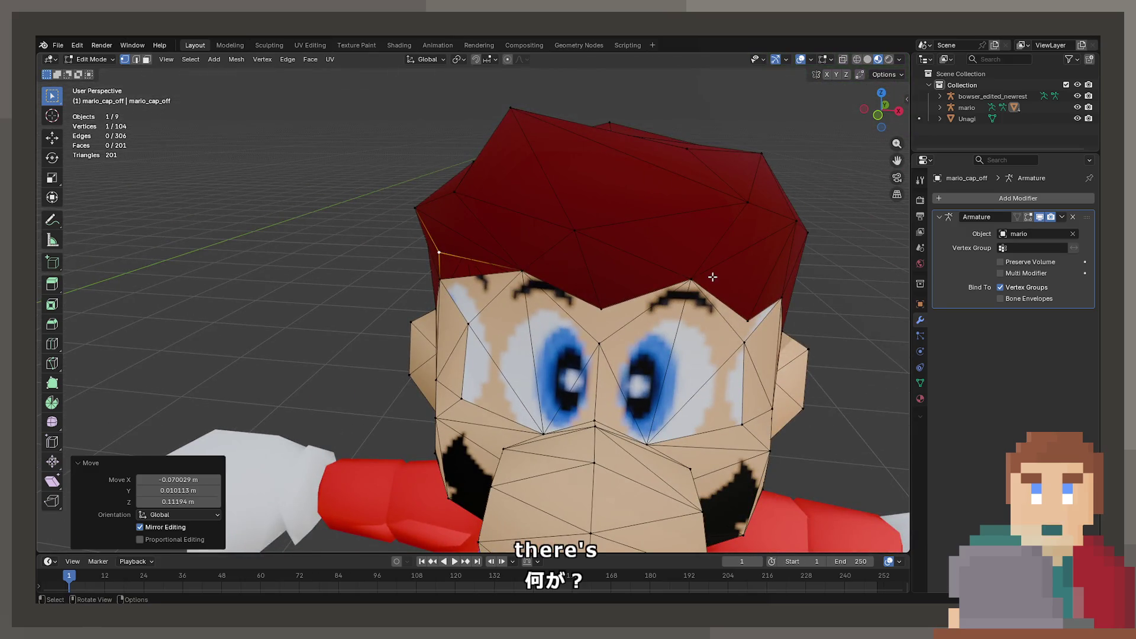
pyautogui.click(746, 320)
pyautogui.press('g')
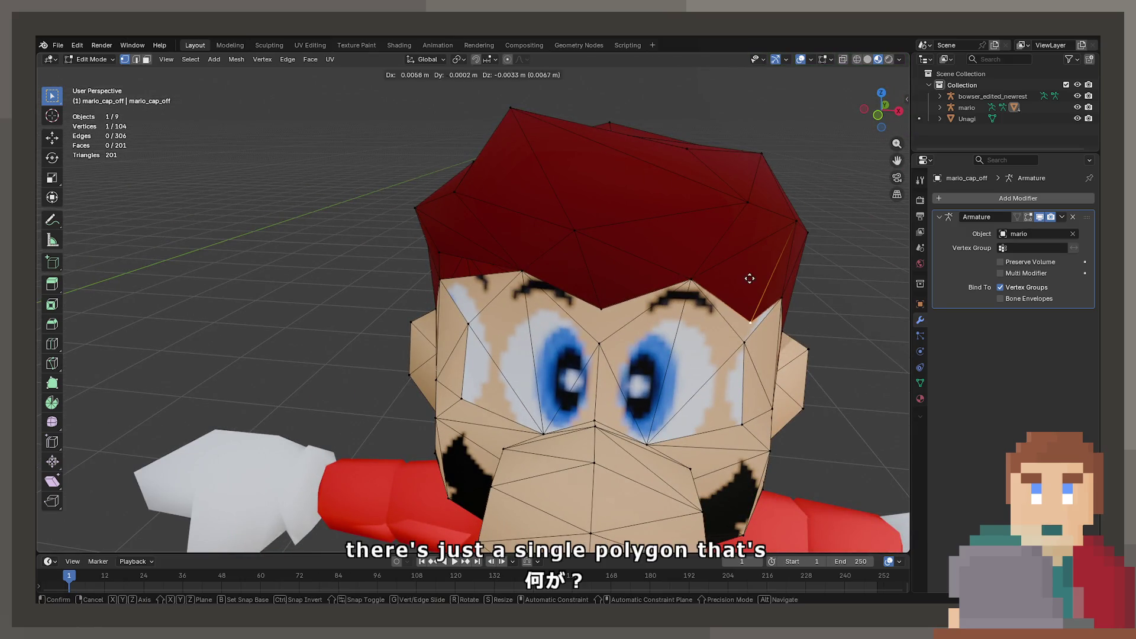
pyautogui.click(761, 226)
pyautogui.moveTo(762, 226); pyautogui.dragTo(615, 306)
pyautogui.press('g')
pyautogui.click(516, 215)
# Step: Select another cap vertex, orbit around the head to check the seam, then exit to Object Mode
pyautogui.click(385, 380)
pyautogui.moveTo(386, 380); pyautogui.dragTo(620, 322)
pyautogui.moveTo(436, 390); pyautogui.dragTo(465, 357)
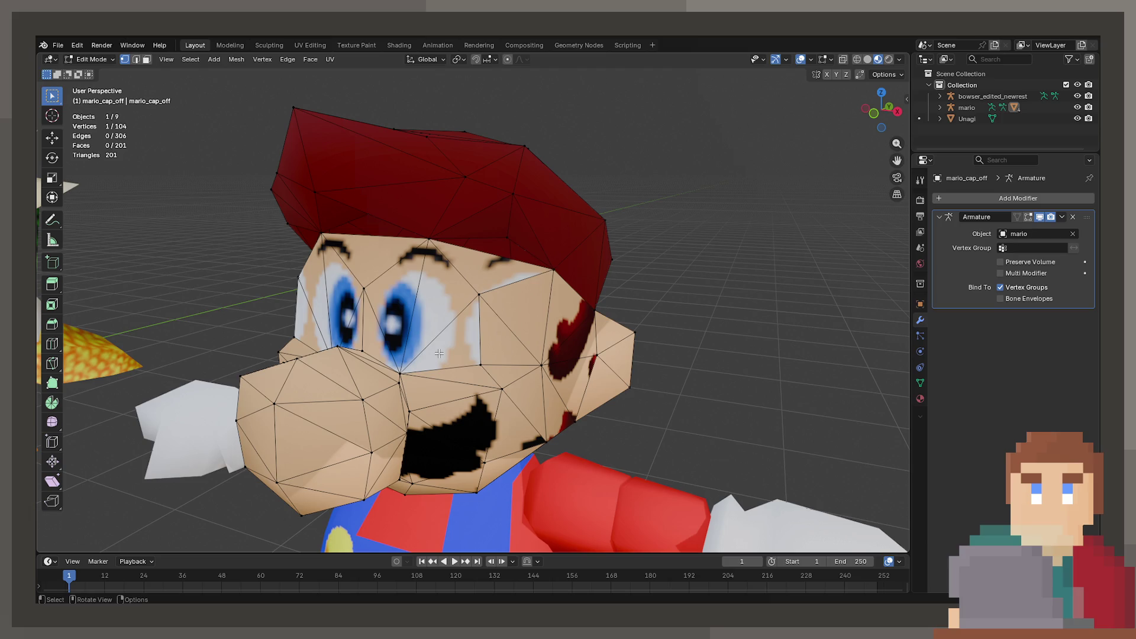
pyautogui.moveTo(438, 353); pyautogui.dragTo(500, 355)
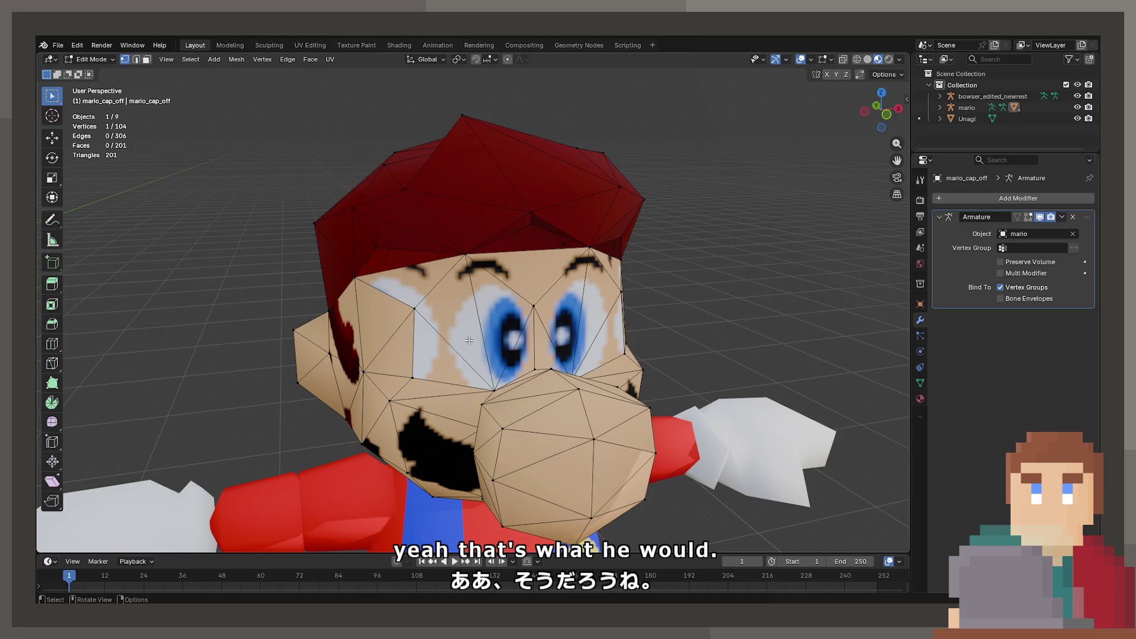
pyautogui.moveTo(469, 341); pyautogui.dragTo(531, 356)
pyautogui.moveTo(420, 353); pyautogui.dragTo(456, 337)
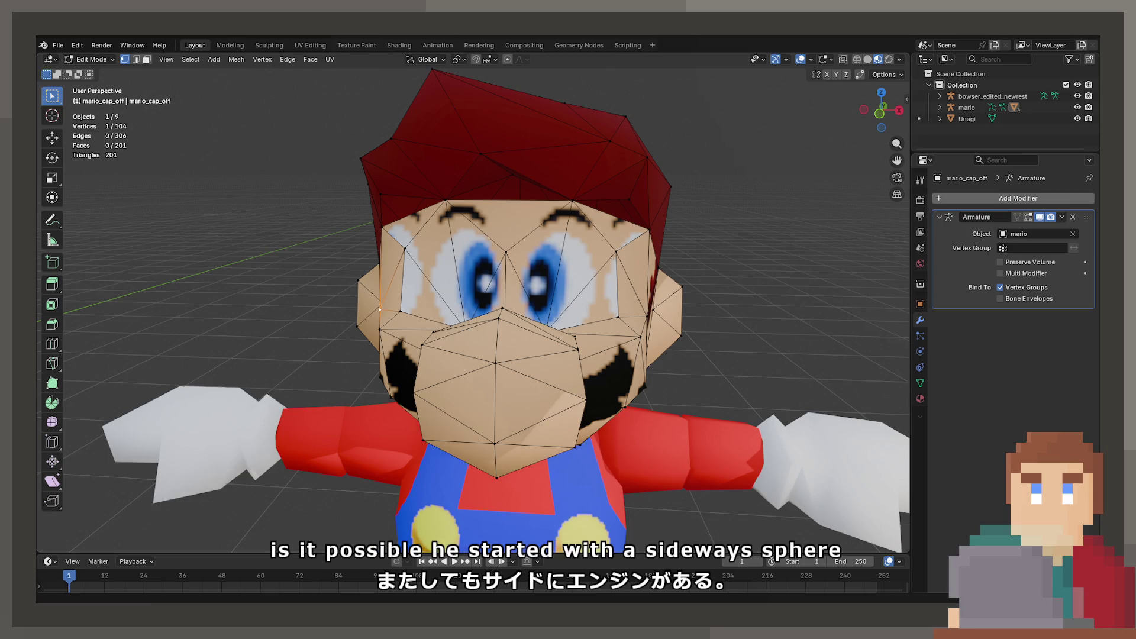
pyautogui.scroll(-3)
pyautogui.moveTo(467, 244); pyautogui.dragTo(516, 348)
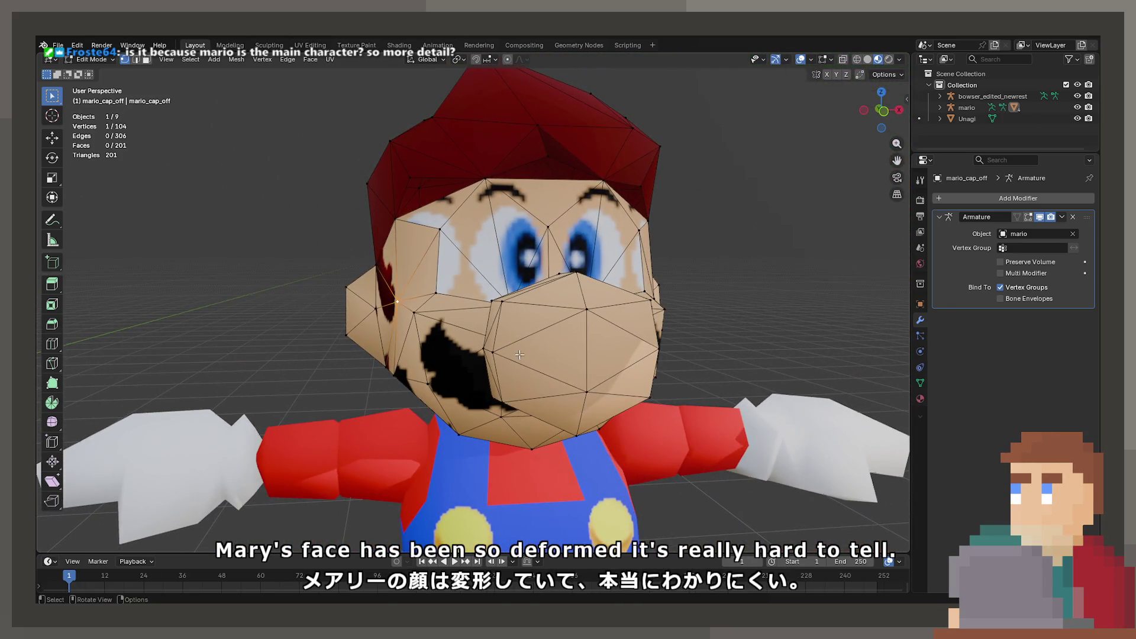
pyautogui.press('Tab')
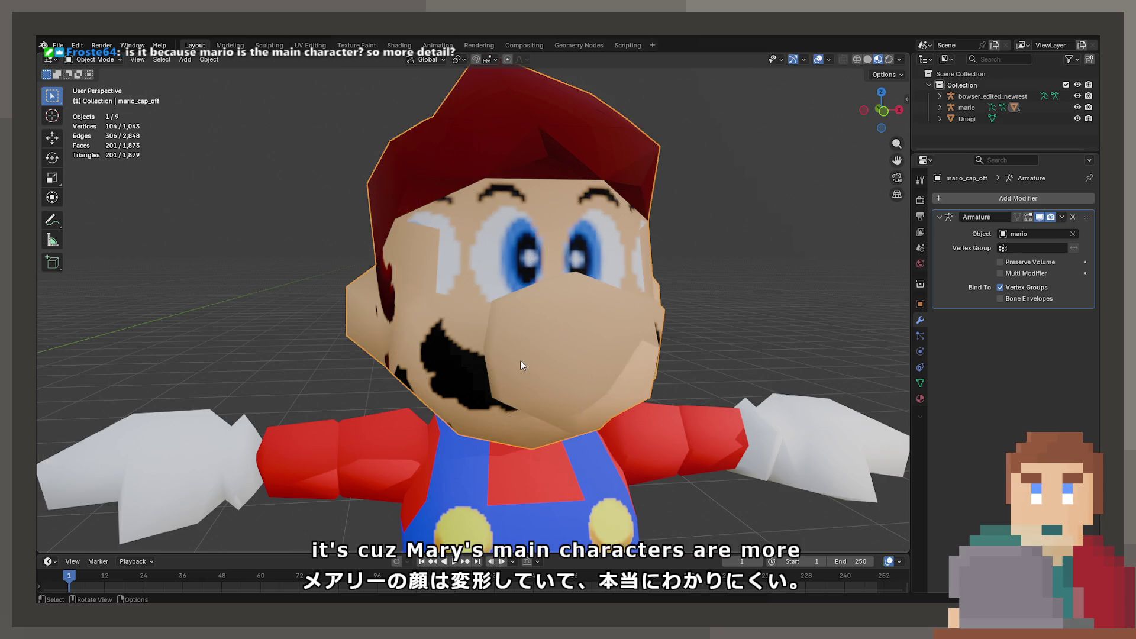
# Step: Orbit over the whole scene and try selecting Mario and Bowser's body
pyautogui.scroll(-3)
pyautogui.click(275, 294)
pyautogui.scroll(-3)
pyautogui.moveTo(126, 315); pyautogui.dragTo(464, 354)
pyautogui.click(464, 354)
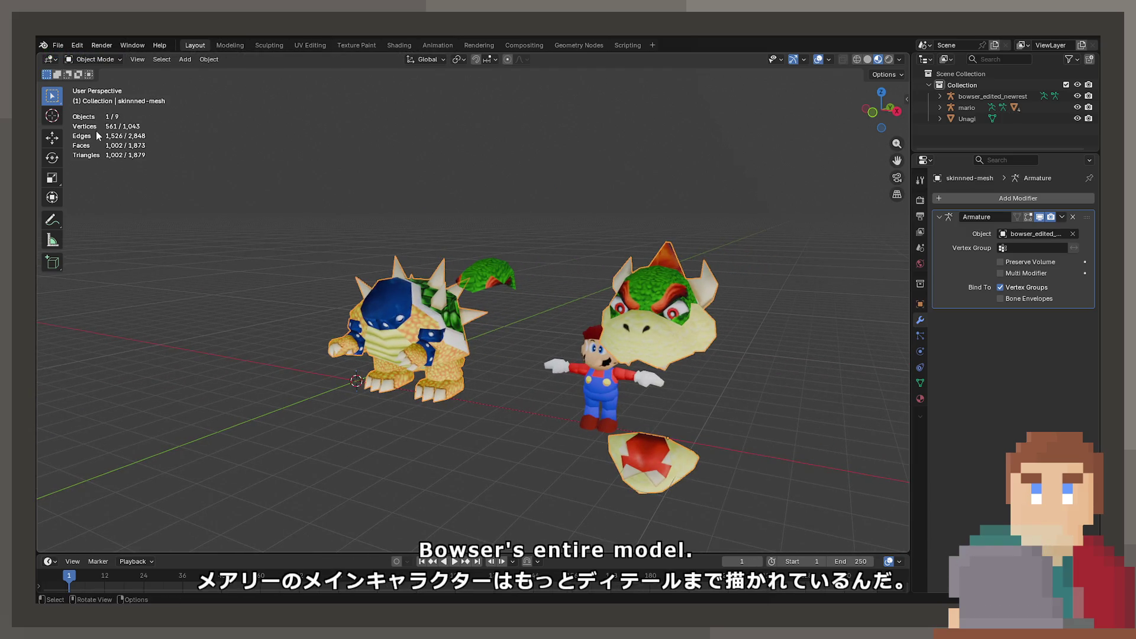
pyautogui.moveTo(303, 192); pyautogui.dragTo(548, 253)
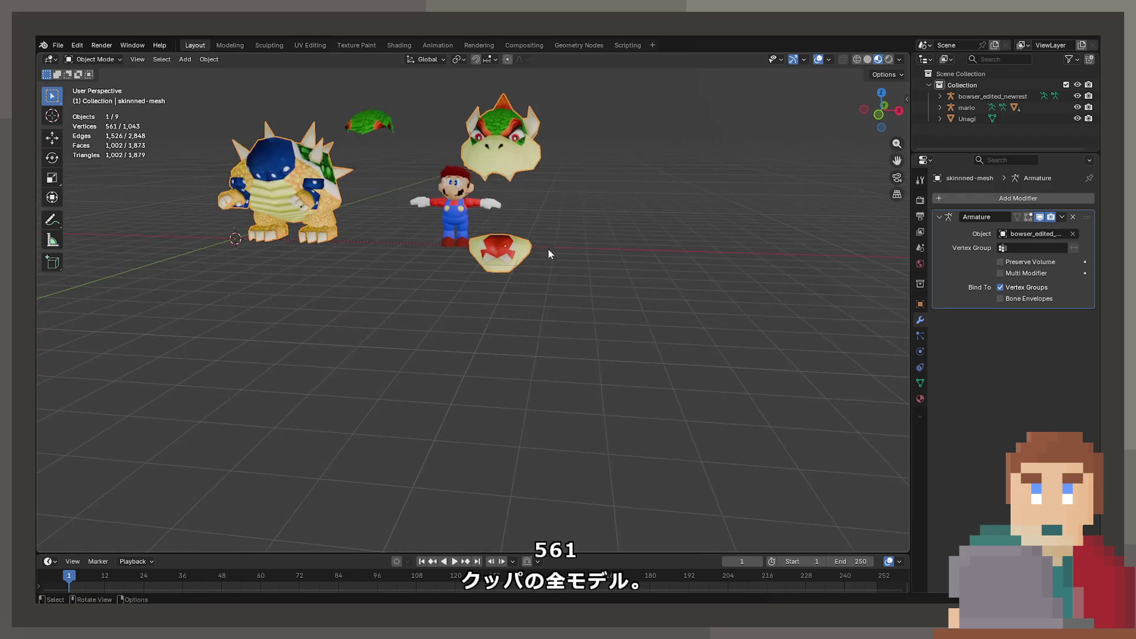
pyautogui.scroll(3)
pyautogui.moveTo(485, 293); pyautogui.dragTo(485, 230)
pyautogui.scroll(3)
pyautogui.moveTo(435, 206); pyautogui.dragTo(643, 391)
pyautogui.moveTo(447, 208); pyautogui.dragTo(615, 396)
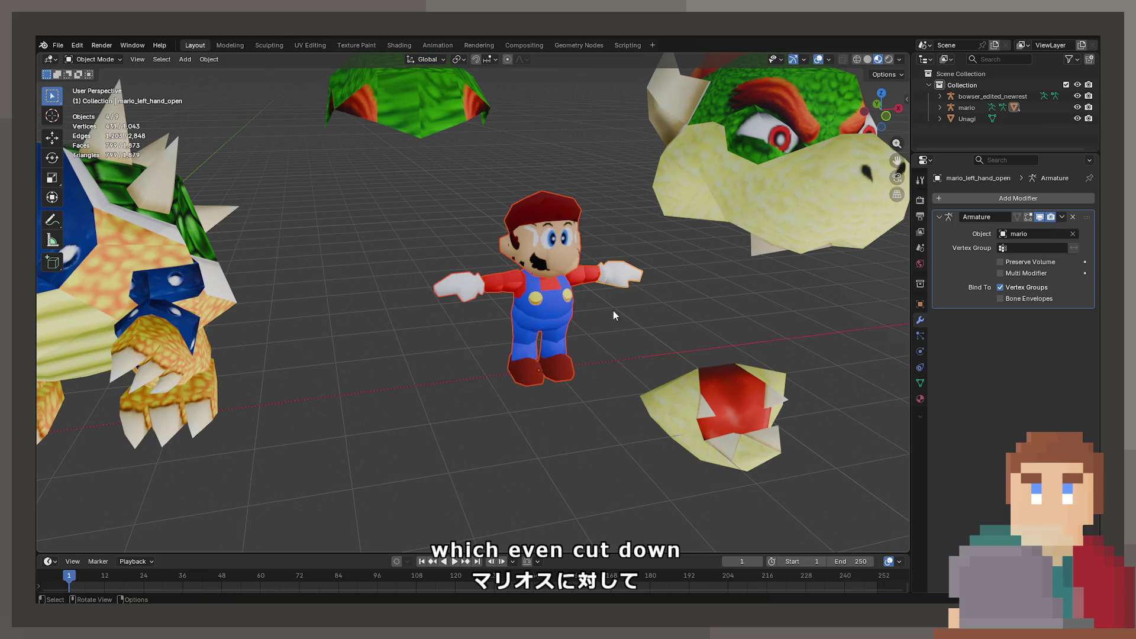
# Step: Select the Unagi fish and delete it from the scene
pyautogui.click(140, 261)
pyautogui.scroll(-3)
pyautogui.click(429, 303)
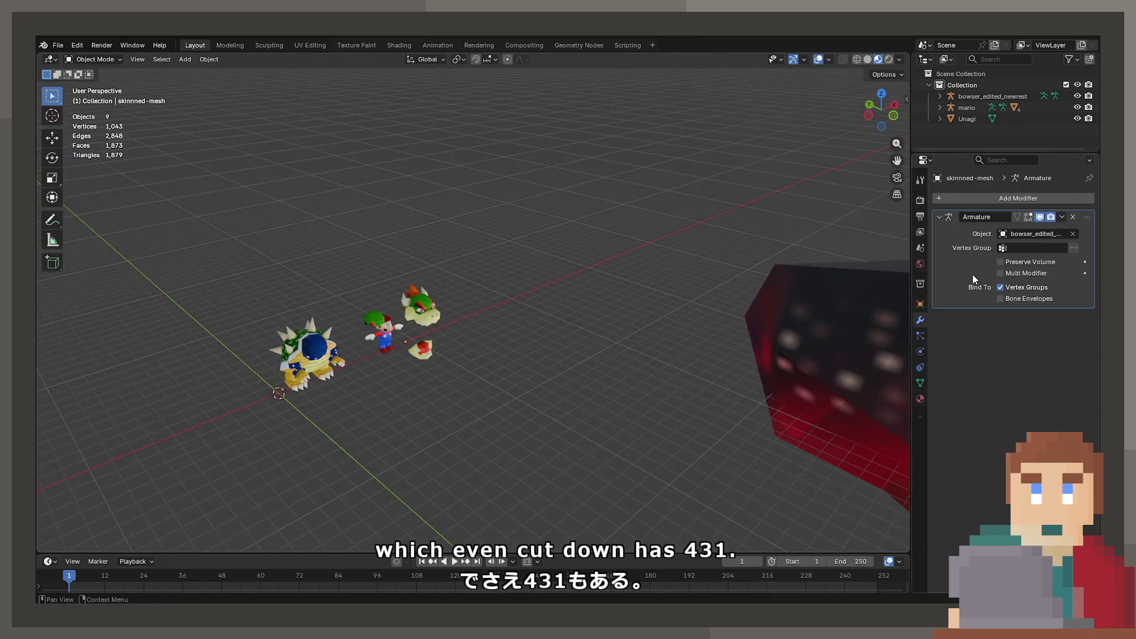
pyautogui.click(769, 314)
pyautogui.moveTo(768, 314); pyautogui.dragTo(519, 300)
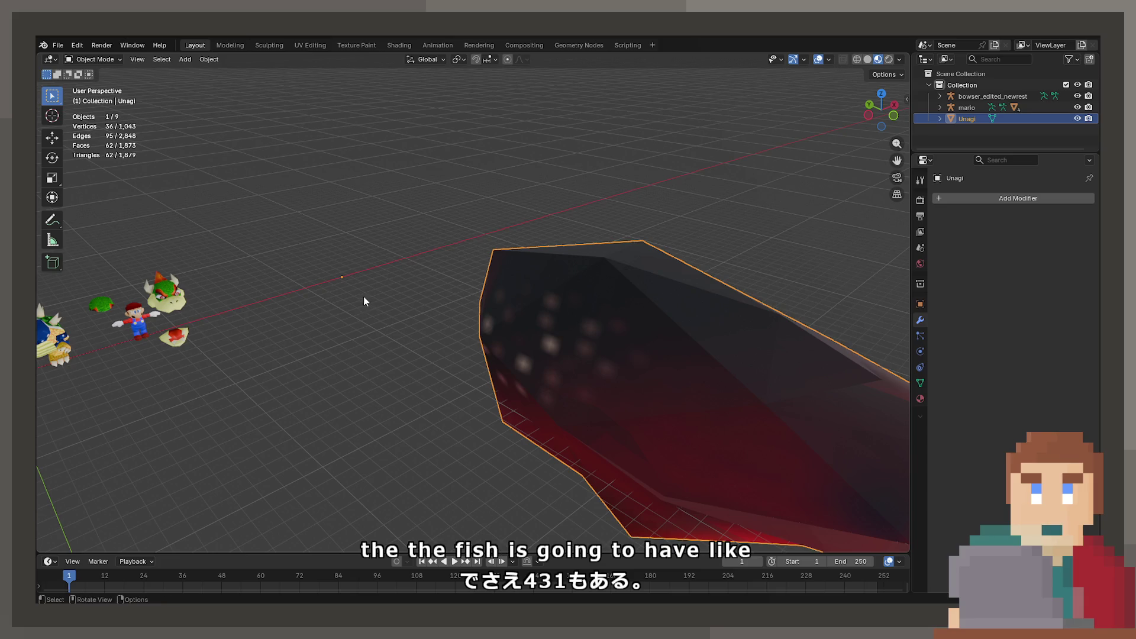
pyautogui.scroll(-3)
pyautogui.scroll(3)
pyautogui.press('Delete')
# Step: Select Mario's head, frame it with numpad period, and enter Edit Mode
pyautogui.moveTo(172, 320); pyautogui.dragTo(314, 320)
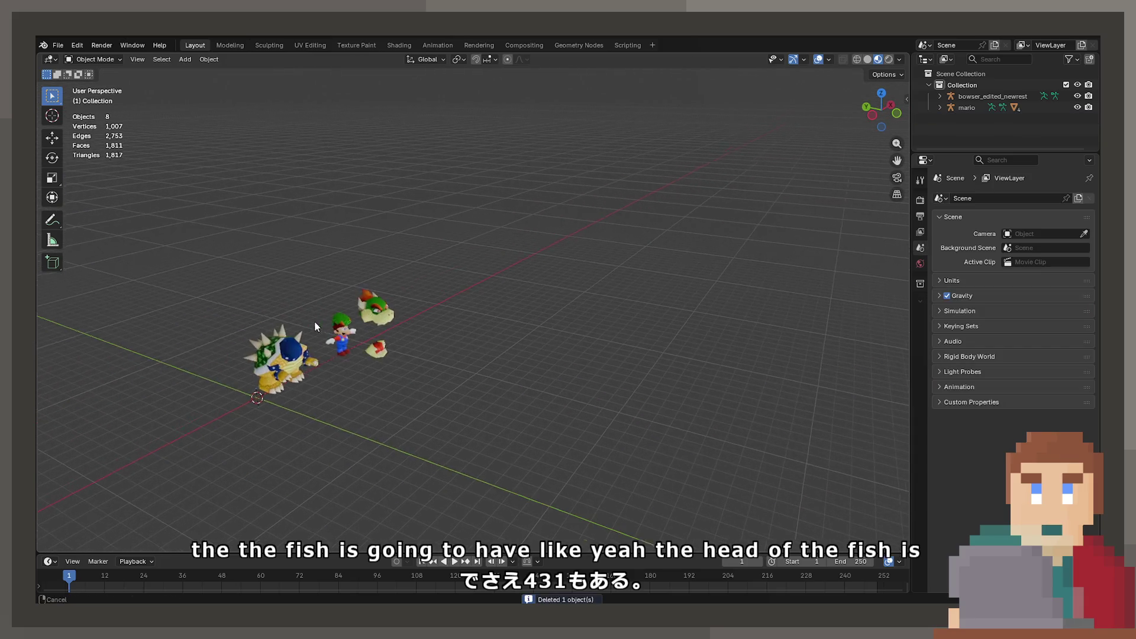
pyautogui.click(341, 332)
pyautogui.scroll(3)
pyautogui.moveTo(362, 391); pyautogui.dragTo(710, 241)
pyautogui.scroll(3)
pyautogui.press('KP_Decimal')
pyautogui.press('Tab')
# Step: Pick a vertex on Mario's cap and lower it slightly
pyautogui.click(471, 243)
pyautogui.scroll(3)
pyautogui.press('g')
pyautogui.click(487, 254)
# Step: Pull cap vertices away from Mario's face, one toward the eyebrow, checking from side and front
pyautogui.click(487, 254)
pyautogui.scroll(-3)
pyautogui.press('g')
pyautogui.click(695, 241)
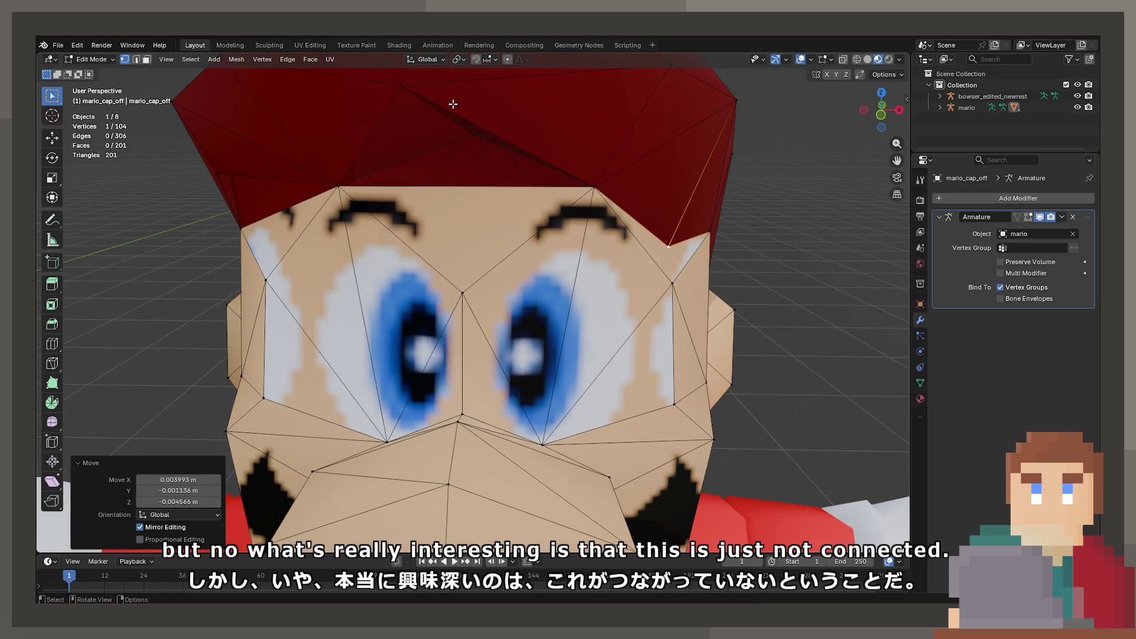
pyautogui.moveTo(464, 142); pyautogui.dragTo(436, 148)
pyautogui.press('g')
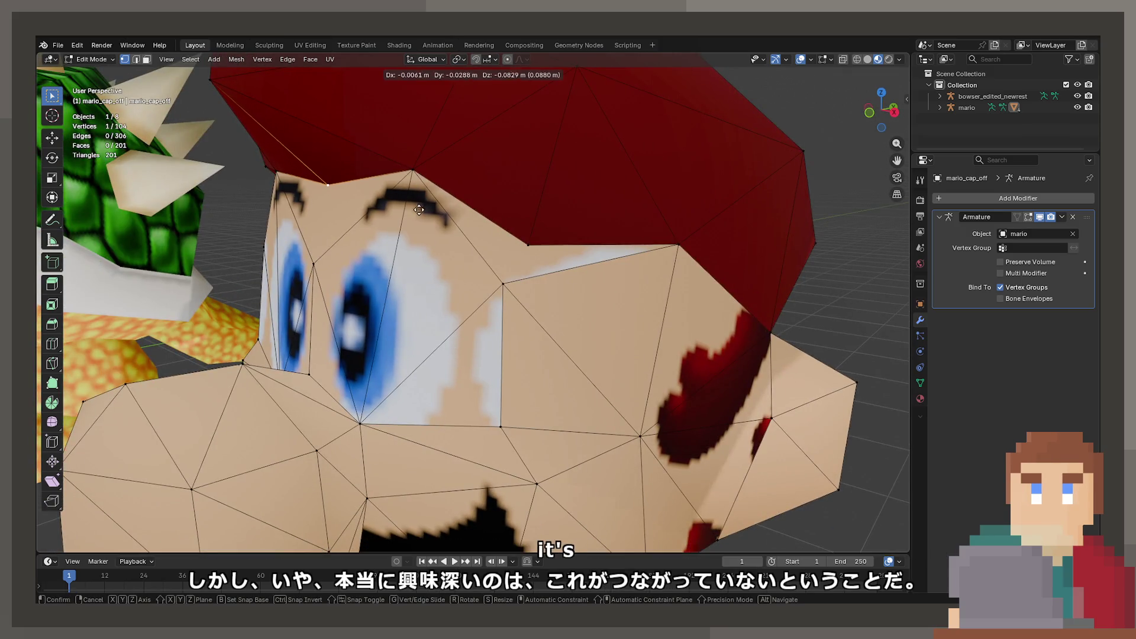
pyautogui.click(415, 226)
pyautogui.moveTo(415, 226); pyautogui.dragTo(708, 203)
pyautogui.press('g')
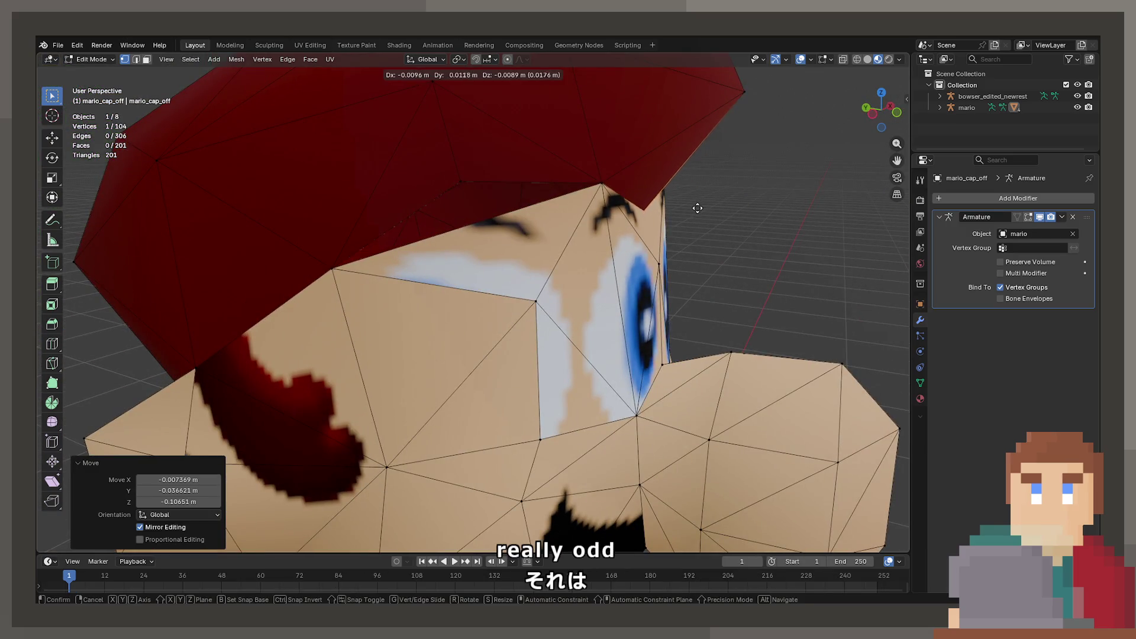
pyautogui.moveTo(471, 172); pyautogui.dragTo(467, 249)
pyautogui.click(411, 280)
# Step: Make a few more small cap vertex moves, cancel the last one, and return to Object Mode
pyautogui.press('g')
pyautogui.click(621, 251)
pyautogui.press('g')
pyautogui.click(600, 254)
pyautogui.press('g')
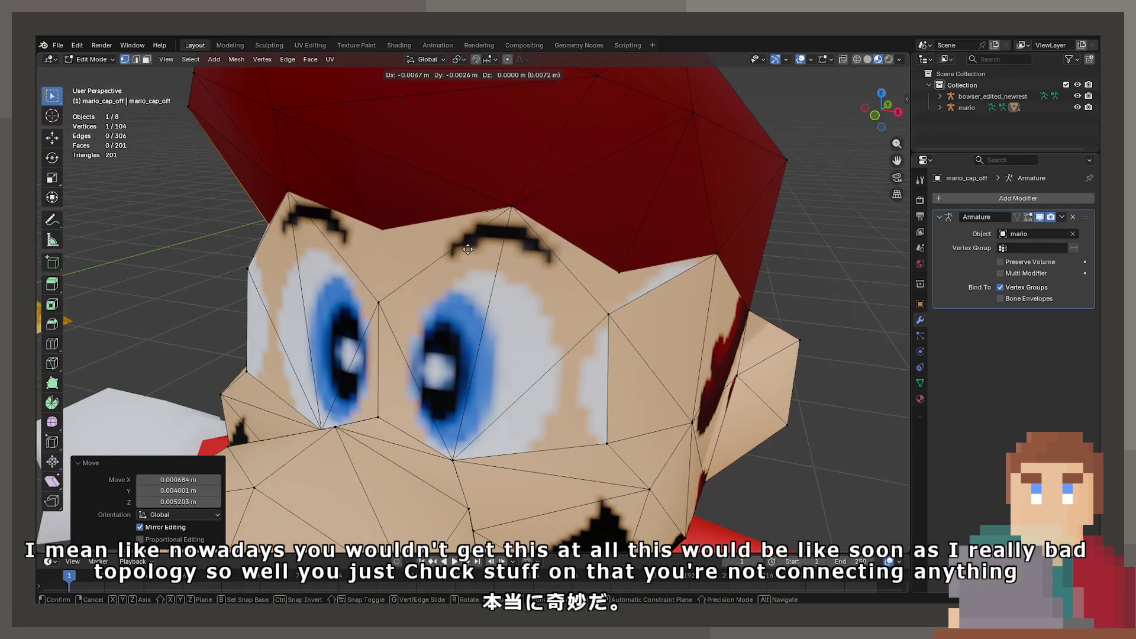
pyautogui.rightClick(462, 250)
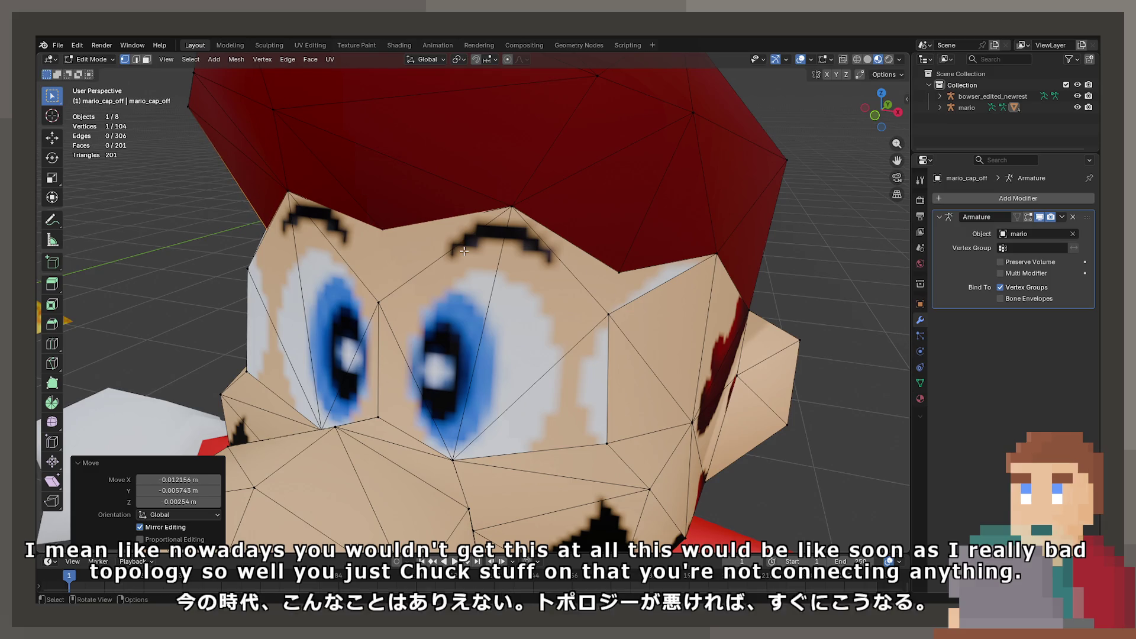
pyautogui.scroll(-3)
pyautogui.press('Tab')
pyautogui.moveTo(452, 232); pyautogui.dragTo(431, 240)
# Step: Frame the selected Bowser pieces, then select Mario's head and turn it toward the viewer
pyautogui.scroll(-3)
pyautogui.hotkey('shift', 'a')
pyautogui.moveTo(454, 256)
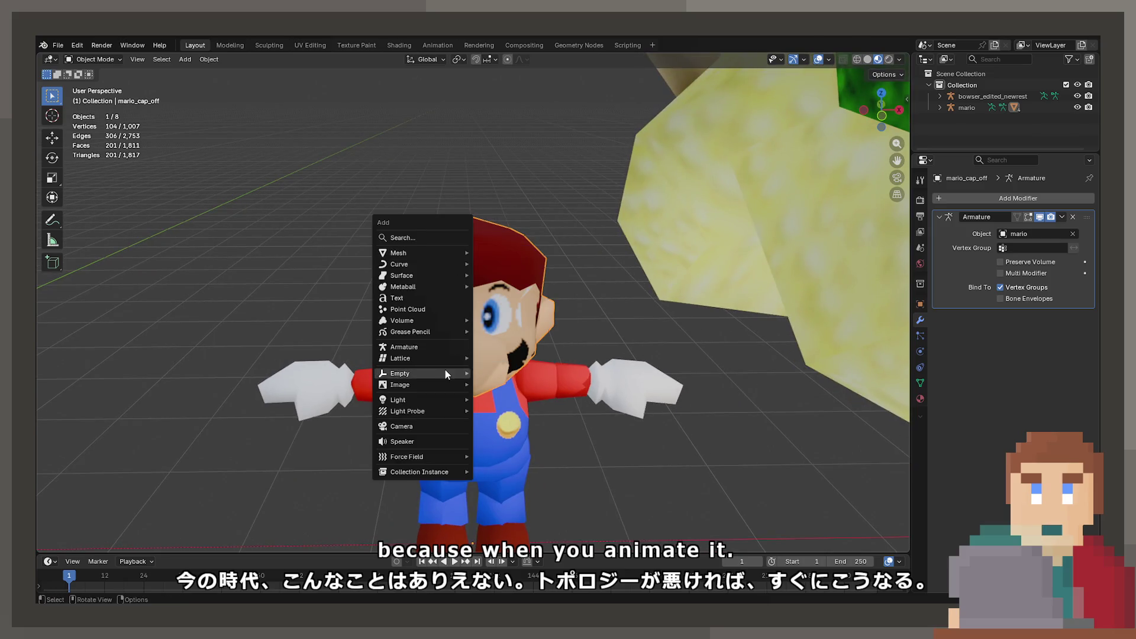
pyautogui.scroll(-3)
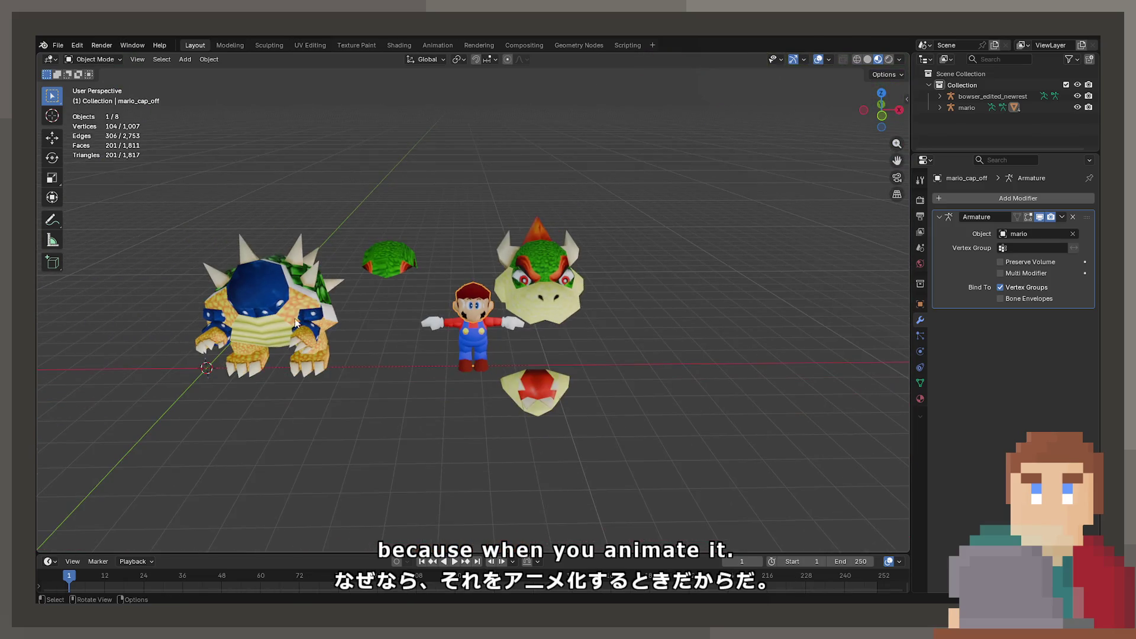
pyautogui.scroll(-3)
pyautogui.moveTo(305, 307); pyautogui.dragTo(377, 319)
pyautogui.scroll(3)
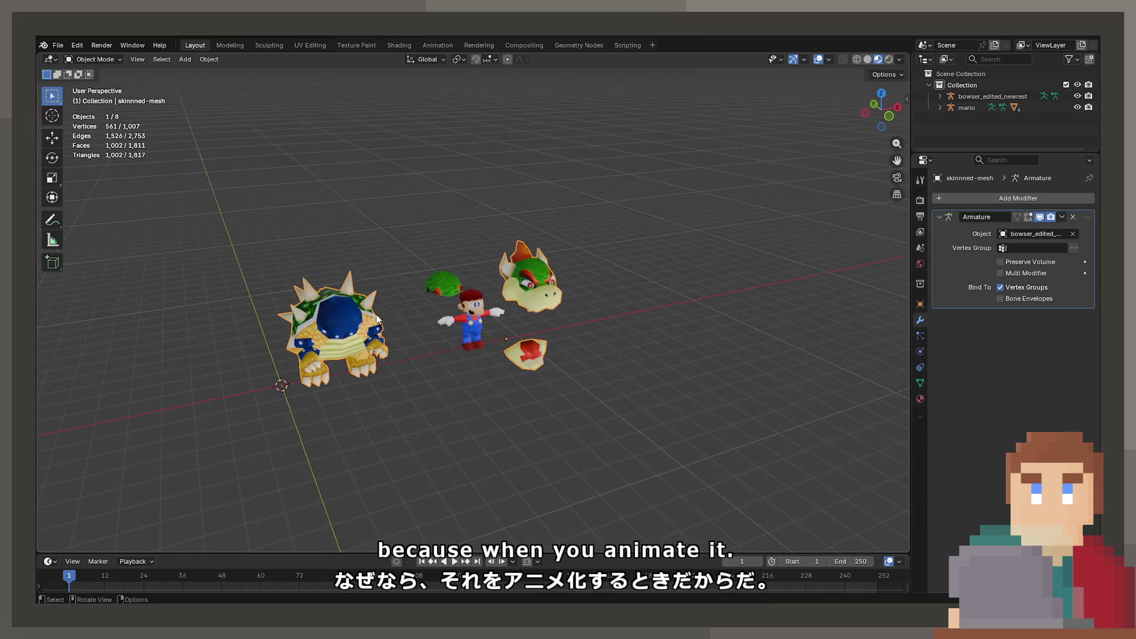
pyautogui.press('KP_Decimal')
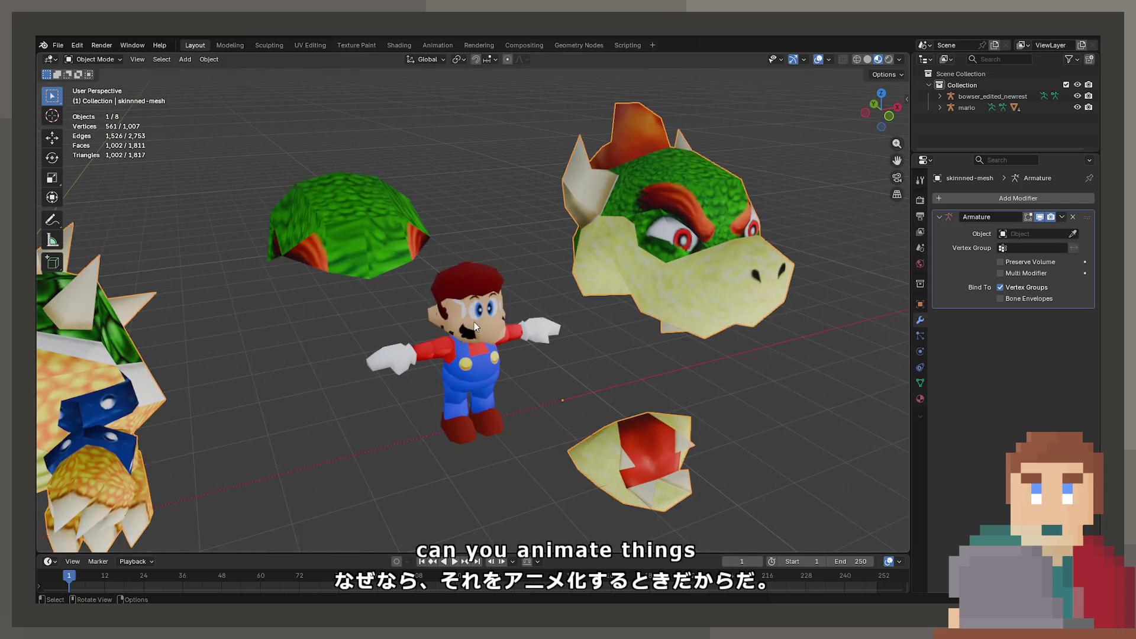
pyautogui.scroll(3)
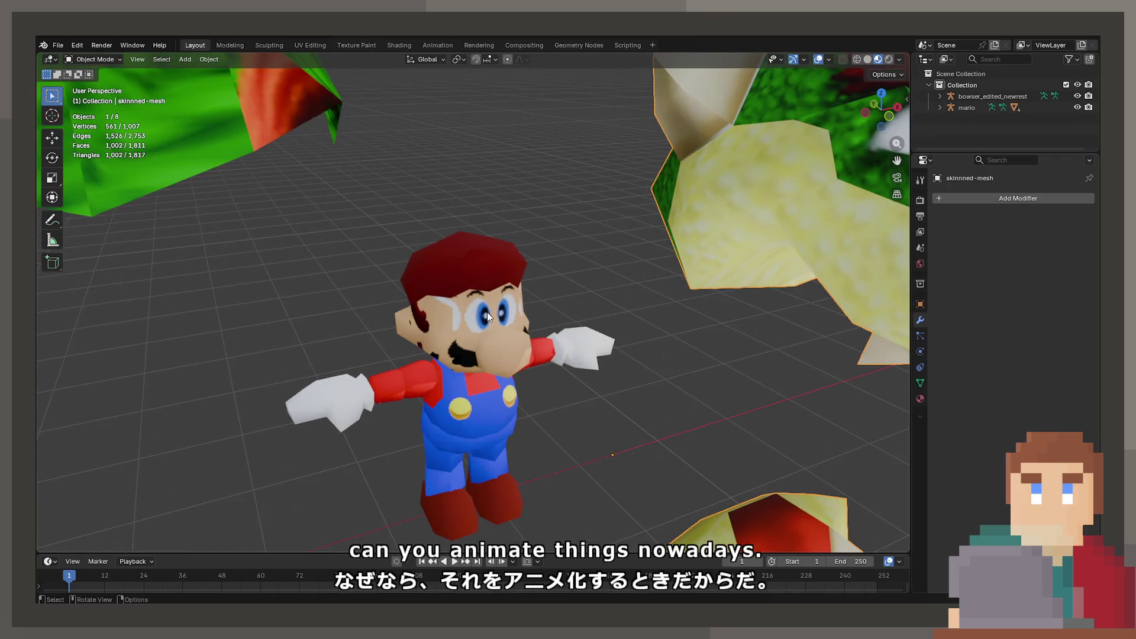
pyautogui.click(487, 312)
pyautogui.scroll(3)
pyautogui.moveTo(473, 296); pyautogui.dragTo(487, 275)
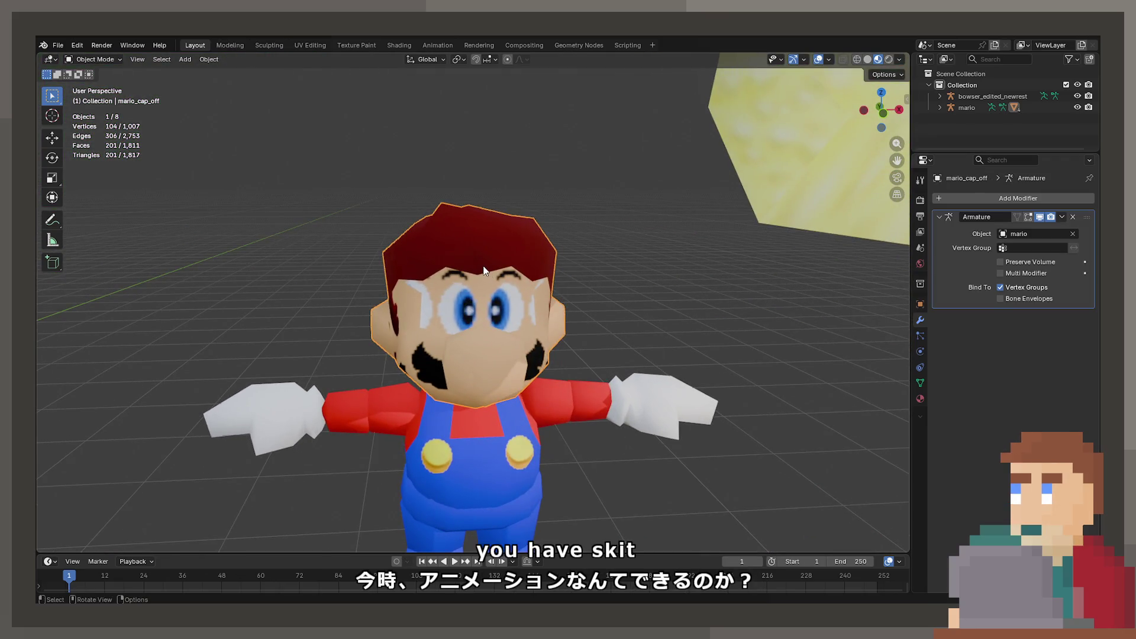
pyautogui.scroll(-3)
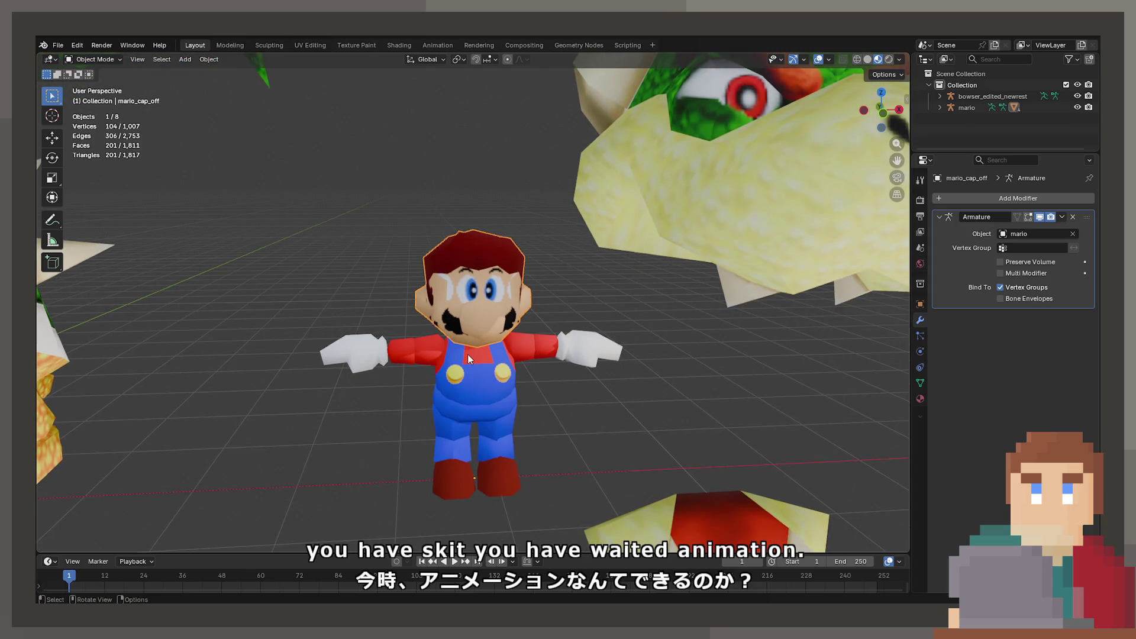
# Step: Add a Bézier curve, then a single-bone armature at the world origin
pyautogui.hotkey('shift', 'a')
pyautogui.moveTo(450, 366)
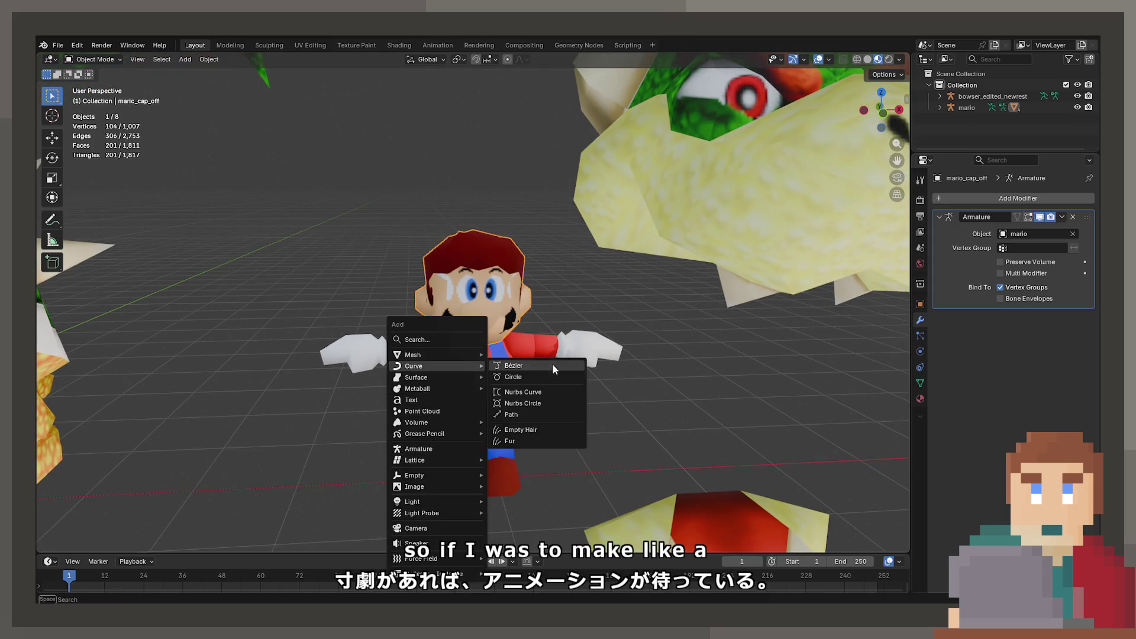
pyautogui.click(553, 368)
pyautogui.hotkey('shift', 'a')
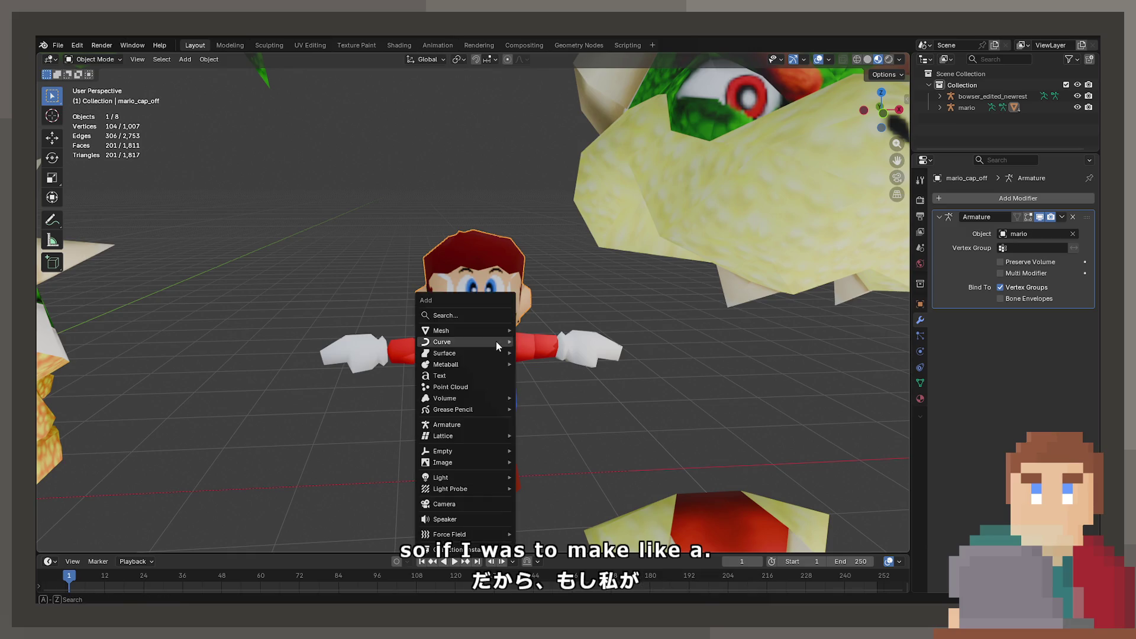
pyautogui.click(460, 424)
pyautogui.scroll(-3)
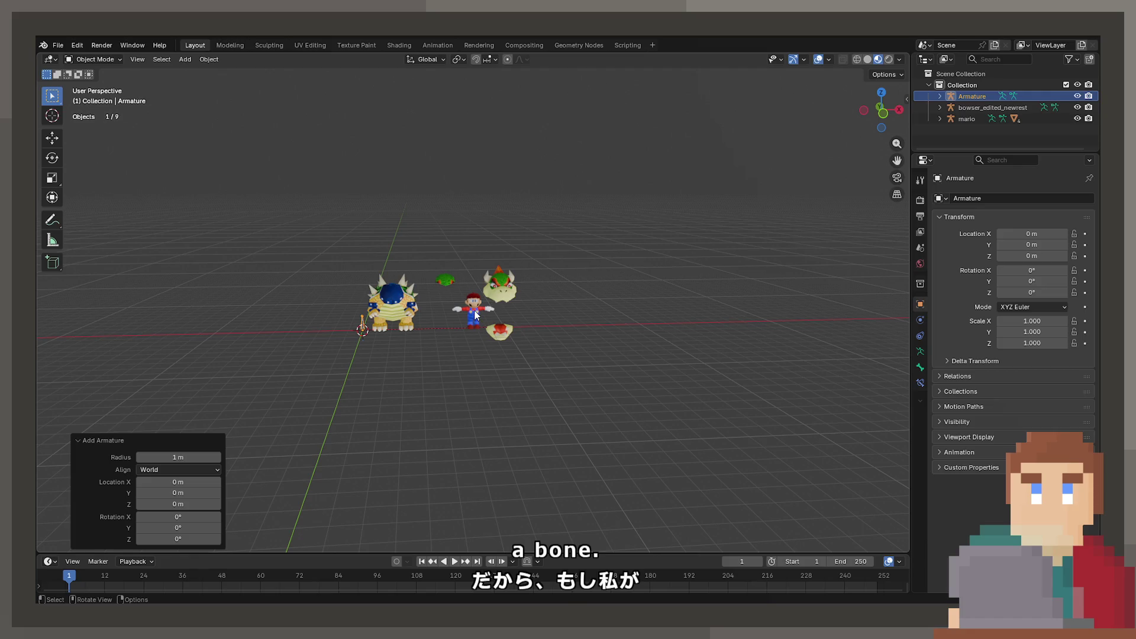
# Step: Slide Mario along X and set his Location X to 0 in the N panel
pyautogui.click(473, 308)
pyautogui.click(495, 307)
pyautogui.press('g')
pyautogui.press('x')
pyautogui.click(384, 321)
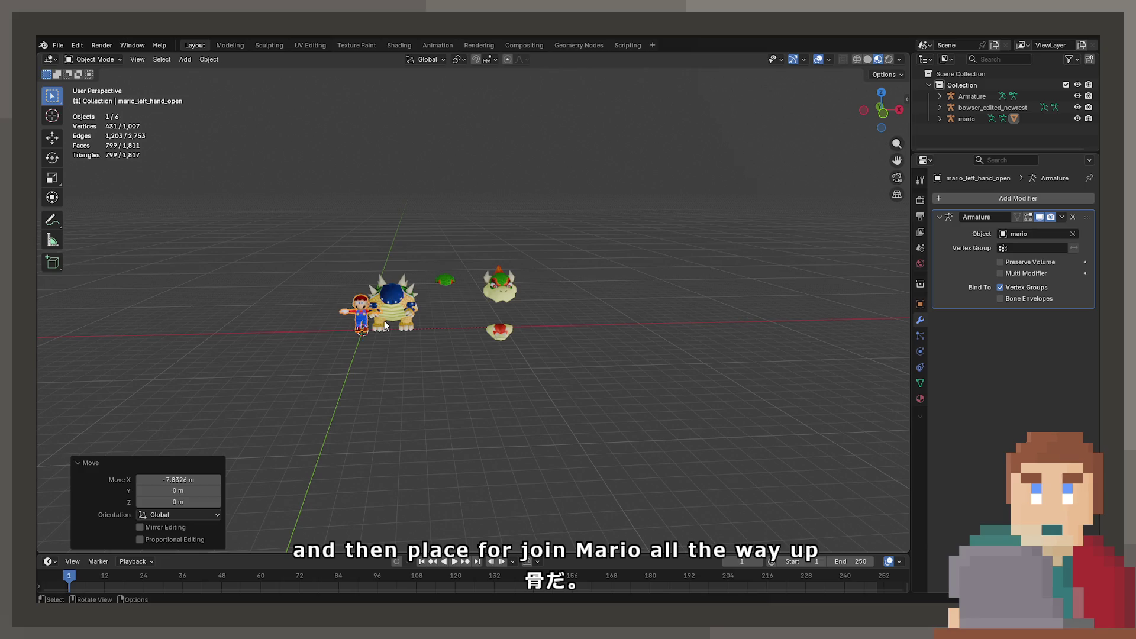
pyautogui.press('n')
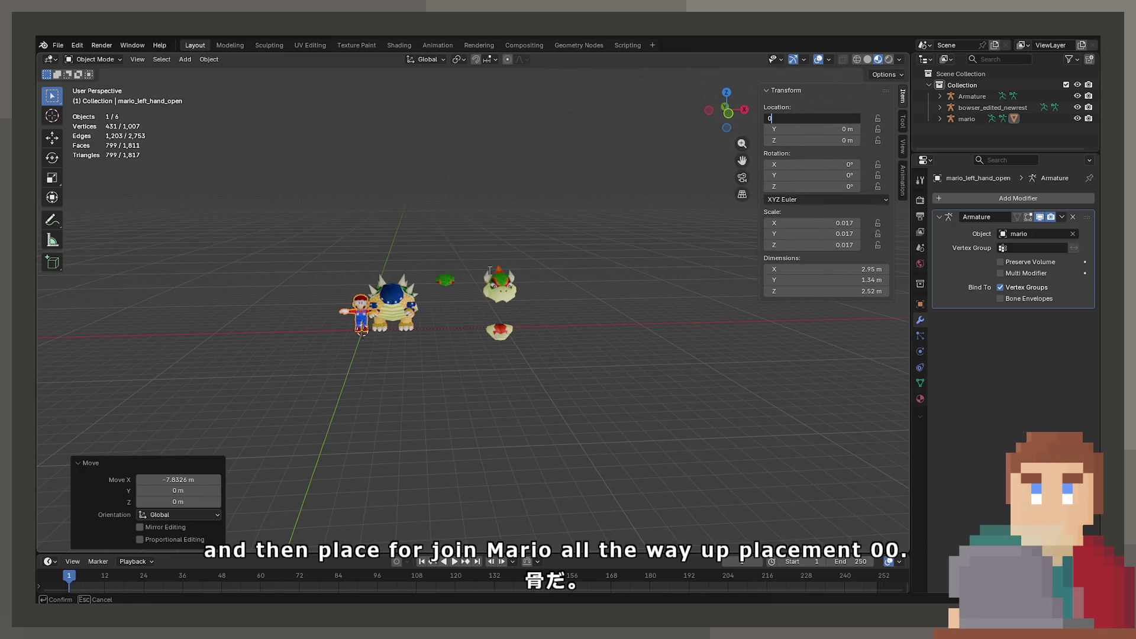
pyautogui.write('0')
pyautogui.press('Return')
pyautogui.scroll(3)
pyautogui.scroll(3)
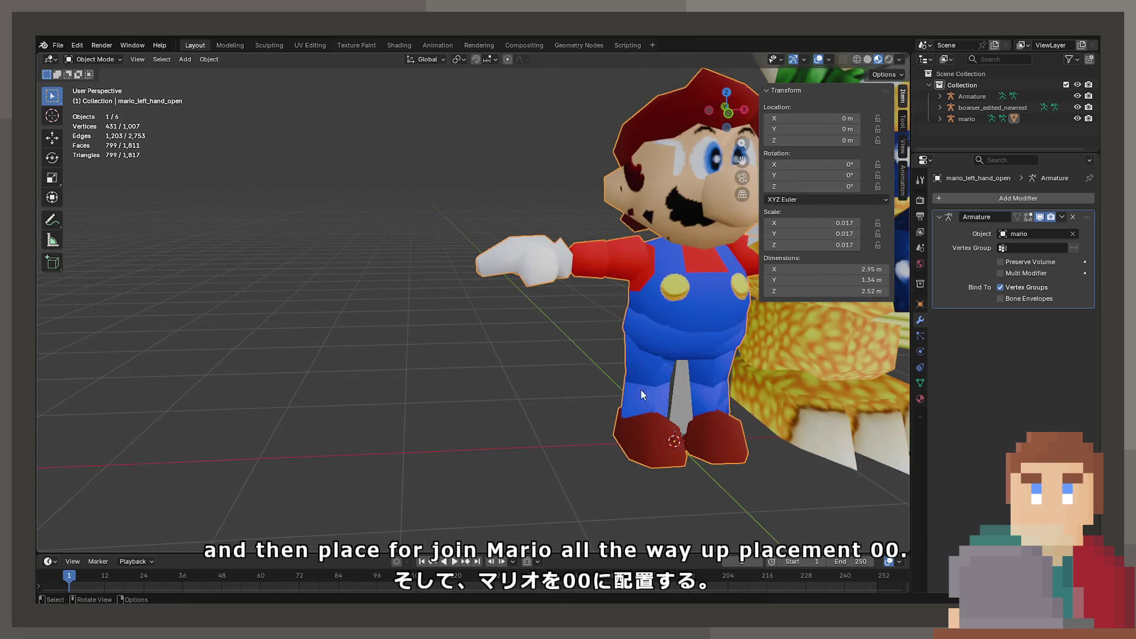
# Step: Select and frame the armature in wireframe view, then enter its Edit Mode
pyautogui.click(676, 386)
pyautogui.press('KP_Decimal')
pyautogui.hotkey('shift', 'z')
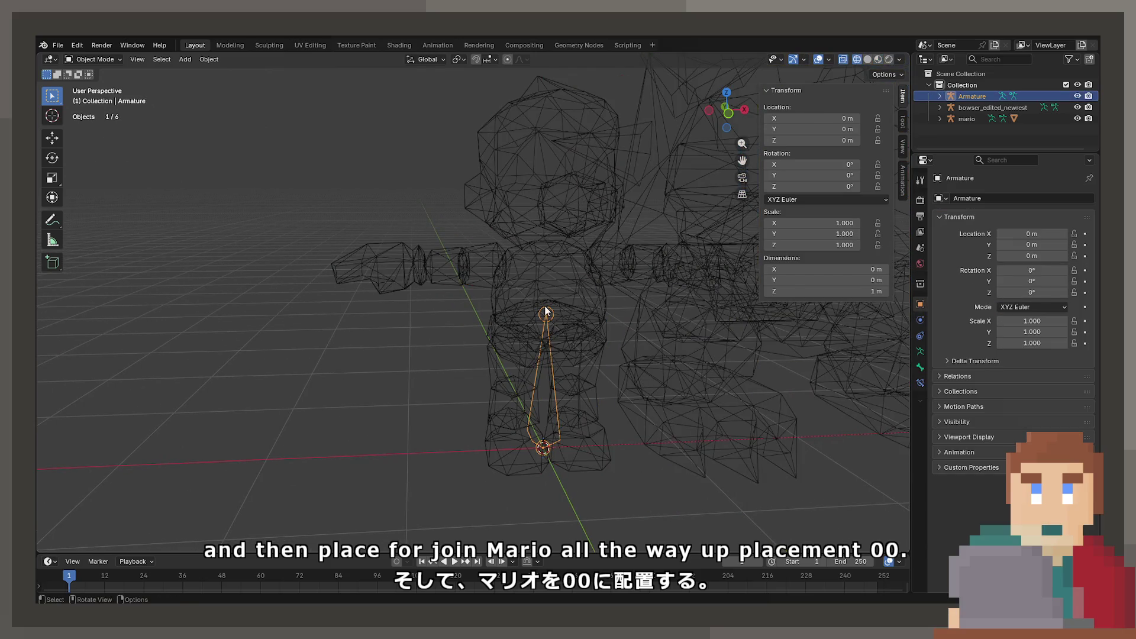
pyautogui.click(544, 316)
pyautogui.click(544, 315)
pyautogui.press('Tab')
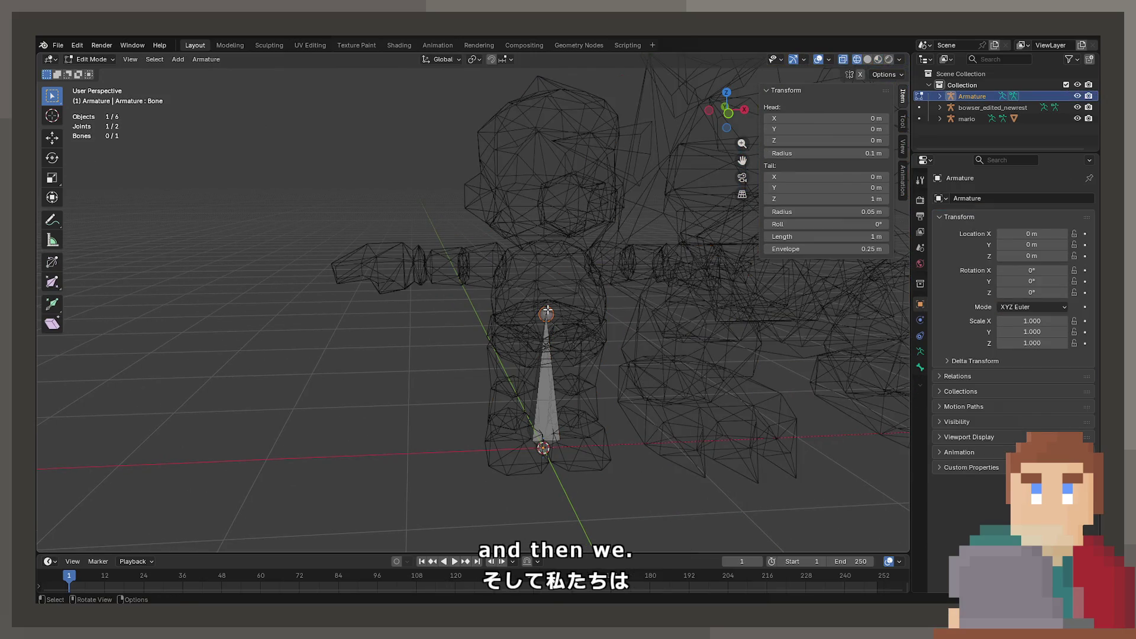
# Step: Drop the first bone's tail to the hips and extrude bones up to chest and head top
pyautogui.press('g')
pyautogui.press('z')
pyautogui.click(555, 345)
pyautogui.press('e')
pyautogui.press('z')
pyautogui.click(559, 239)
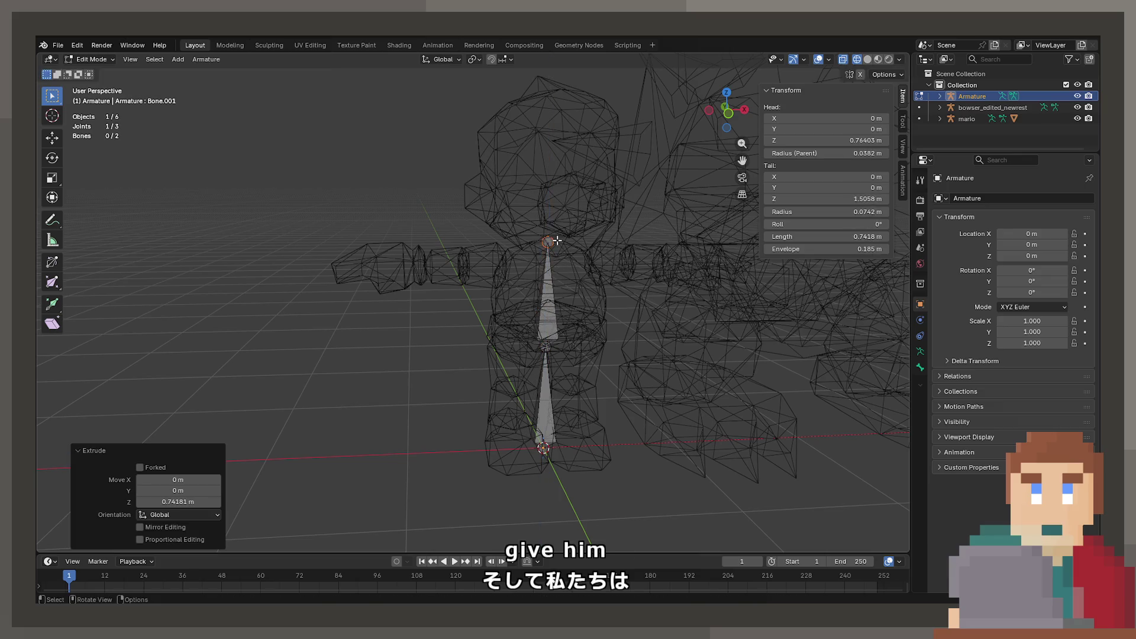
pyautogui.press('e')
pyautogui.press('z')
pyautogui.click(561, 91)
pyautogui.press('Tab')
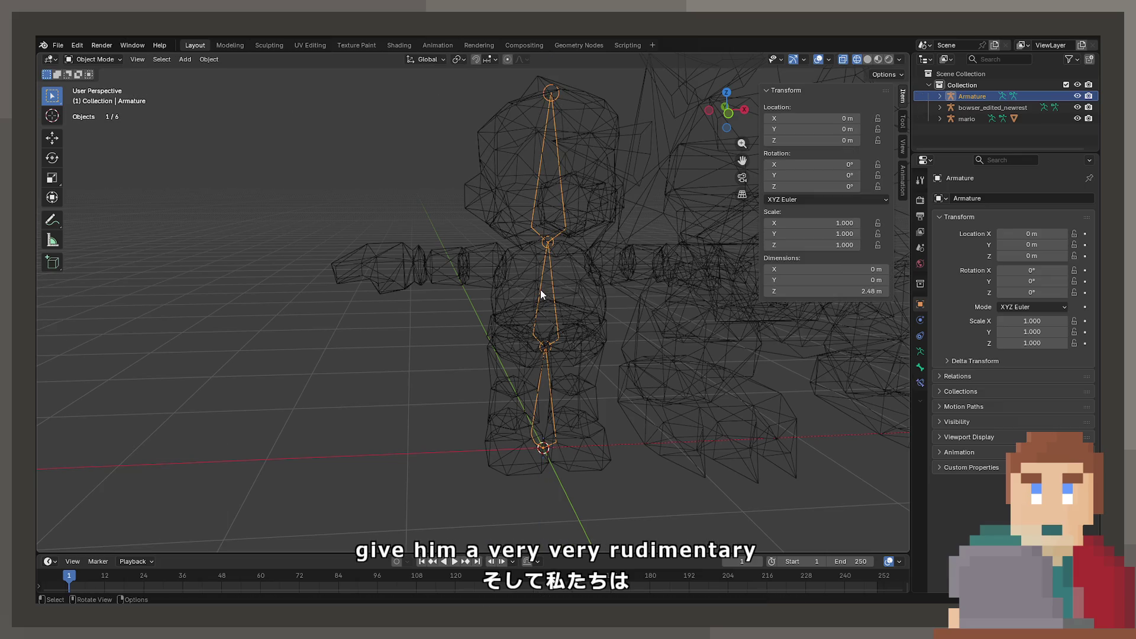
# Step: Parent Mario's mesh to the armature With Automatic Weights
pyautogui.click(593, 212)
pyautogui.click(545, 125)
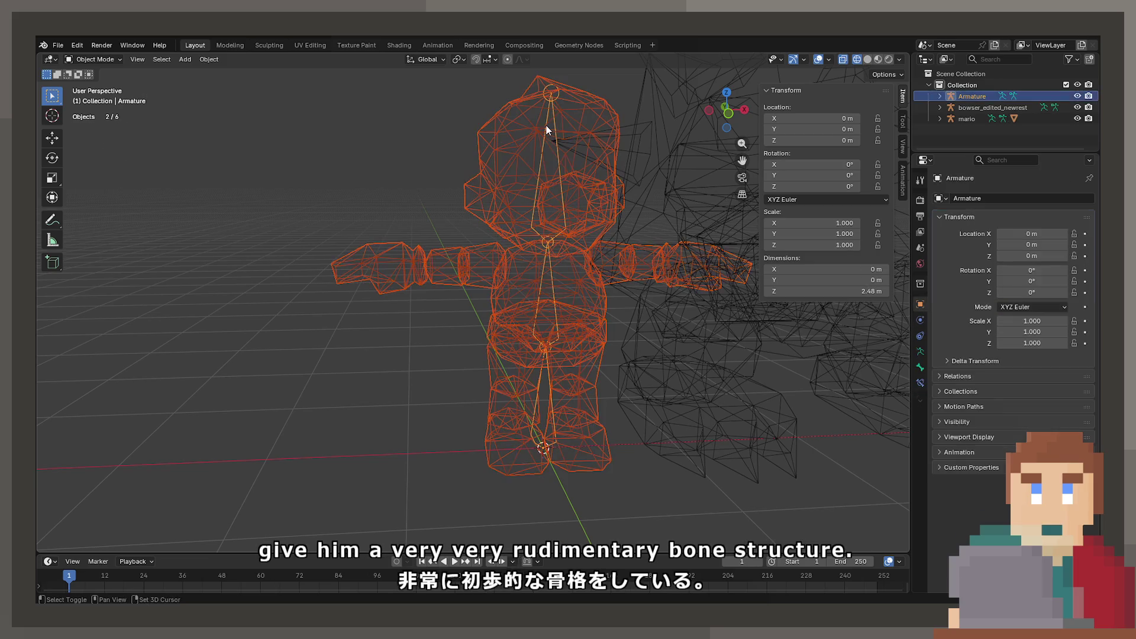
pyautogui.hotkey('ctrl', 'p')
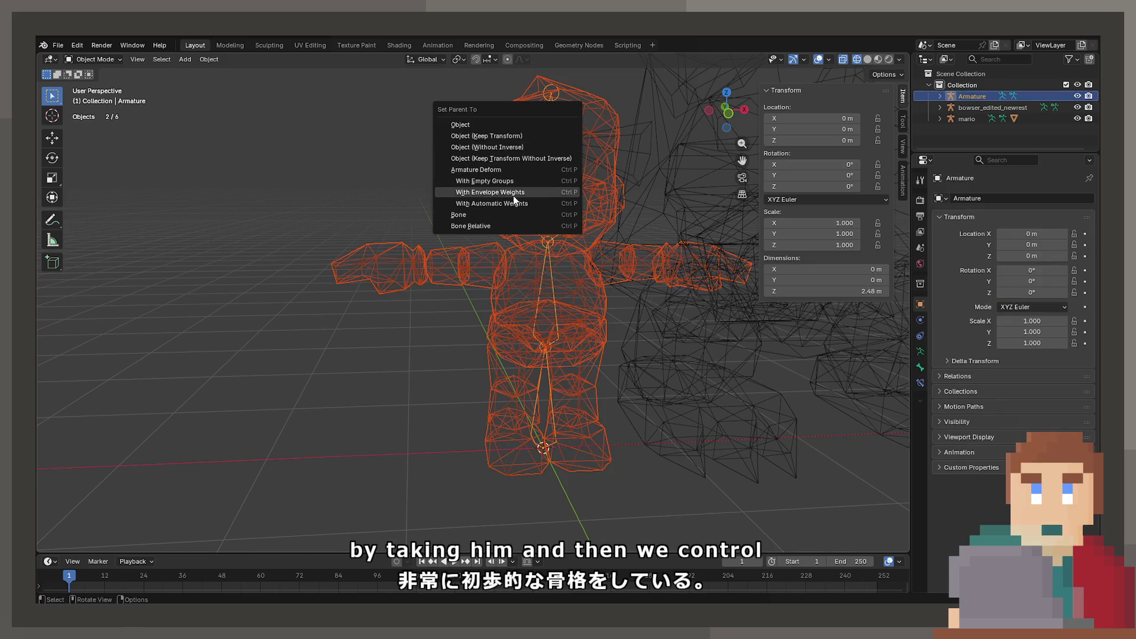
pyautogui.click(514, 202)
pyautogui.moveTo(516, 199); pyautogui.dragTo(453, 254)
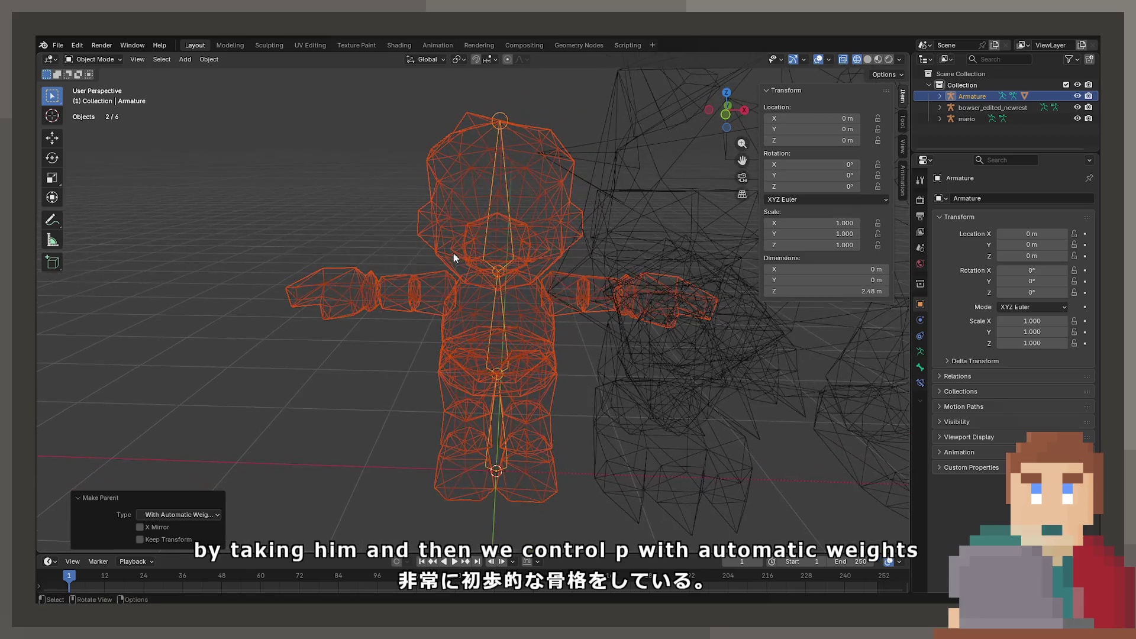
pyautogui.click(515, 159)
pyautogui.click(498, 153)
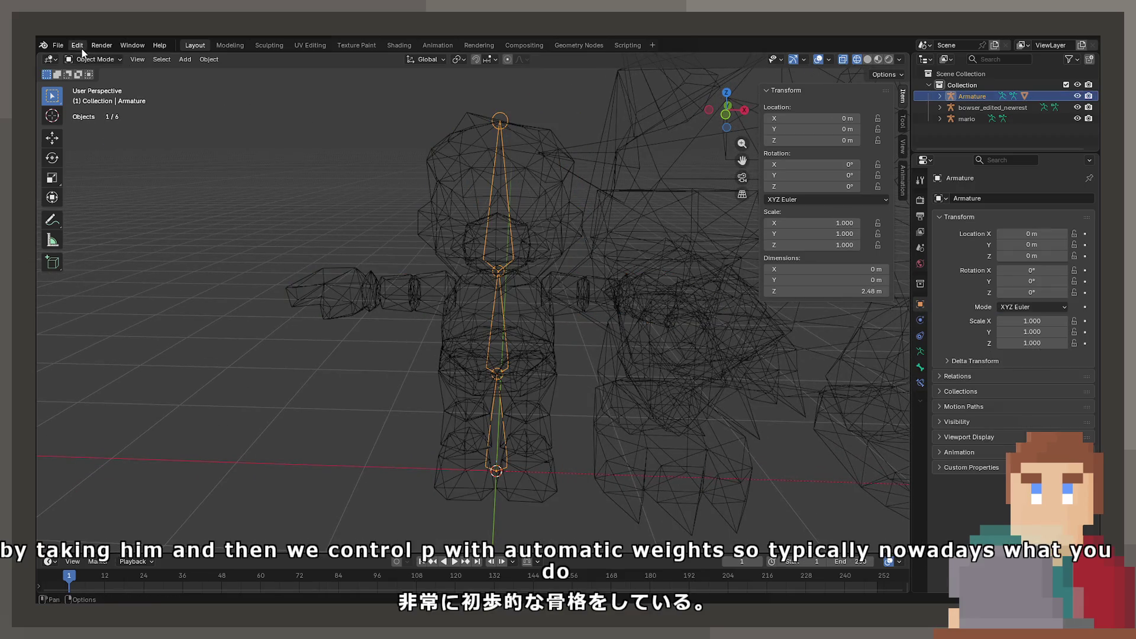
pyautogui.click(77, 46)
pyautogui.click(94, 58)
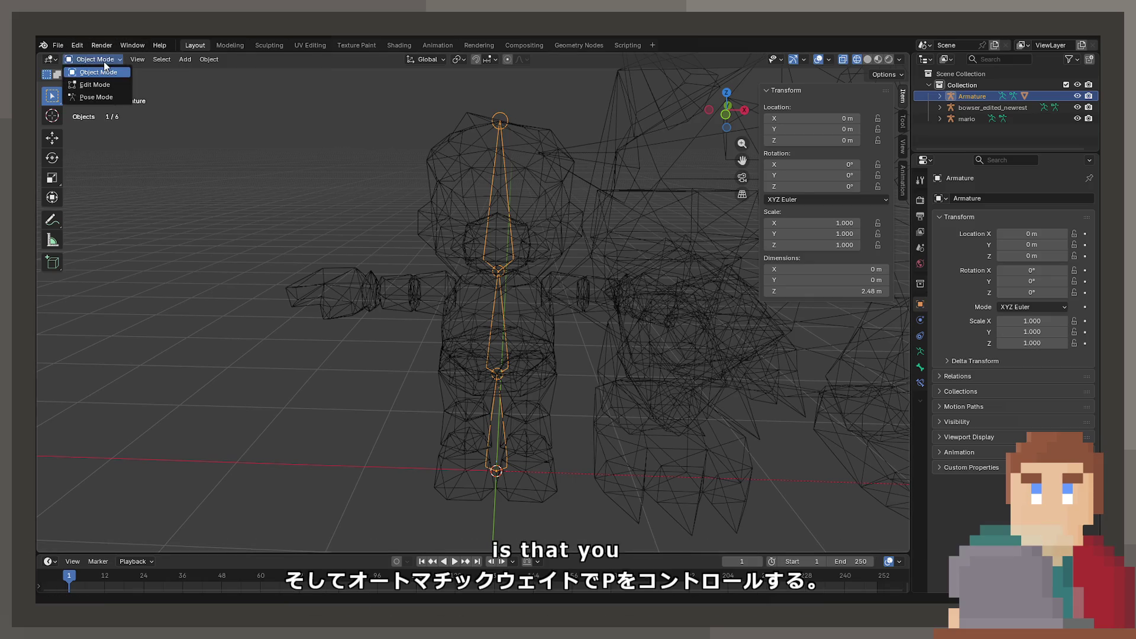
# Step: In Pose Mode, test-rotate the head and middle bones to bend Mario, cancelling each bend
pyautogui.click(106, 98)
pyautogui.press('r')
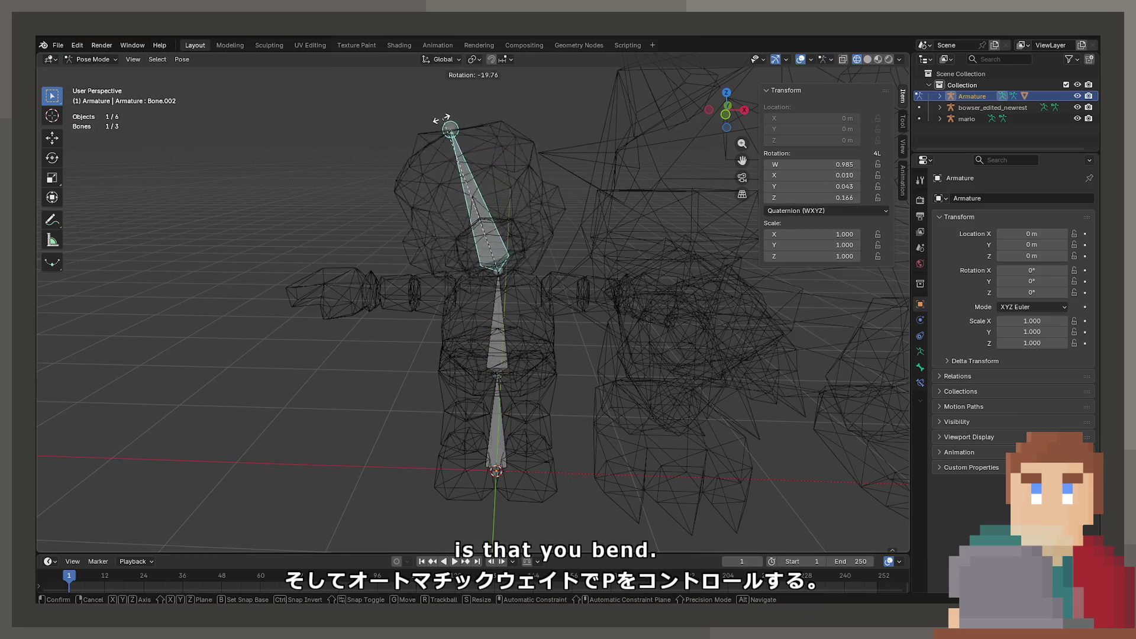
pyautogui.moveTo(524, 190); pyautogui.dragTo(612, 198)
pyautogui.rightClick(612, 198)
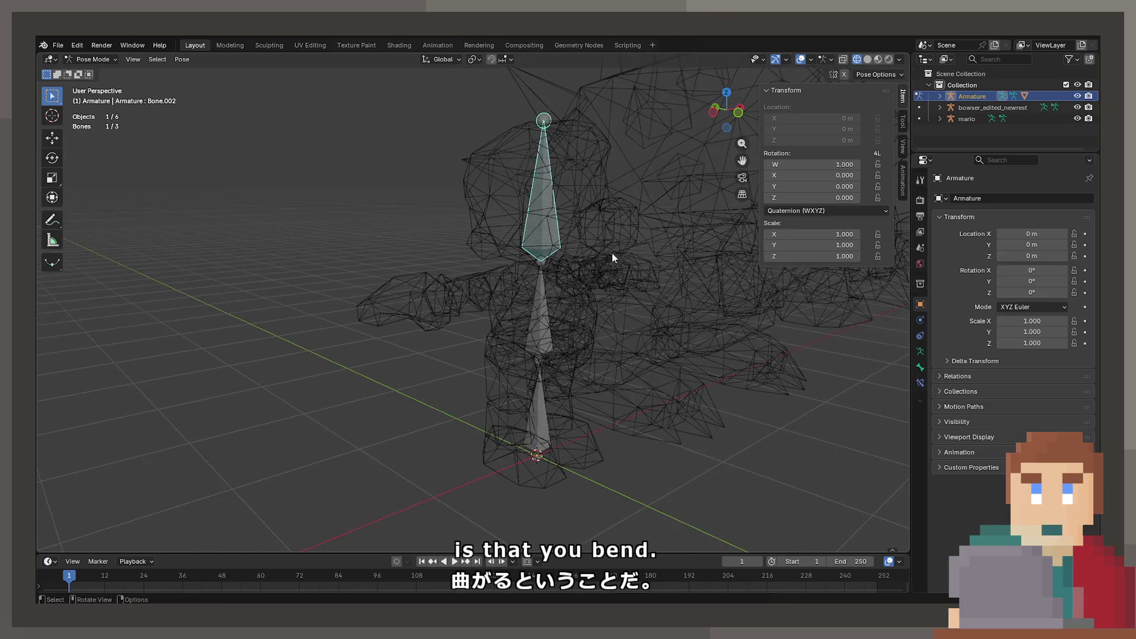
pyautogui.moveTo(661, 280); pyautogui.dragTo(592, 266)
pyautogui.press('r')
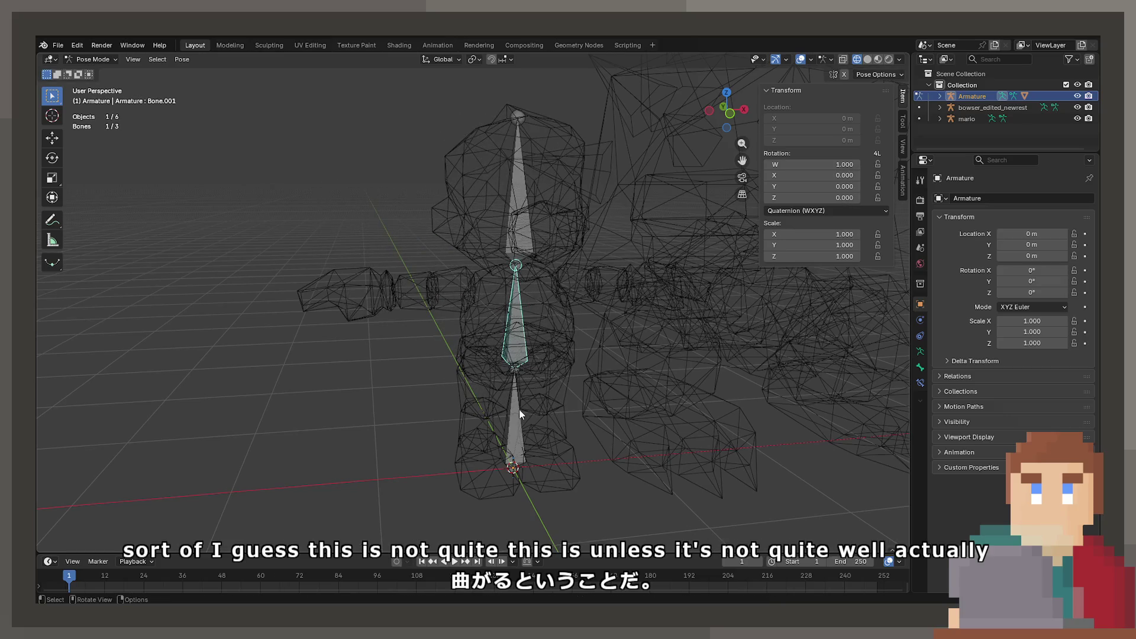
pyautogui.scroll(3)
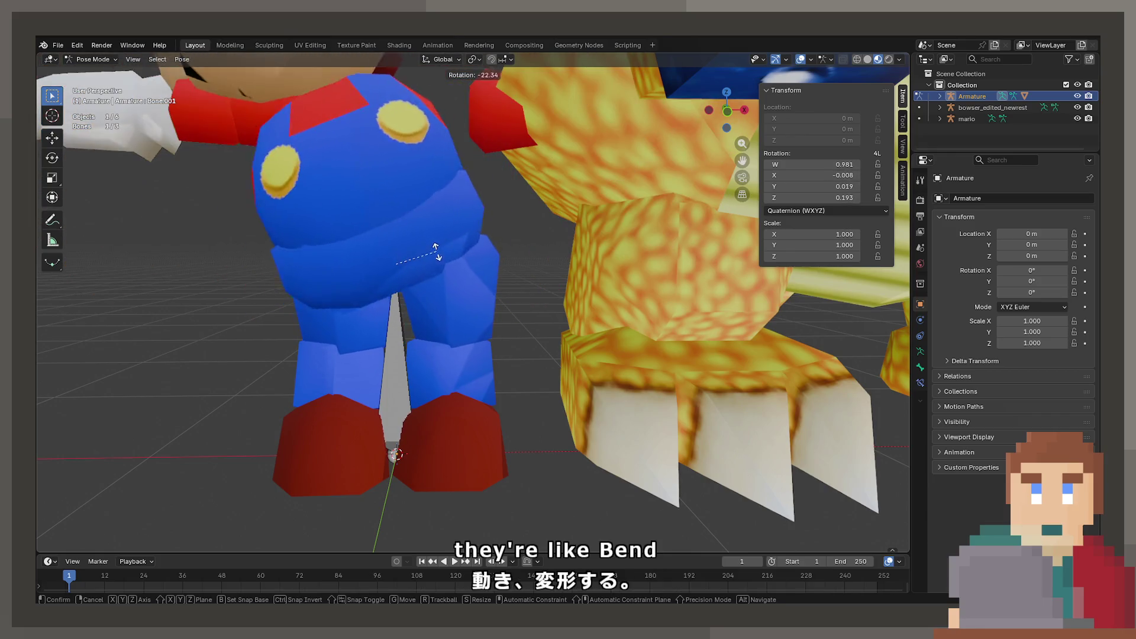
pyautogui.press('Escape')
# Step: Test-bend the lower bone, then the torso bone on the X and Y axes, cancelling each
pyautogui.click(404, 349)
pyautogui.press('r')
pyautogui.press('Escape')
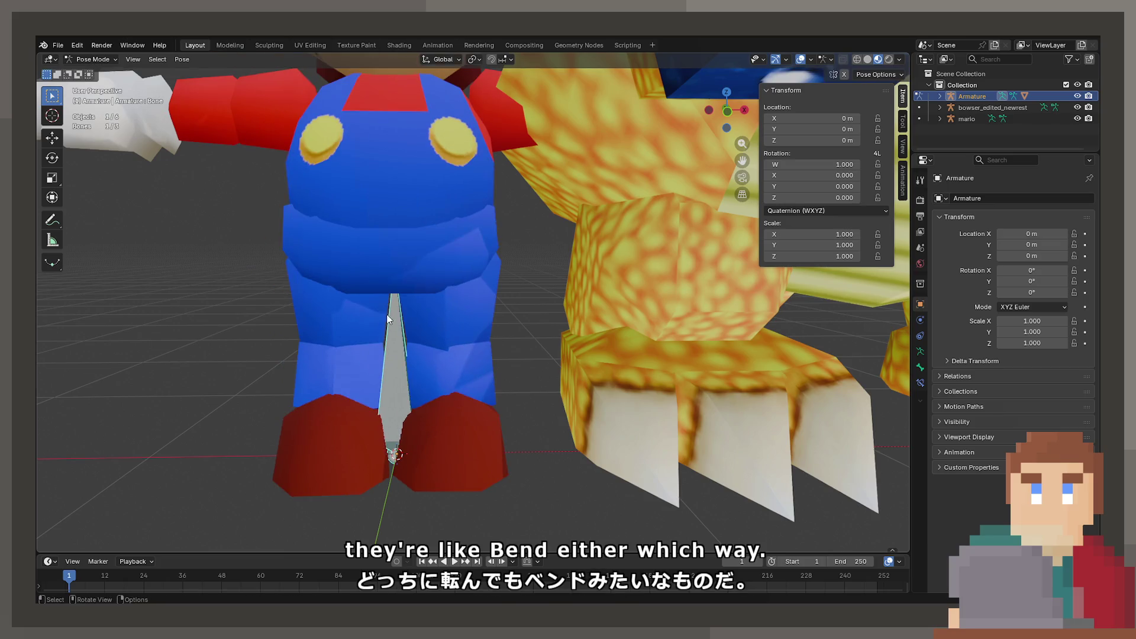
pyautogui.scroll(-3)
pyautogui.scroll(3)
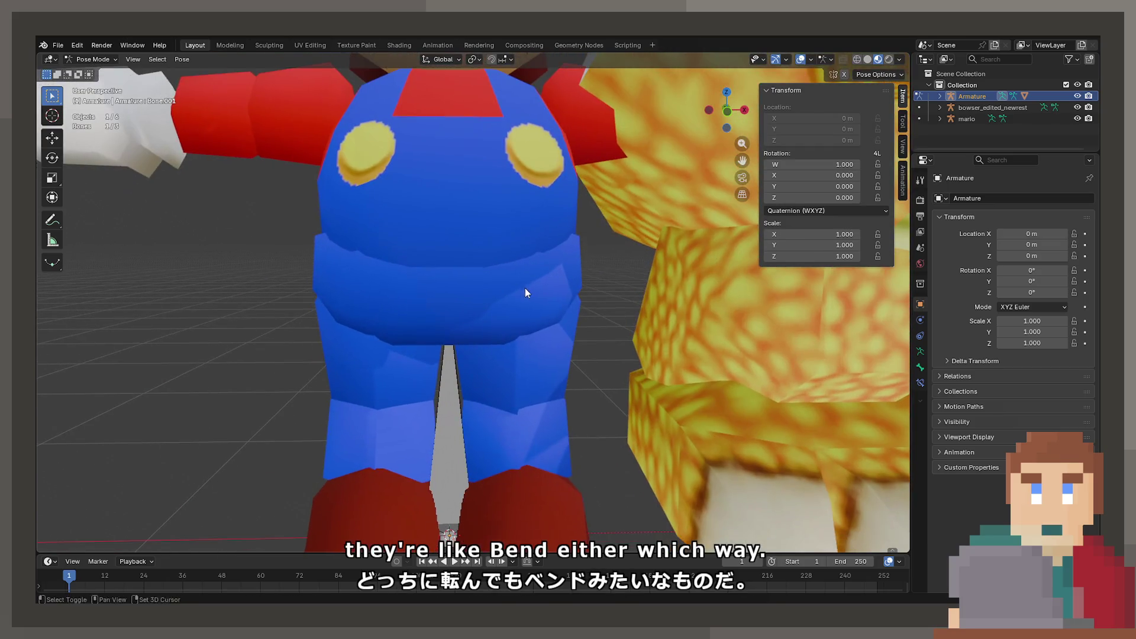
pyautogui.press('r')
pyautogui.press('x')
pyautogui.press('y')
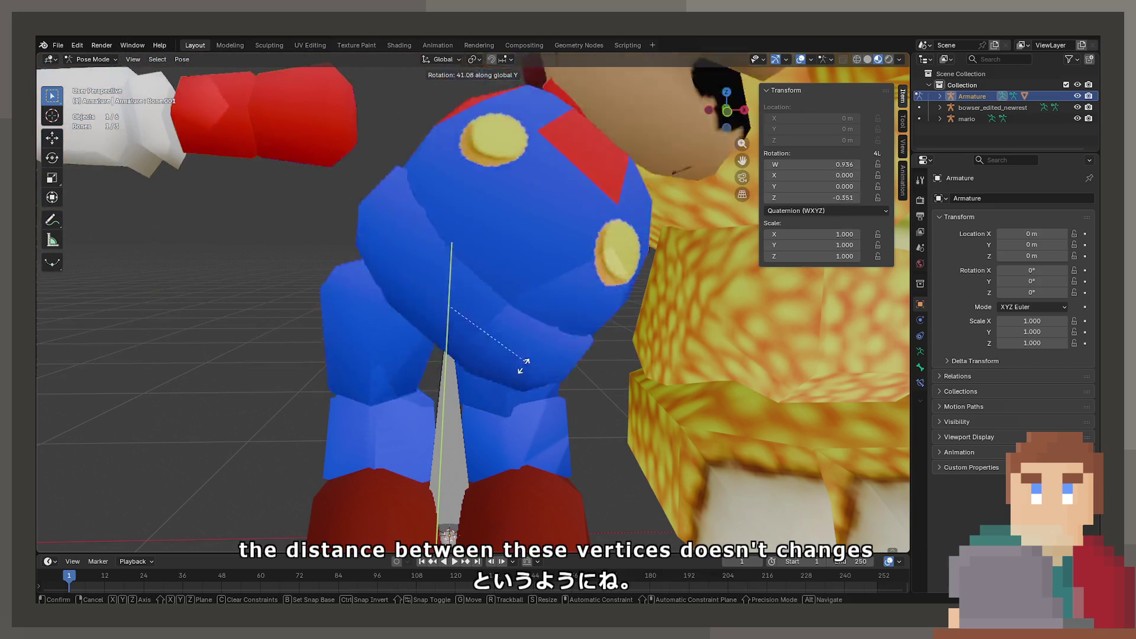
pyautogui.press('Escape')
pyautogui.scroll(-3)
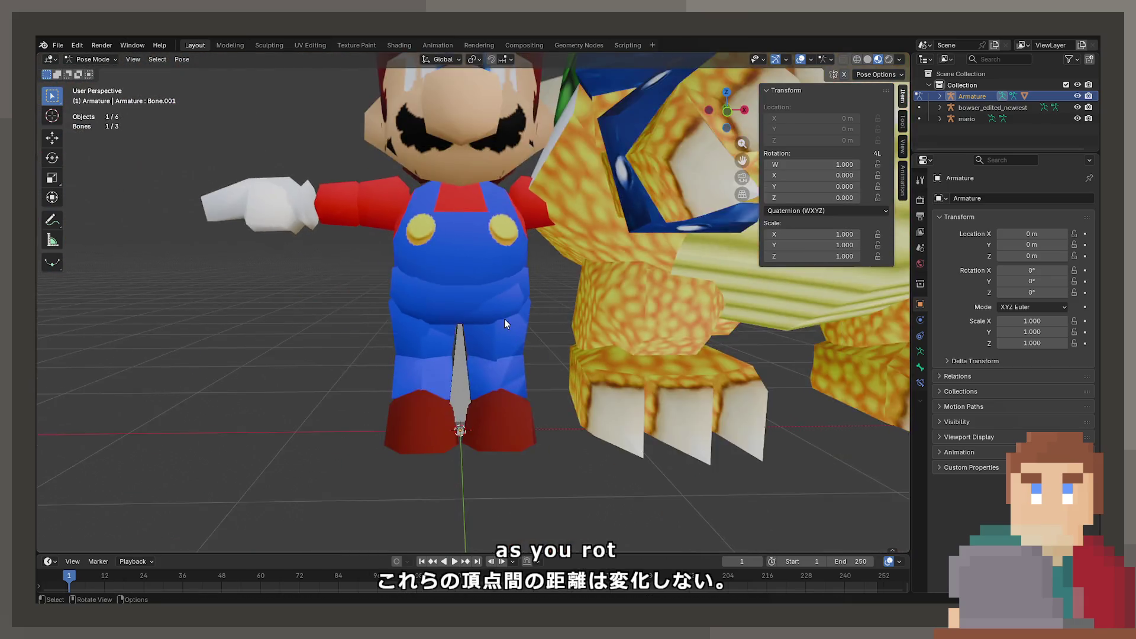
pyautogui.moveTo(504, 318); pyautogui.dragTo(517, 325)
# Step: Switch back to wireframe, check the lower bone, then return to Object Mode and delete the armature
pyautogui.hotkey('shift', 'z')
pyautogui.press('Tab')
pyautogui.click(473, 337)
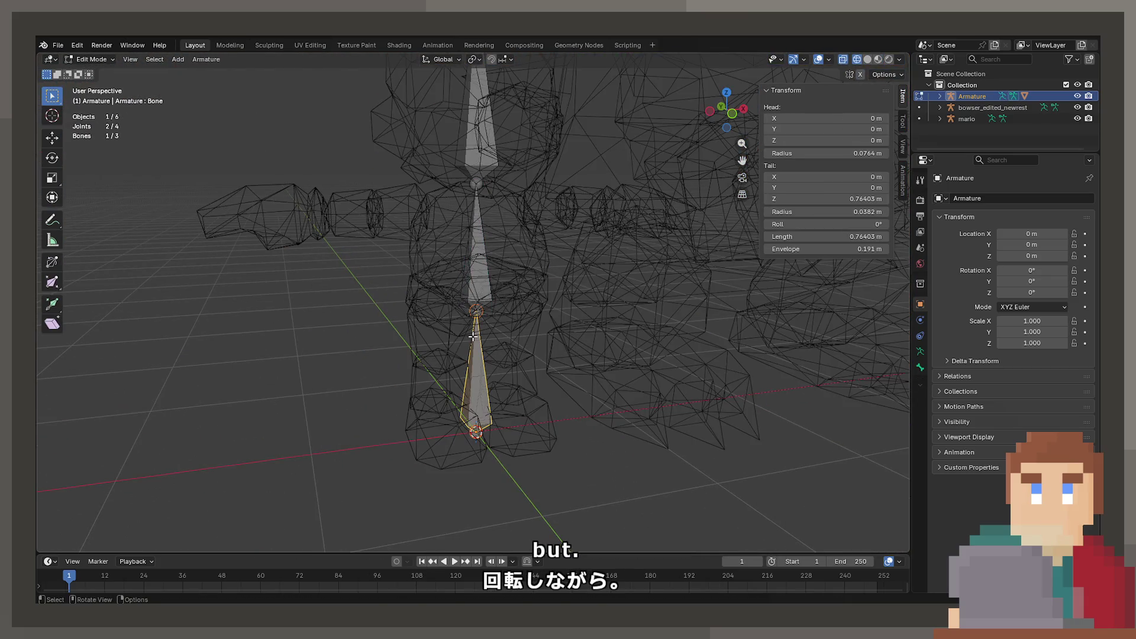
pyautogui.press('Tab')
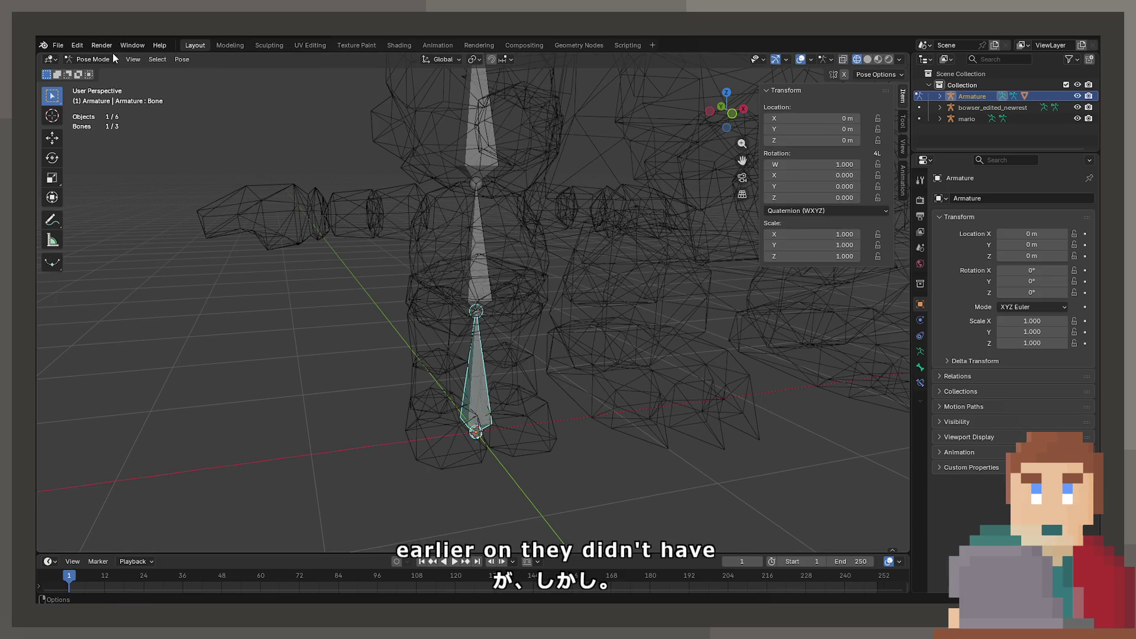
pyautogui.click(112, 58)
pyautogui.click(89, 72)
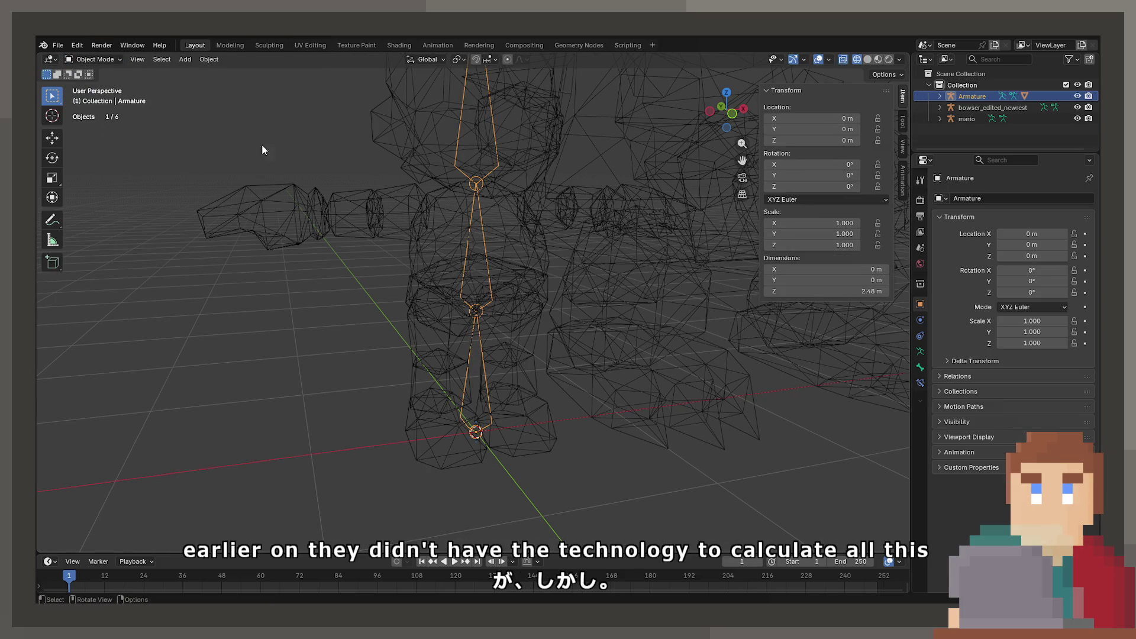
pyautogui.press('Delete')
# Step: Show the models textured, open Mario's mesh for editing and select a shoulder vertex
pyautogui.moveTo(534, 211); pyautogui.dragTo(518, 216)
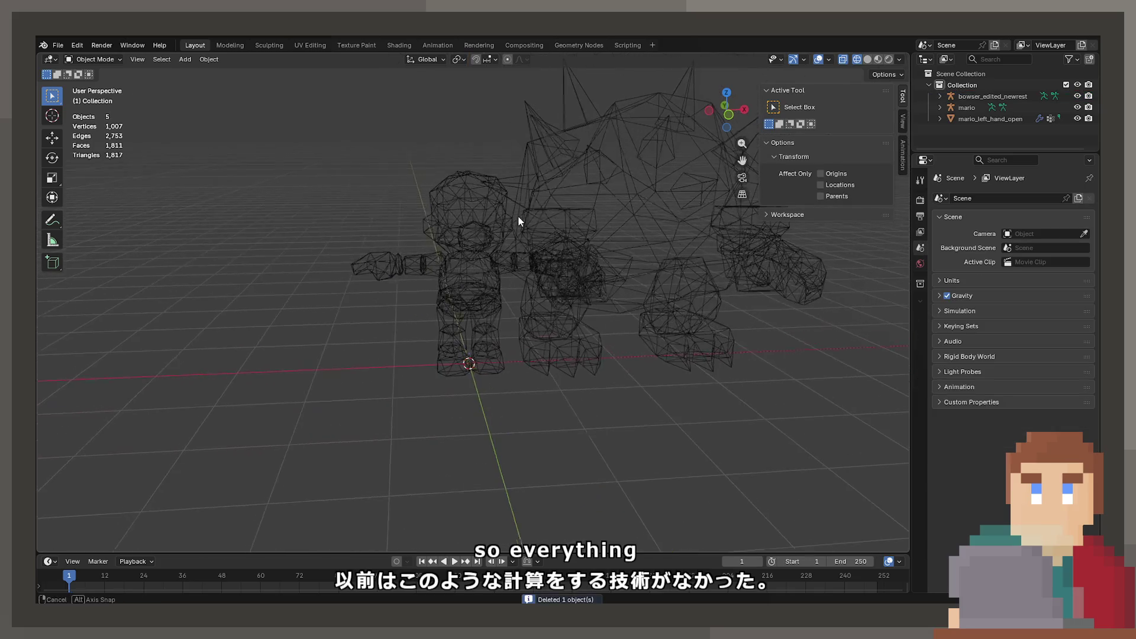
pyautogui.press('z')
pyautogui.click(520, 300)
pyautogui.scroll(3)
pyautogui.moveTo(506, 343); pyautogui.dragTo(388, 319)
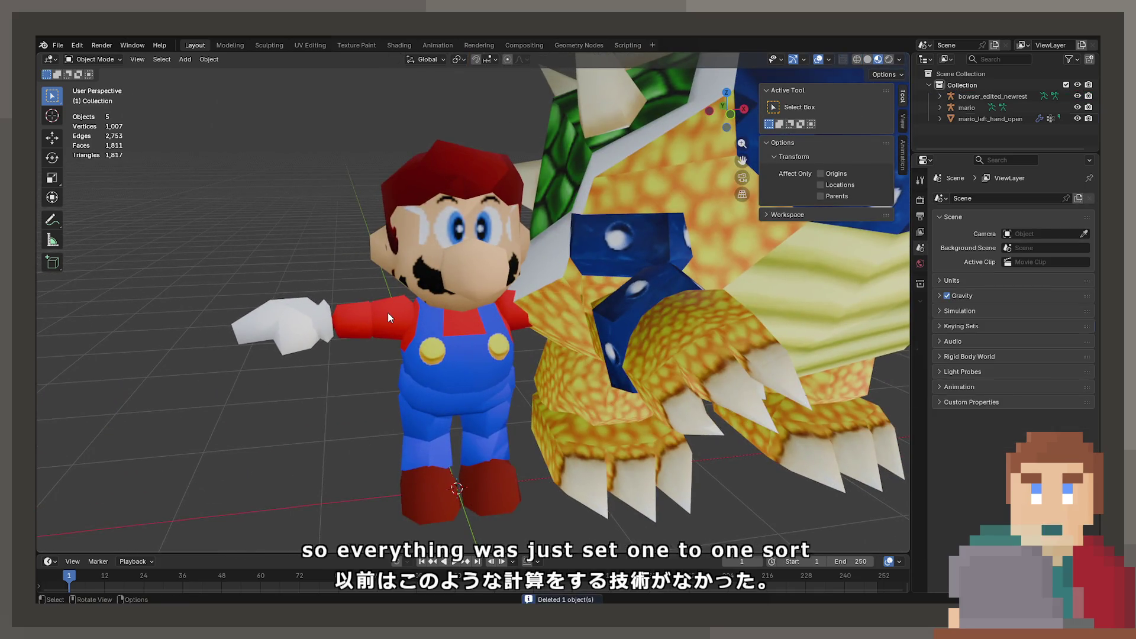
pyautogui.click(388, 311)
pyautogui.press('Tab')
pyautogui.click(398, 295)
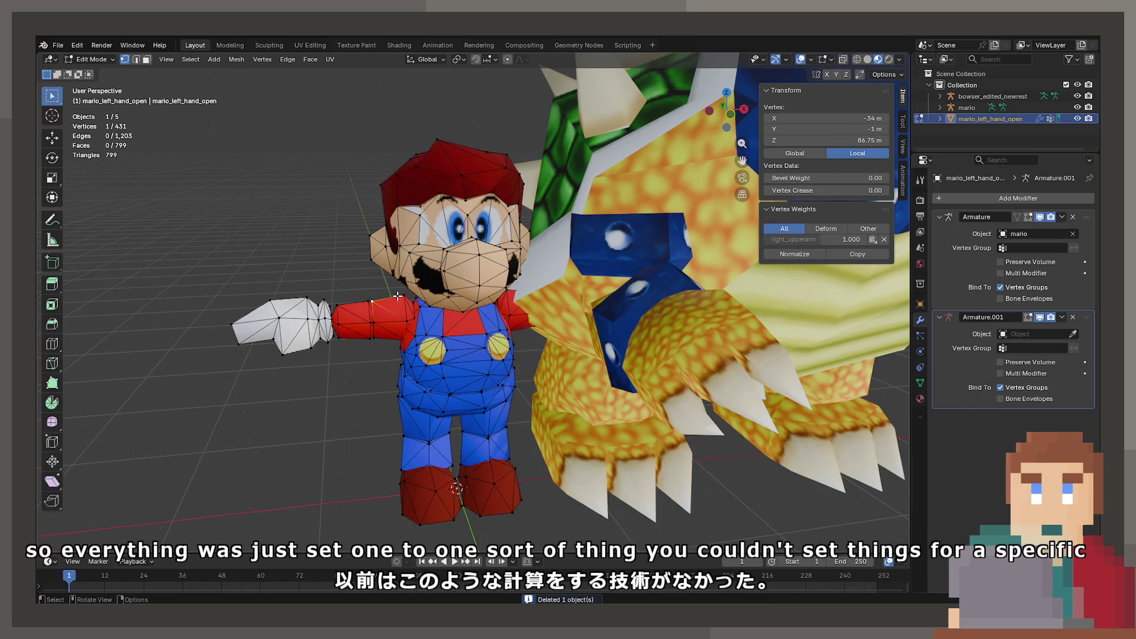
# Step: Move the open-hand Mario along X to sit beside Bowser and zoom onto him
pyautogui.moveTo(397, 296); pyautogui.dragTo(331, 309)
pyautogui.scroll(3)
pyautogui.press('Tab')
pyautogui.scroll(-3)
pyautogui.press('g')
pyautogui.press('x')
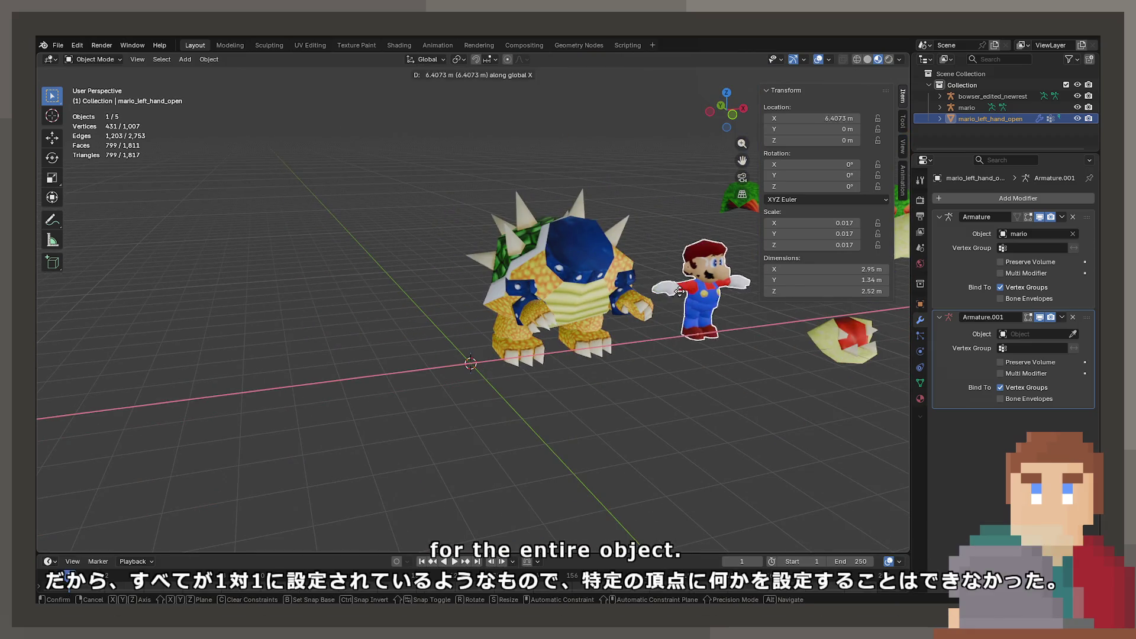
pyautogui.click(616, 314)
pyautogui.press('KP_Decimal')
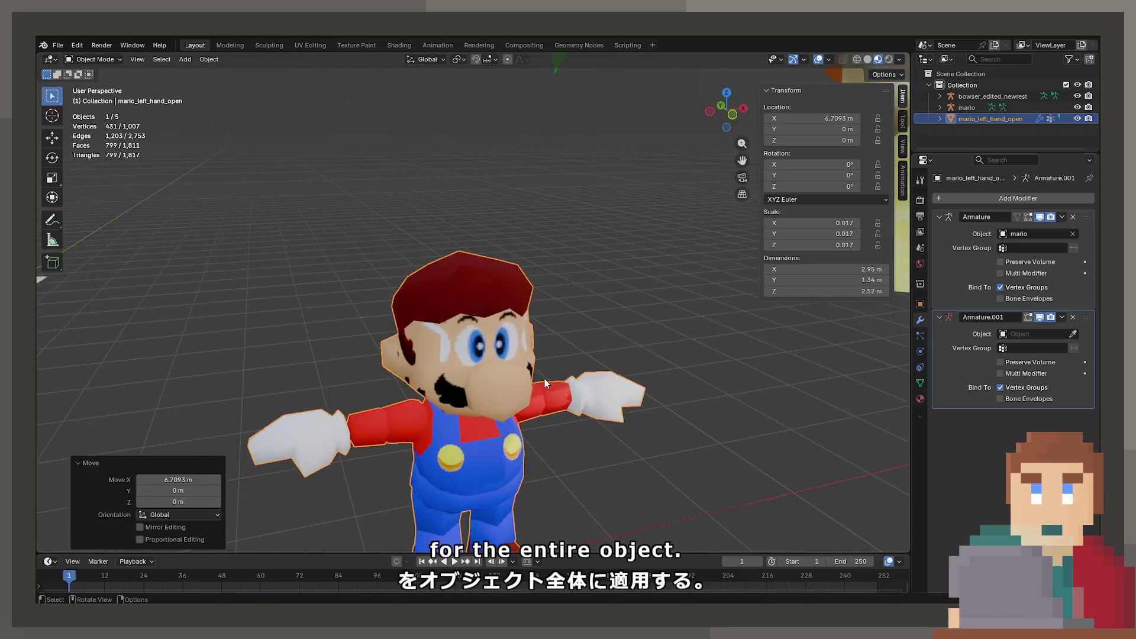
# Step: In Edit Mode, nudge the selected head vertex to new positions several times
pyautogui.press('Tab')
pyautogui.scroll(3)
pyautogui.scroll(3)
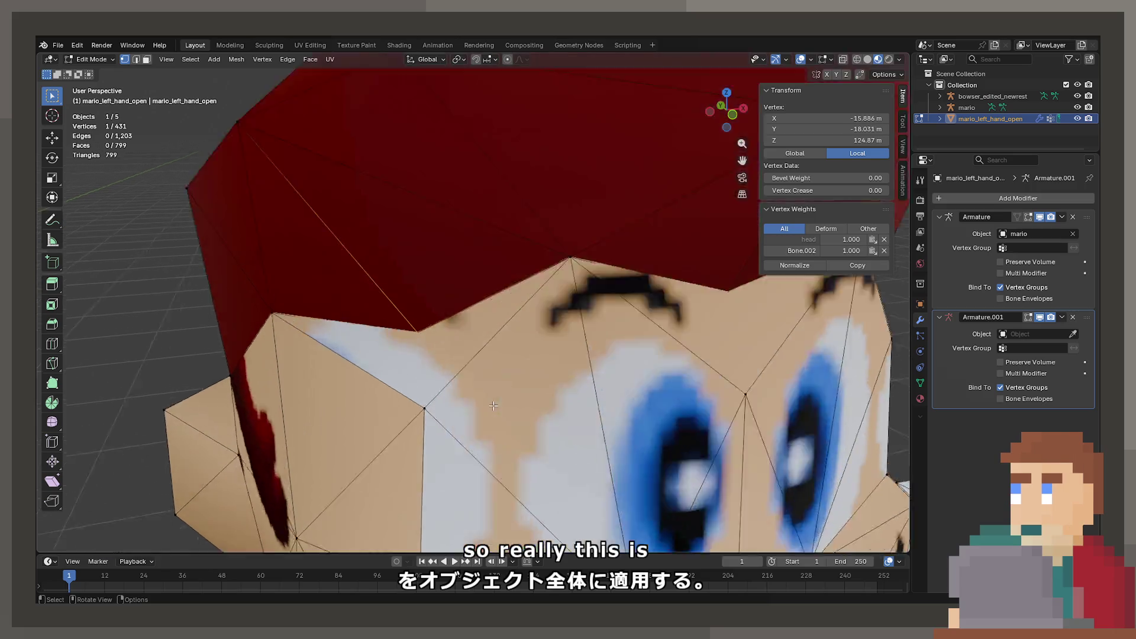
pyautogui.scroll(-3)
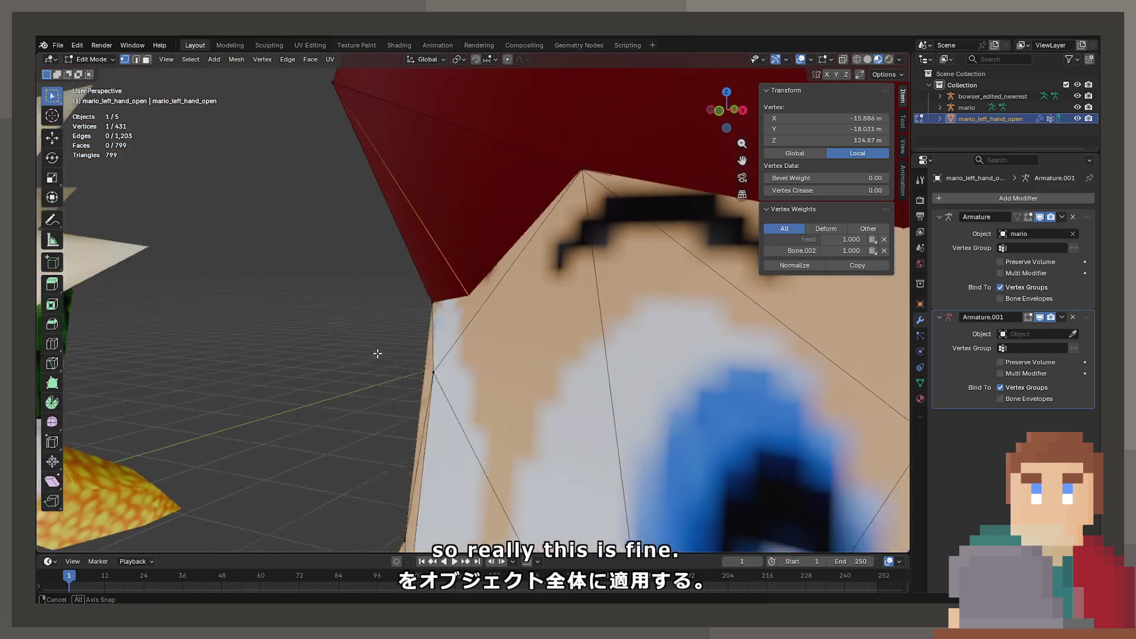
pyautogui.press('g')
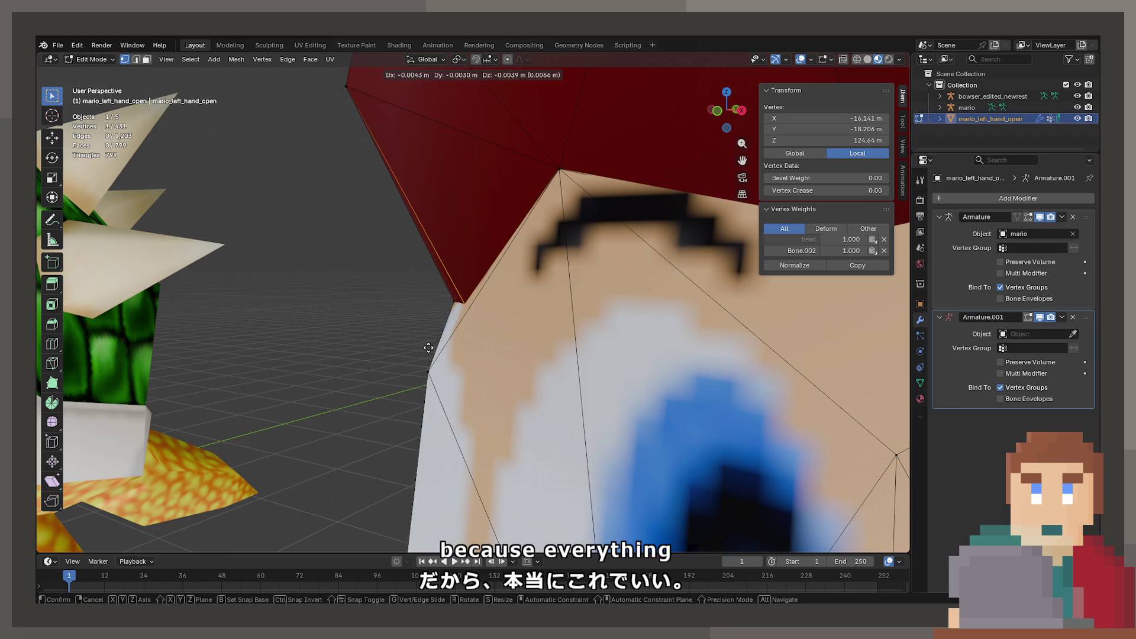
pyautogui.click(428, 348)
pyautogui.moveTo(428, 348); pyautogui.dragTo(598, 333)
pyautogui.press('g')
pyautogui.click(680, 314)
pyautogui.press('g')
pyautogui.click(597, 333)
pyautogui.scroll(-3)
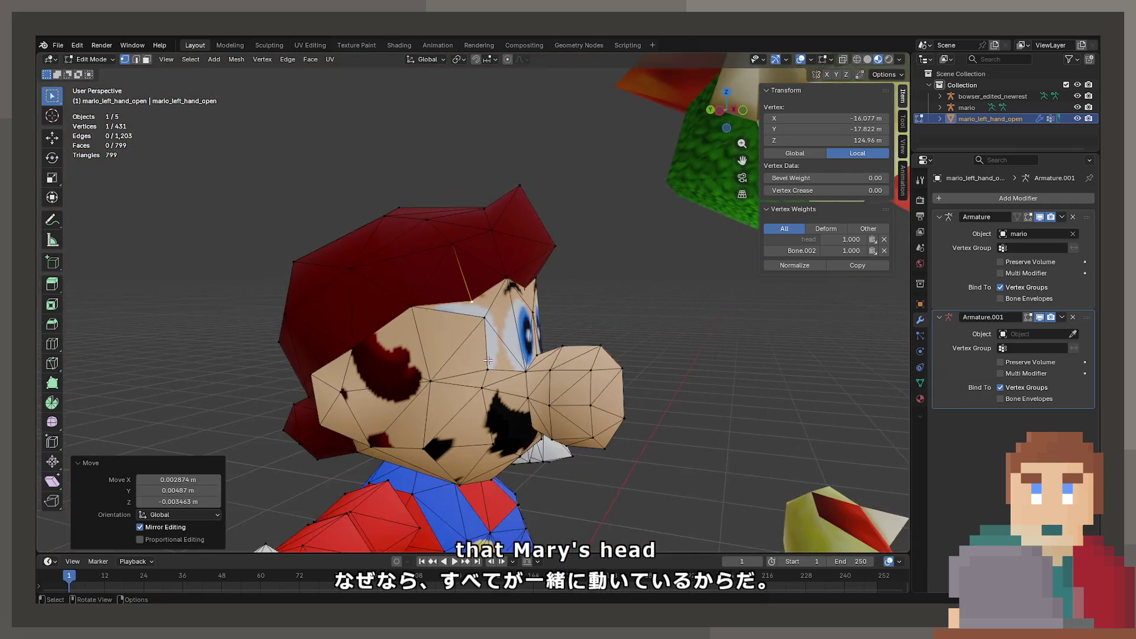
pyautogui.scroll(3)
# Step: Move a hat brim vertex, then undo the last vertex move
pyautogui.press('g')
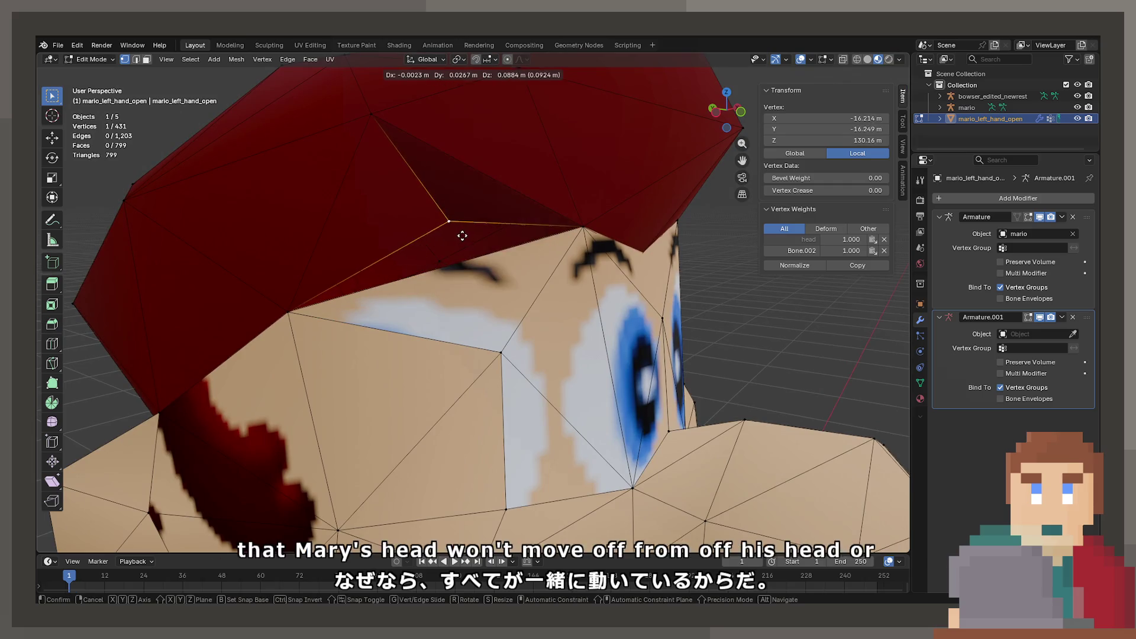
pyautogui.click(460, 237)
pyautogui.moveTo(459, 236); pyautogui.dragTo(534, 269)
pyautogui.hotkey('ctrl', 'z')
pyautogui.scroll(-3)
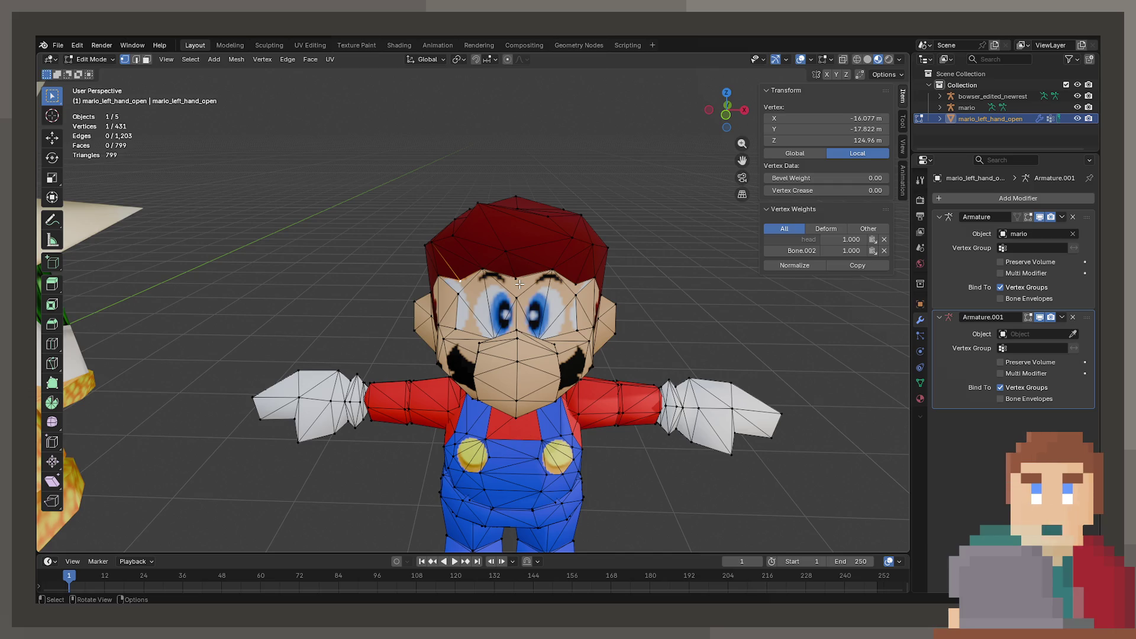
pyautogui.moveTo(519, 284); pyautogui.dragTo(508, 278)
# Step: Deselect all, leave Edit Mode and duplicate Mario, sliding the copy along X beside the original
pyautogui.scroll(3)
pyautogui.moveTo(266, 271); pyautogui.dragTo(405, 364)
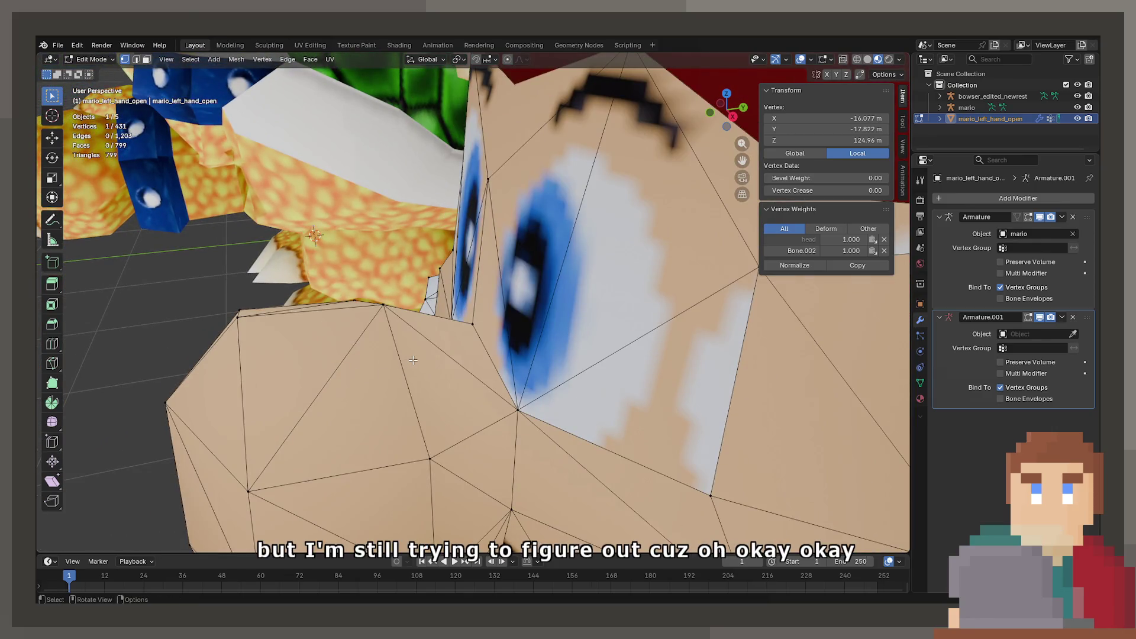
pyautogui.hotkey('alt', 'a')
pyautogui.scroll(-3)
pyautogui.press('Tab')
pyautogui.scroll(-3)
pyautogui.hotkey('shift', 'd')
pyautogui.press('x')
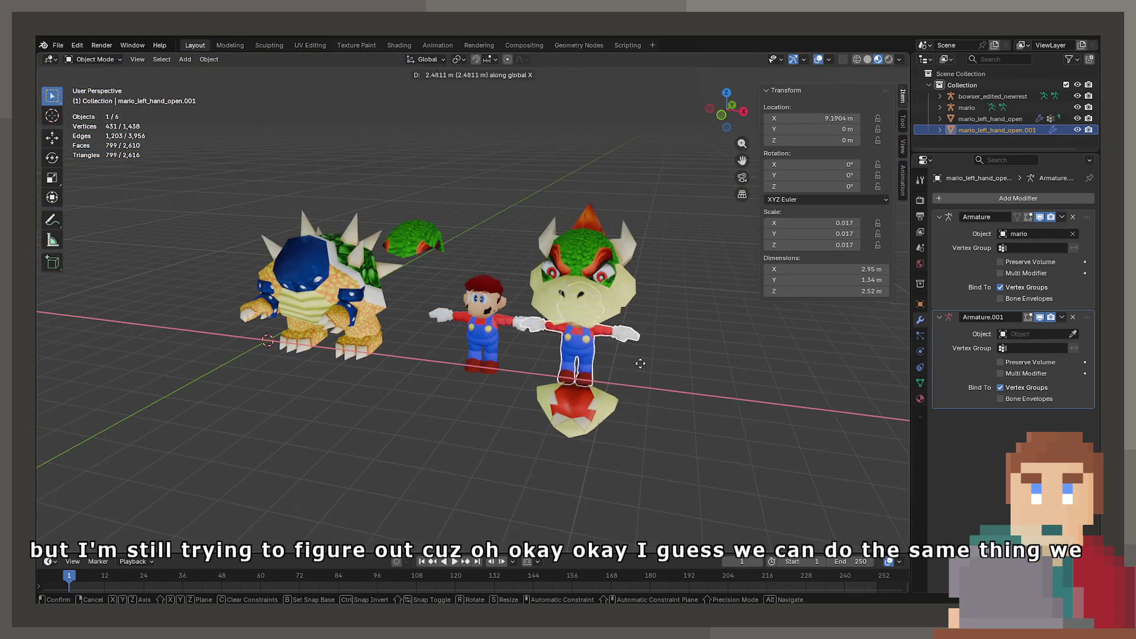
pyautogui.click(819, 384)
pyautogui.scroll(3)
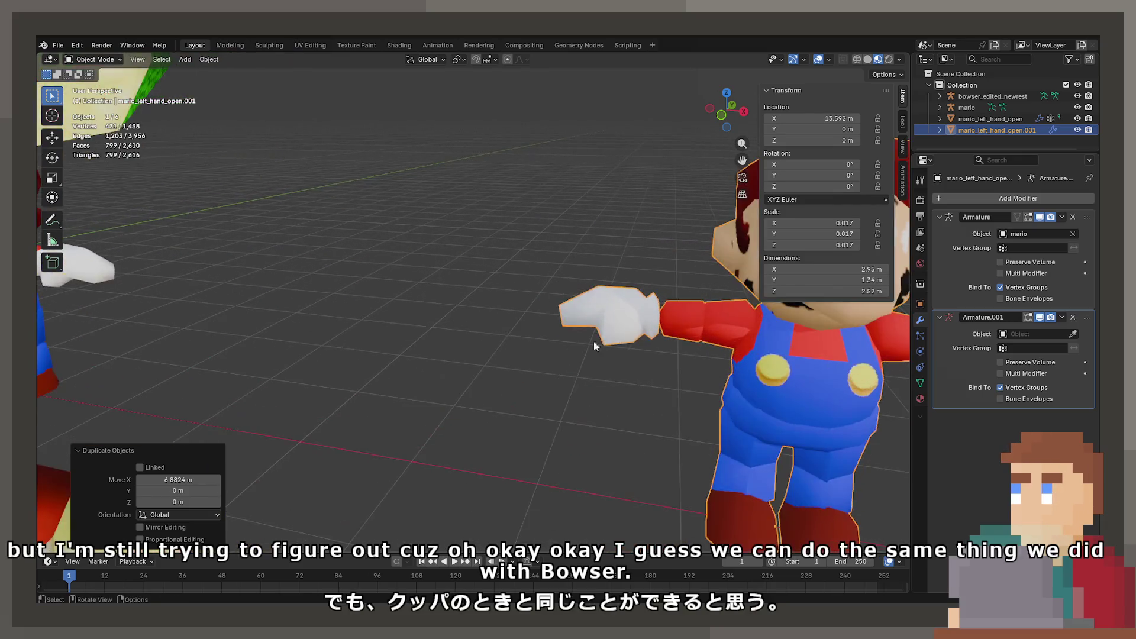
# Step: Edit the copy in Face select mode and select triangles on Mario's nose
pyautogui.press('Tab')
pyautogui.moveTo(577, 354); pyautogui.dragTo(531, 414)
pyautogui.click(550, 414)
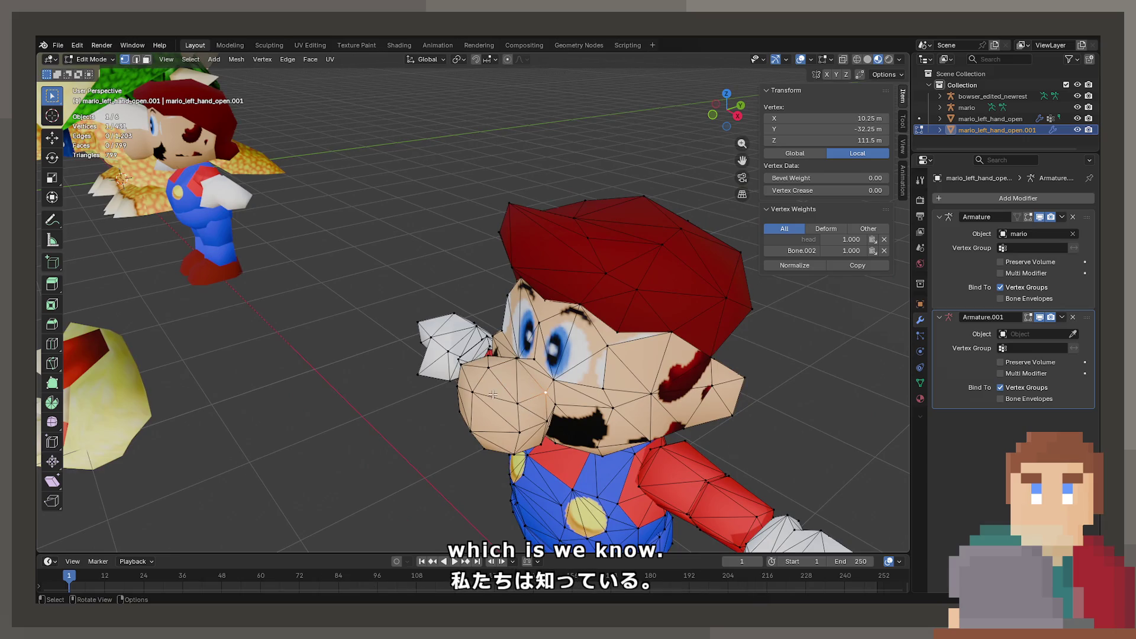
pyautogui.click(146, 59)
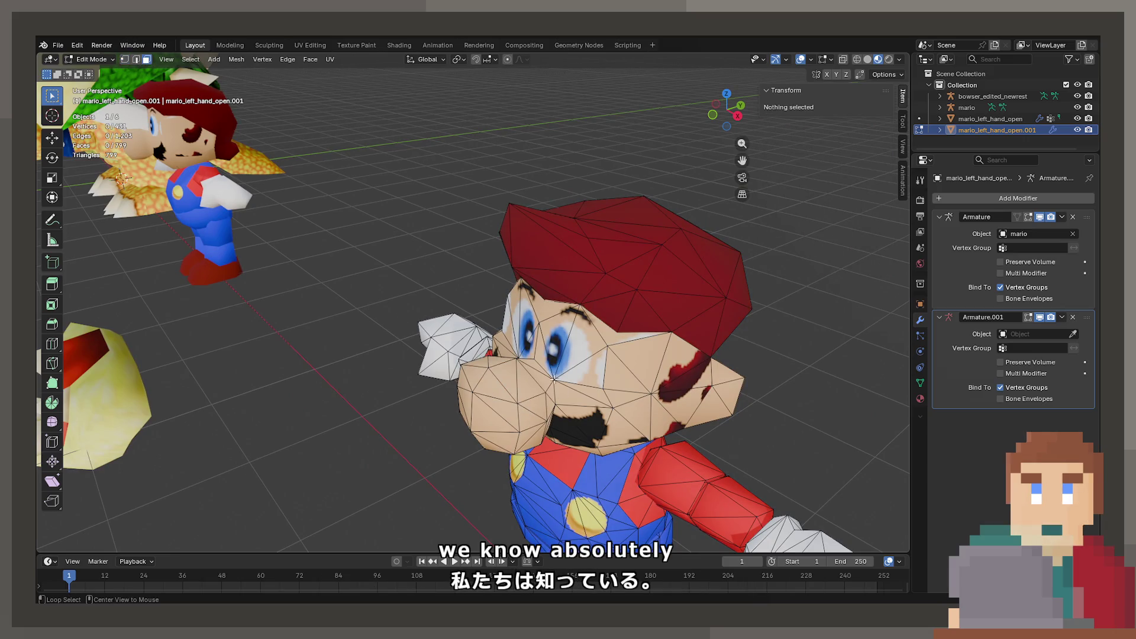
pyautogui.click(541, 375)
pyautogui.click(530, 362)
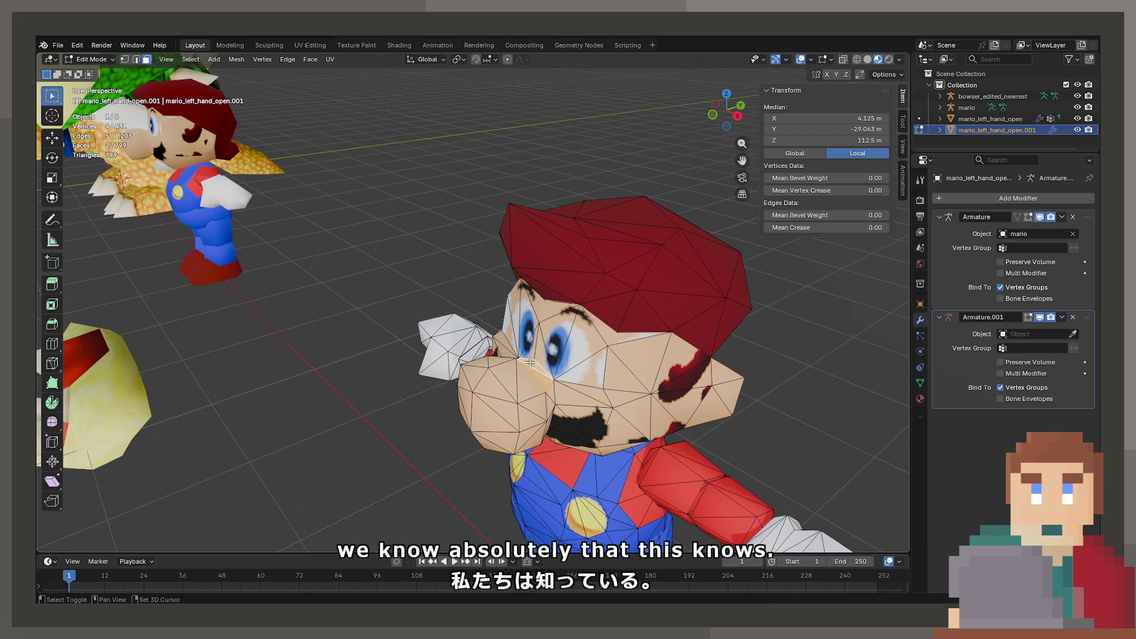
pyautogui.click(549, 403)
pyautogui.click(551, 417)
# Step: Add more nose faces from a low side angle and delete the selected faces (16 faces)
pyautogui.moveTo(550, 417); pyautogui.dragTo(380, 268)
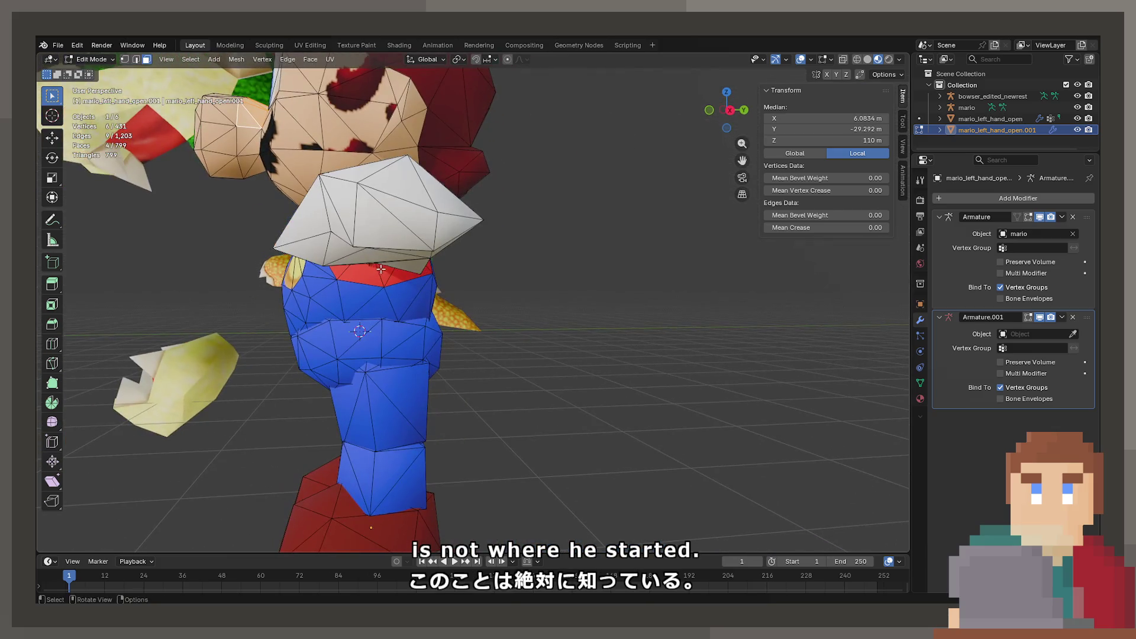
pyautogui.scroll(-3)
pyautogui.moveTo(255, 160); pyautogui.dragTo(253, 129)
pyautogui.scroll(3)
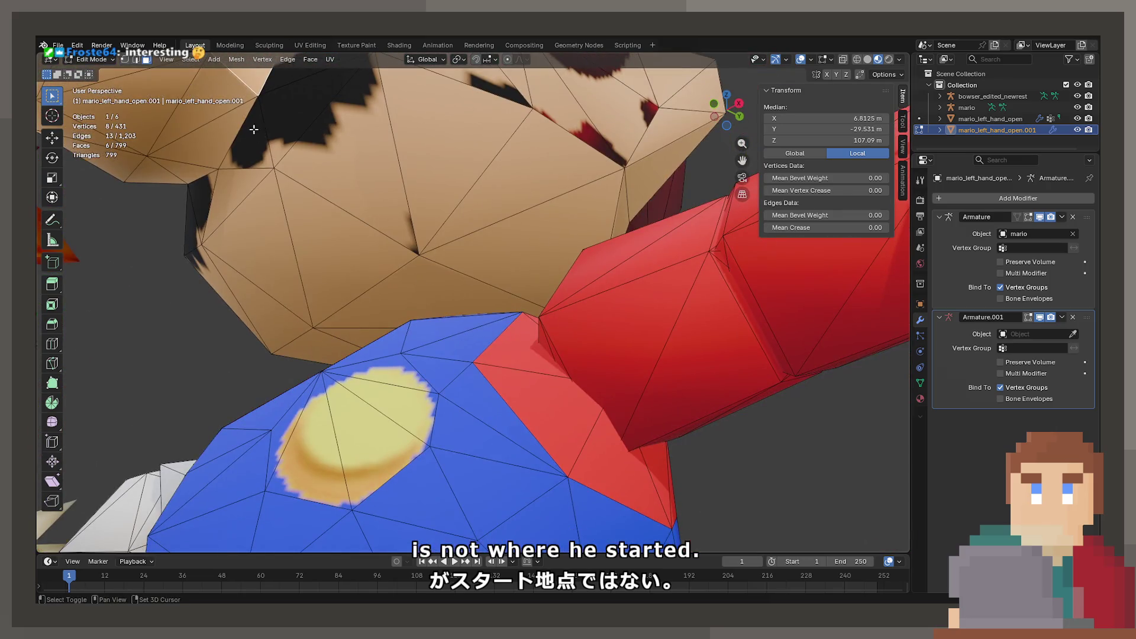
pyautogui.click(228, 142)
pyautogui.click(190, 115)
pyautogui.scroll(-3)
pyautogui.moveTo(246, 183); pyautogui.dragTo(566, 403)
pyautogui.scroll(3)
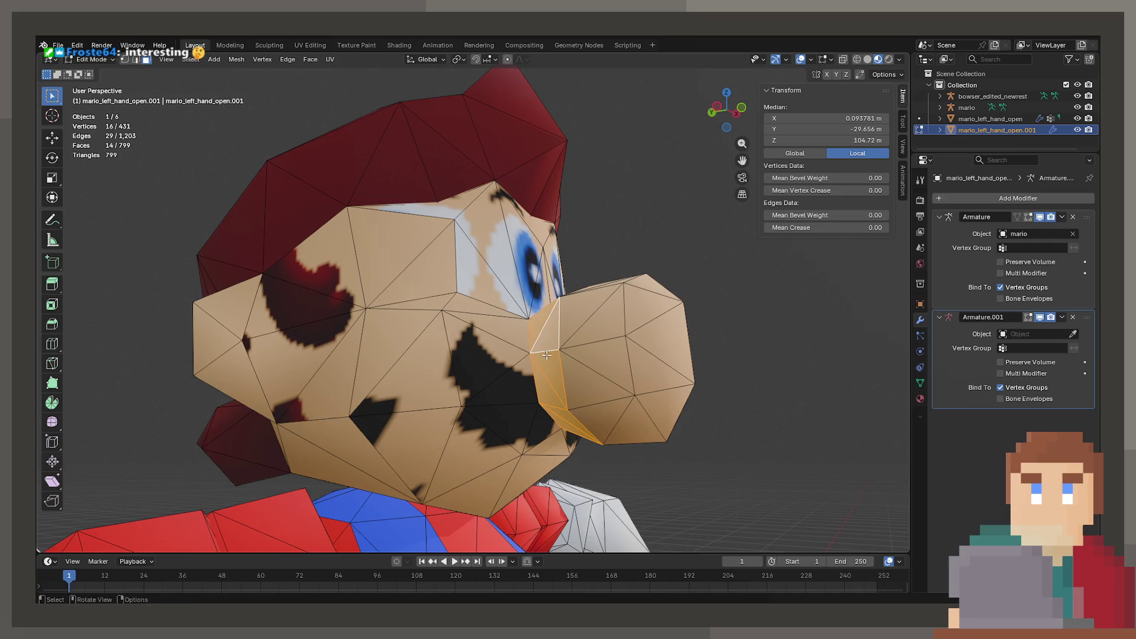
pyautogui.moveTo(546, 355); pyautogui.dragTo(542, 450)
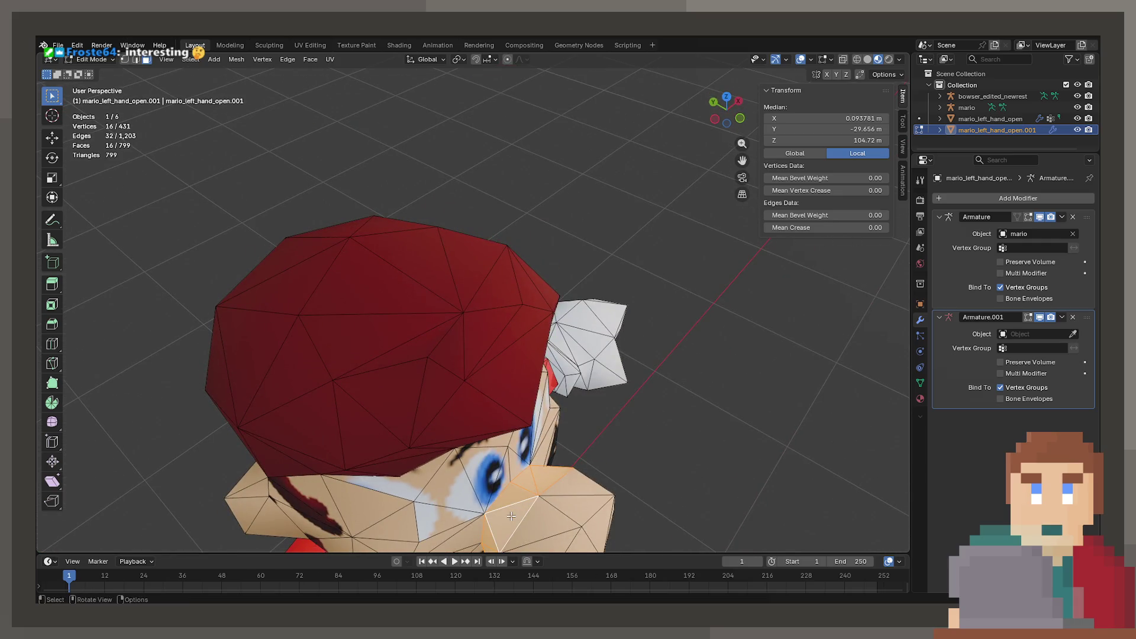
pyautogui.press('x')
pyautogui.click(502, 487)
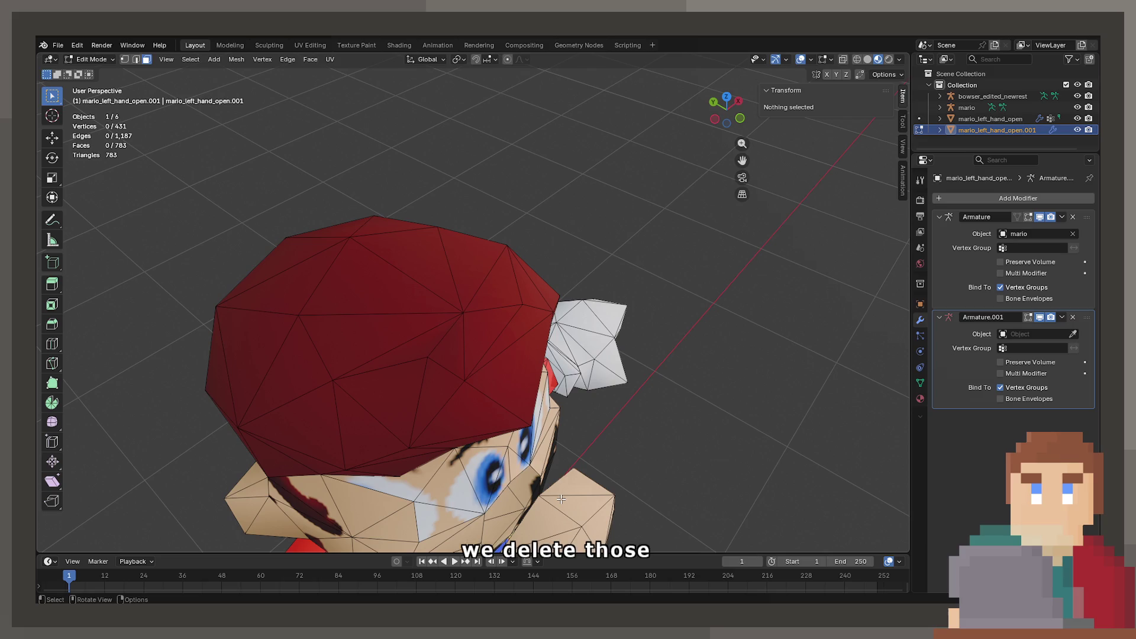
# Step: Select the remaining connected nose piece with L and delete its vertices
pyautogui.press('l')
pyautogui.press('x')
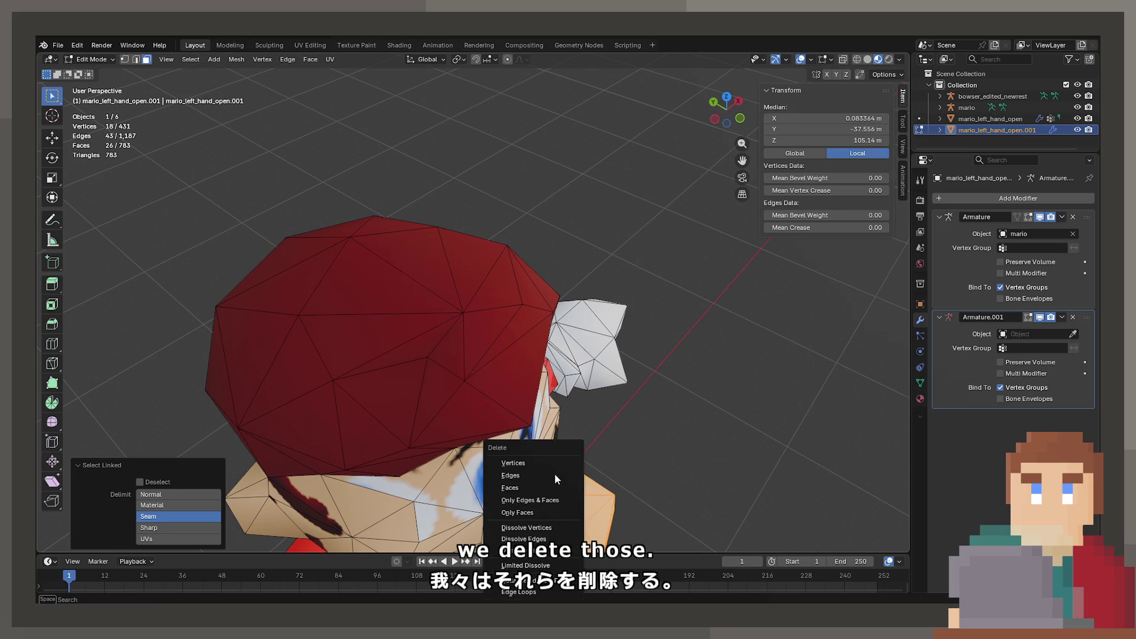
pyautogui.click(553, 463)
pyautogui.press('Tab')
pyautogui.moveTo(553, 462); pyautogui.dragTo(485, 366)
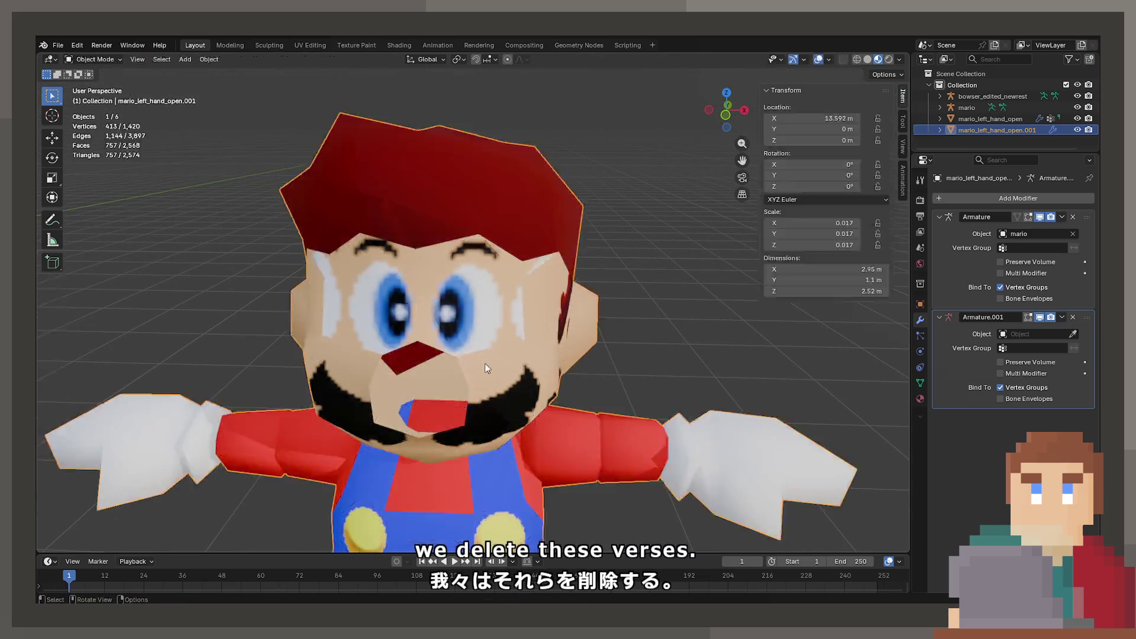
pyautogui.scroll(-3)
pyautogui.press('Tab')
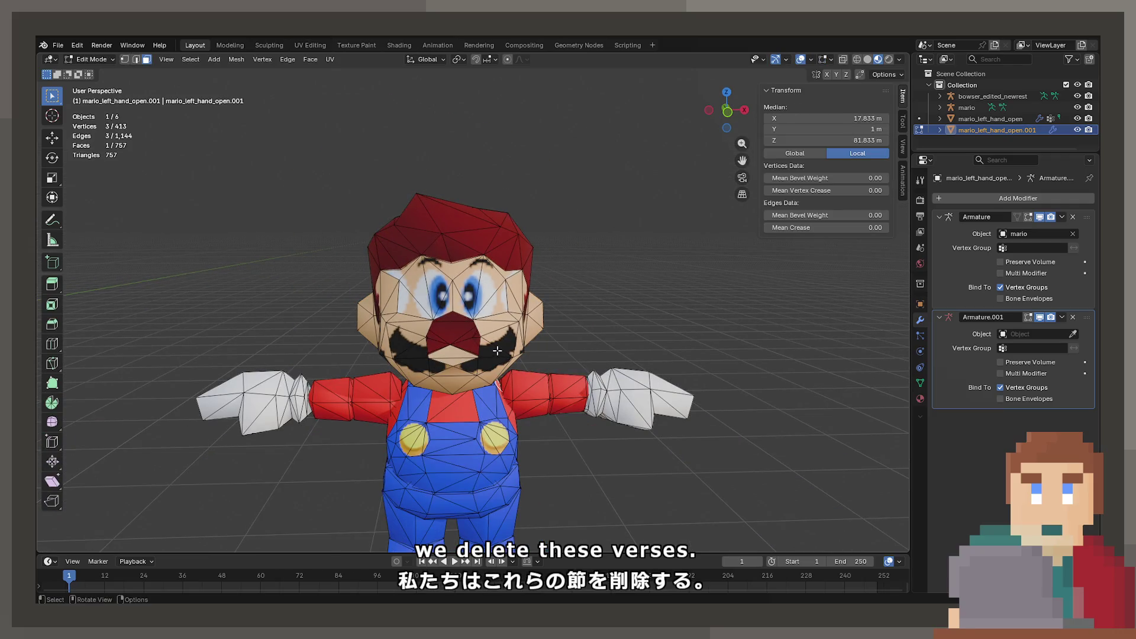
# Step: Select Mario's whole connected head and lift it 0.55 m along Z
pyautogui.press('l')
pyautogui.press('g')
pyautogui.press('z')
pyautogui.click(521, 331)
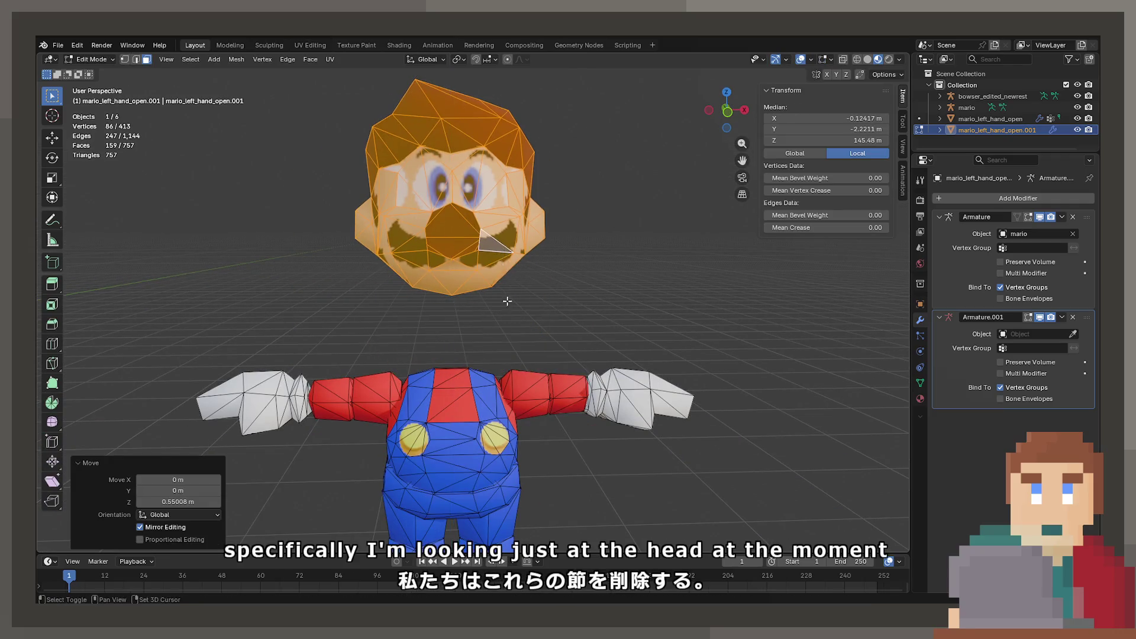
pyautogui.scroll(-3)
# Step: Check the raised head from Object Mode, then re-enter Edit Mode and select one head vertex
pyautogui.press('Tab')
pyautogui.scroll(-3)
pyautogui.moveTo(539, 372); pyautogui.dragTo(640, 359)
pyautogui.scroll(3)
pyautogui.press('Tab')
pyautogui.moveTo(572, 322); pyautogui.dragTo(481, 314)
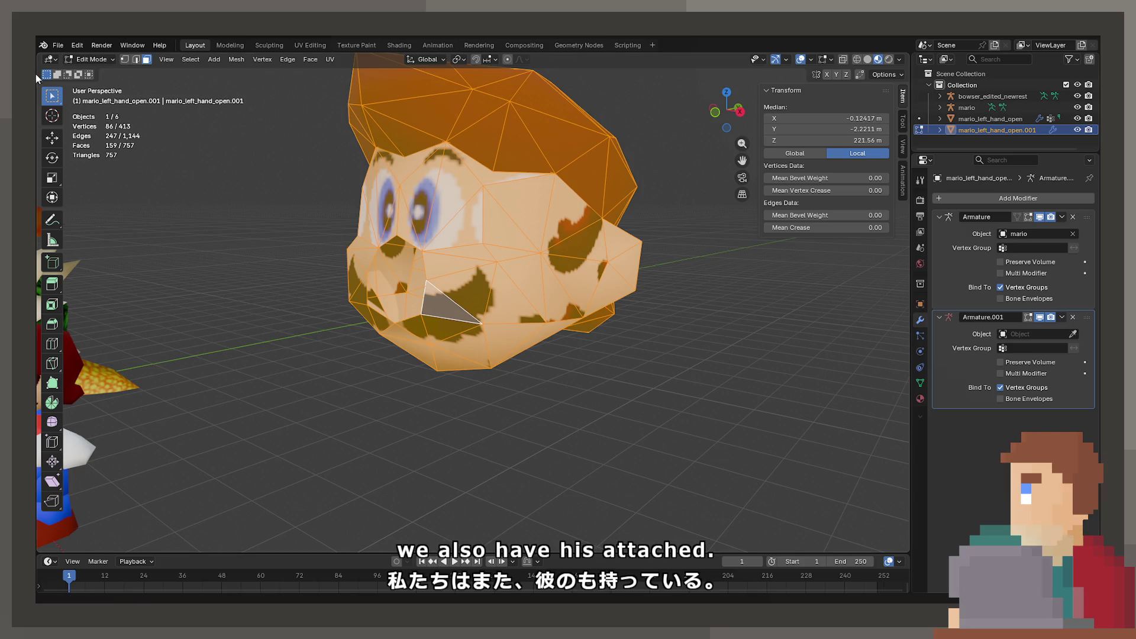
pyautogui.click(493, 173)
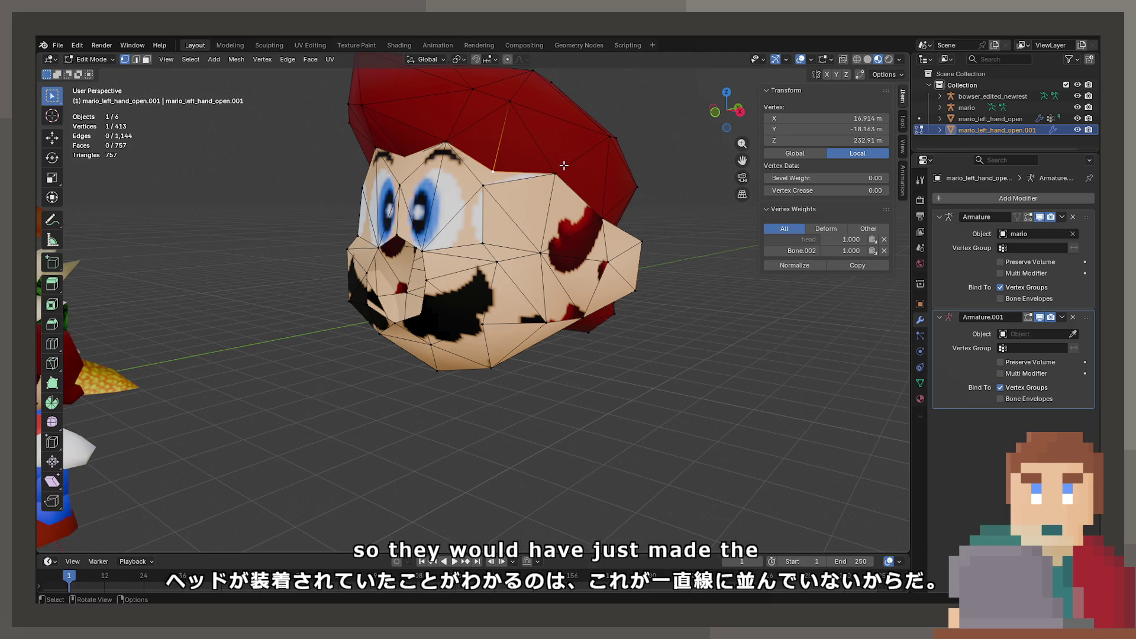
# Step: Add vertices along the side and underside of the head's bottom rim to the selection
pyautogui.click(445, 143)
pyautogui.moveTo(488, 169); pyautogui.dragTo(431, 282)
pyautogui.click(455, 235)
pyautogui.click(486, 265)
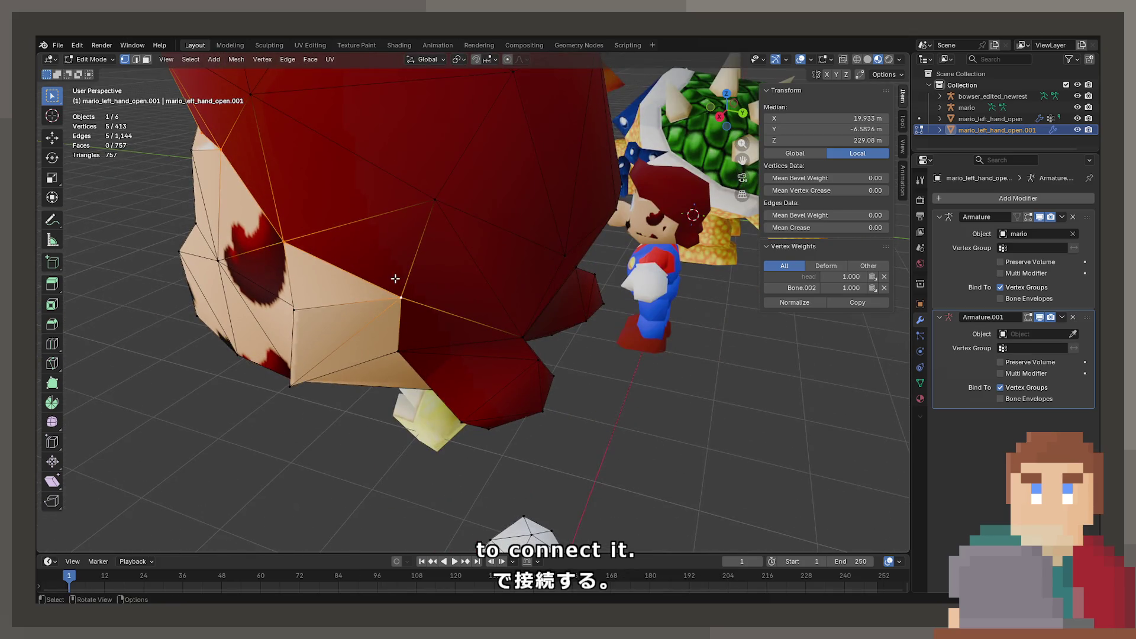
pyautogui.click(400, 359)
pyautogui.moveTo(399, 359); pyautogui.dragTo(452, 274)
pyautogui.click(419, 286)
pyautogui.click(457, 280)
pyautogui.click(500, 325)
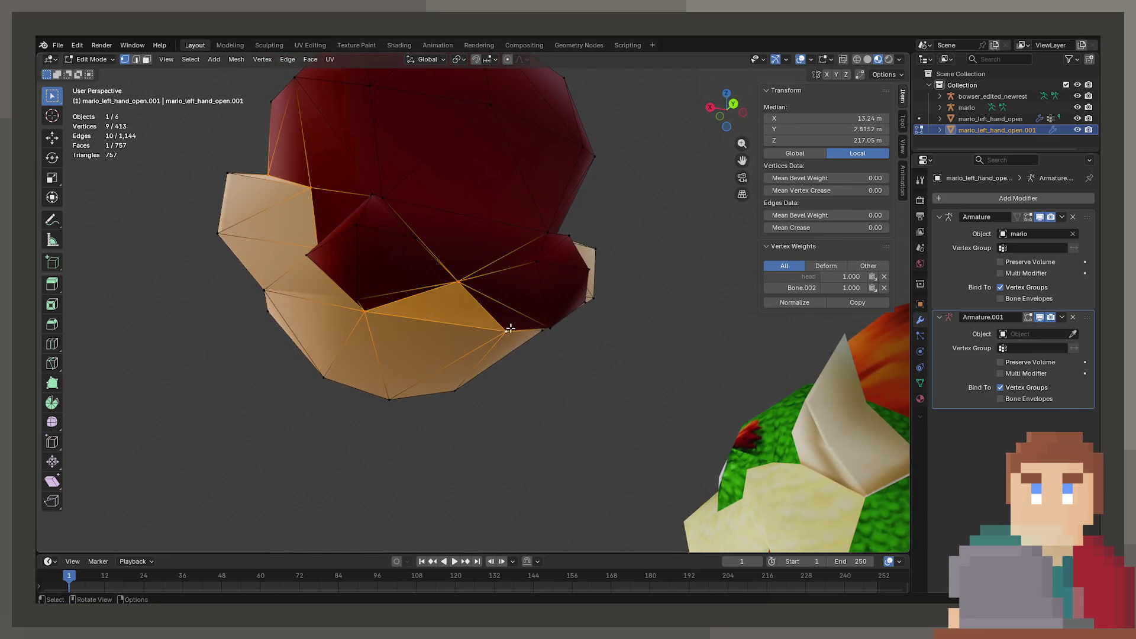
pyautogui.moveTo(507, 325); pyautogui.dragTo(512, 269)
pyautogui.click(522, 258)
pyautogui.click(526, 196)
# Step: Continue adding rim vertices near the face, cheek and cap until the lower edge is selected
pyautogui.moveTo(526, 196); pyautogui.dragTo(570, 181)
pyautogui.click(574, 177)
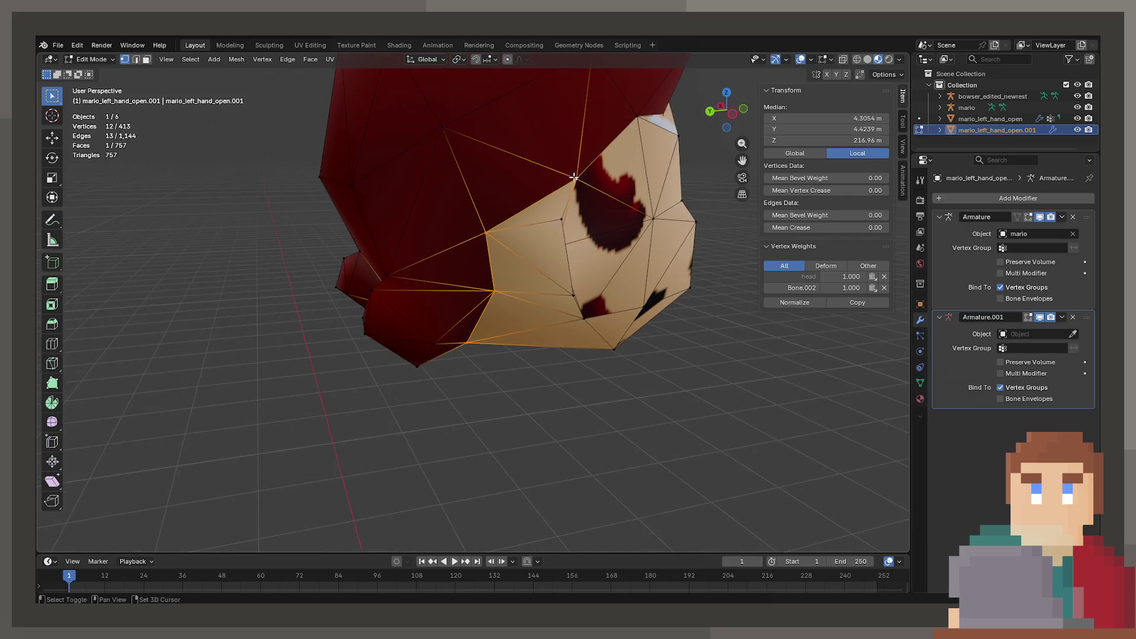
pyautogui.click(637, 117)
pyautogui.moveTo(637, 117); pyautogui.dragTo(630, 143)
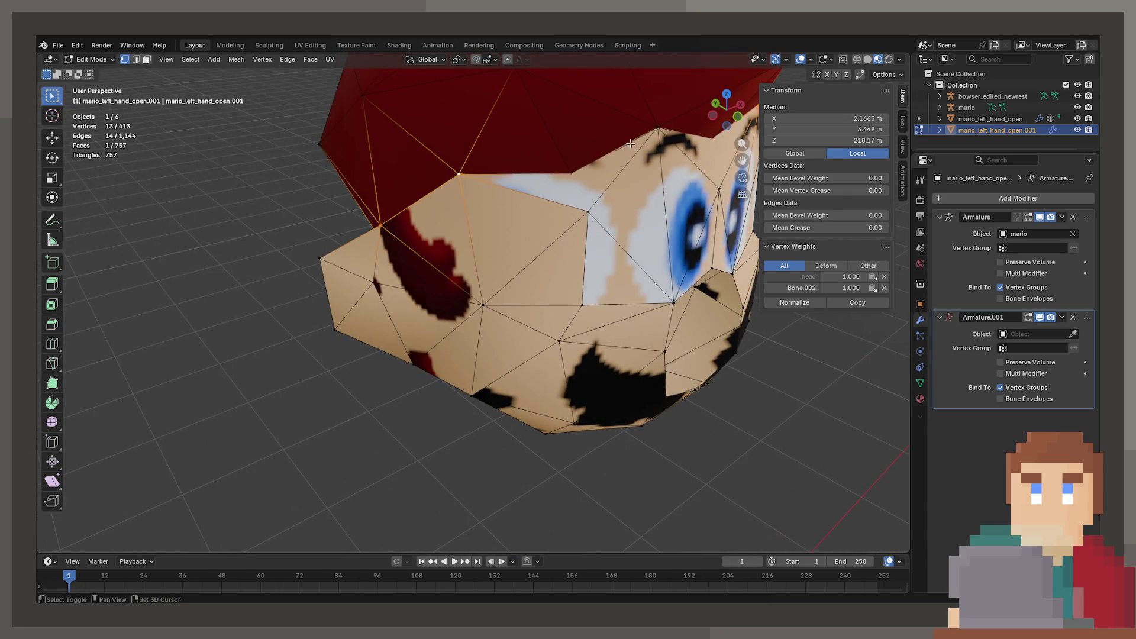
pyautogui.scroll(3)
pyautogui.moveTo(466, 198); pyautogui.dragTo(207, 70)
pyautogui.click(524, 284)
pyautogui.scroll(-3)
pyautogui.click(680, 195)
pyautogui.scroll(3)
pyautogui.click(310, 228)
pyautogui.click(136, 60)
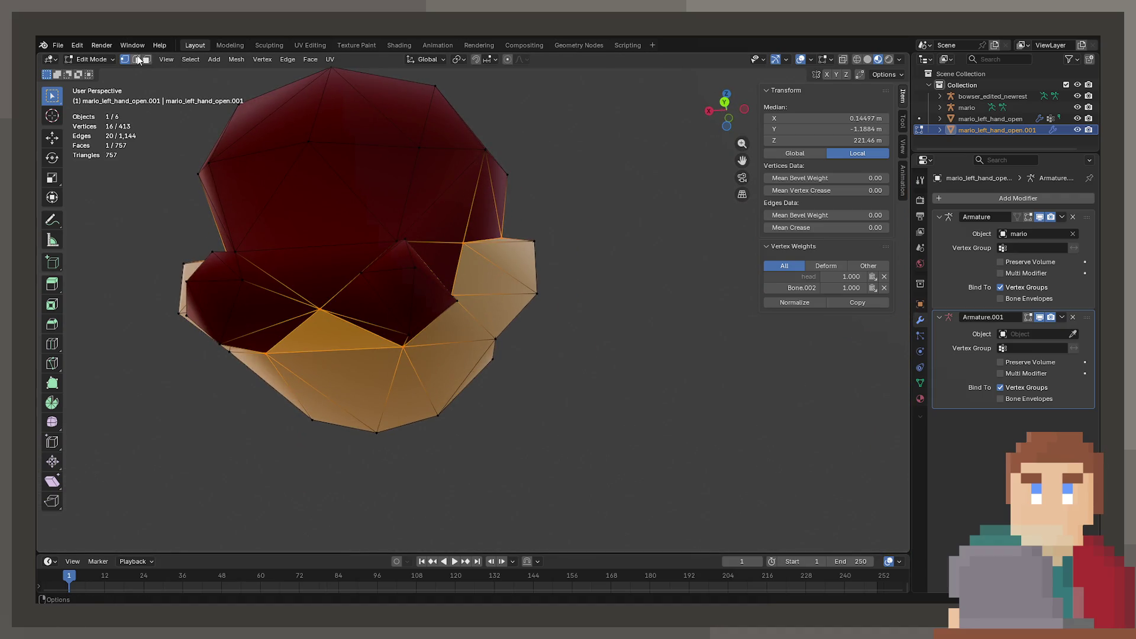
# Step: Deselect the cap's bottom edge, delete the selected edges, then undo that wrong deletion
pyautogui.click(321, 353)
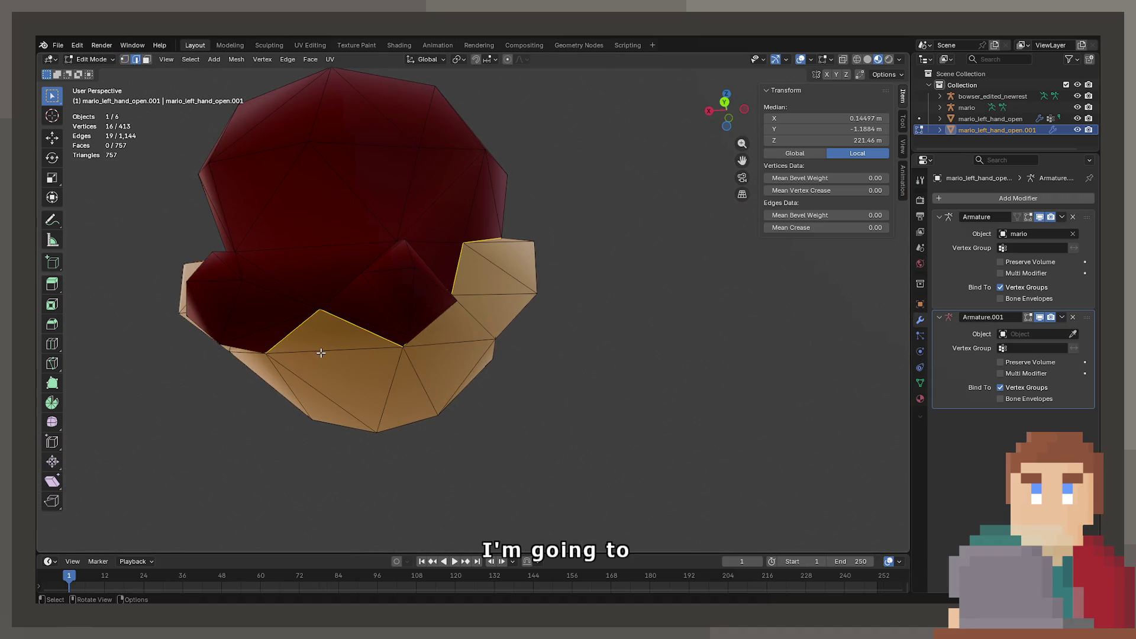
pyautogui.press('x')
pyautogui.click(317, 360)
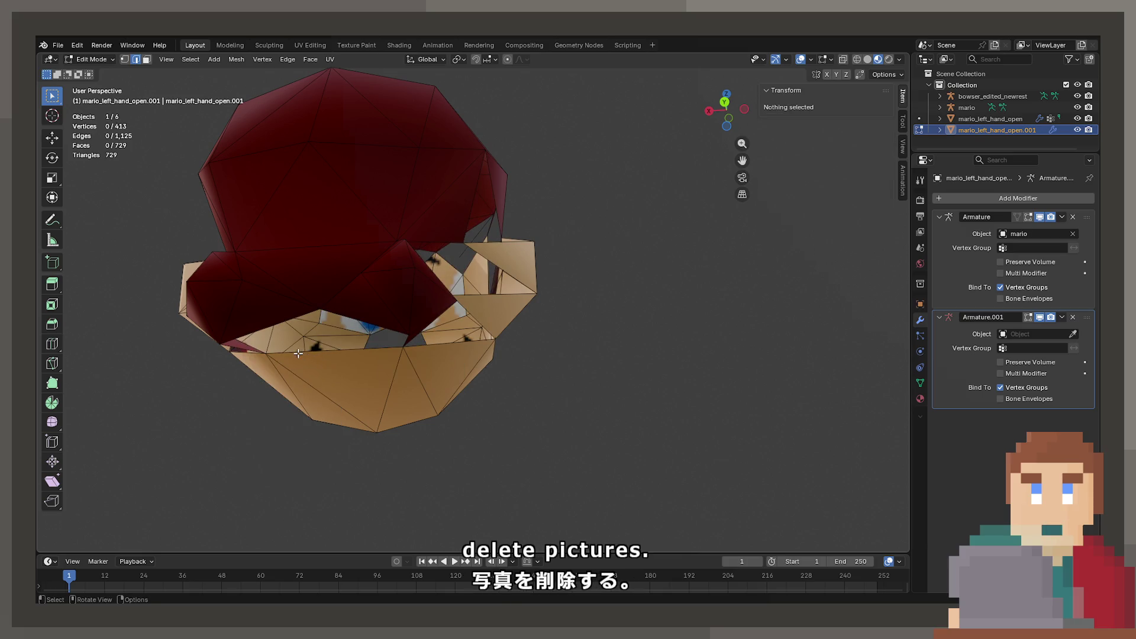
pyautogui.hotkey('ctrl', 'z')
# Step: In Face select mode, select the red hair faces along the side and top of the cap
pyautogui.click(150, 62)
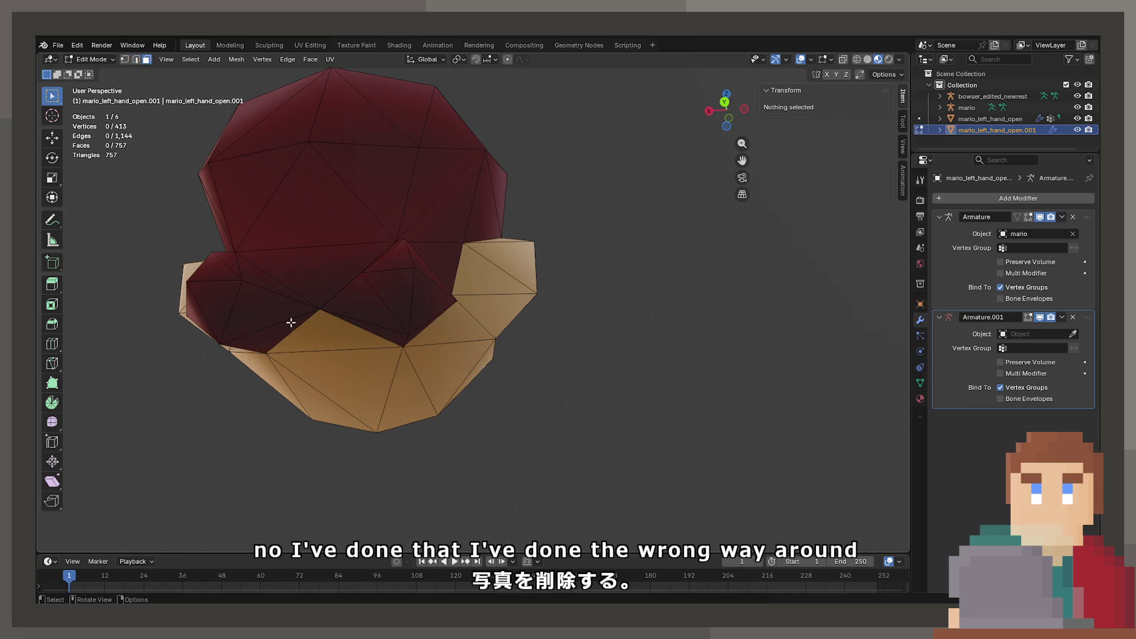
pyautogui.click(301, 329)
pyautogui.moveTo(302, 329); pyautogui.dragTo(319, 277)
pyautogui.click(309, 258)
pyautogui.click(331, 322)
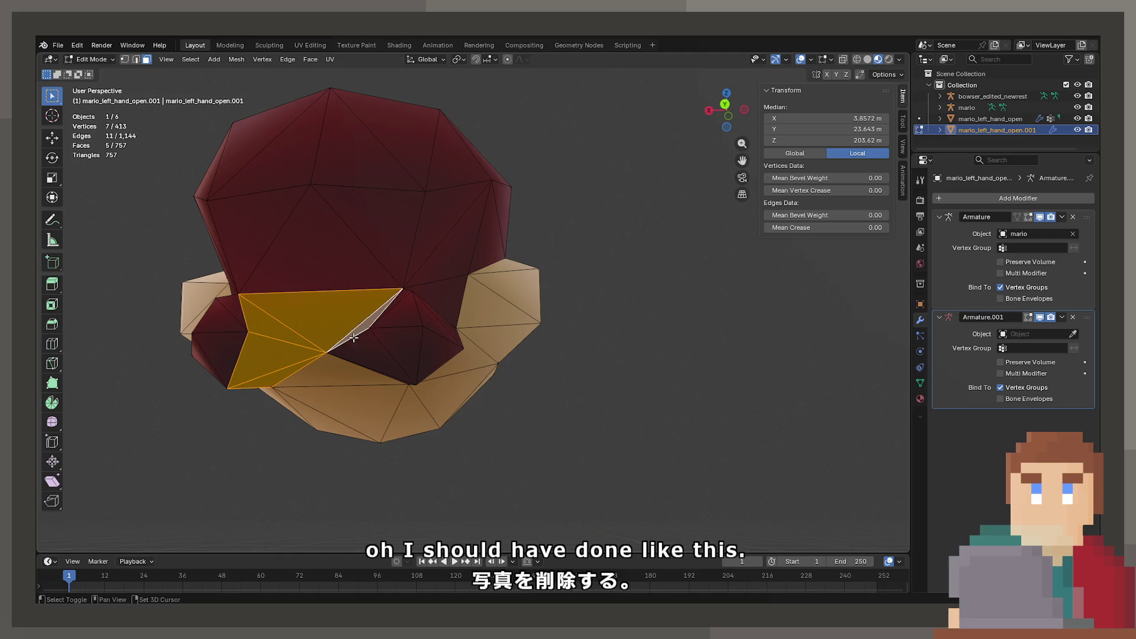
pyautogui.click(367, 331)
pyautogui.moveTo(367, 331); pyautogui.dragTo(323, 335)
pyautogui.click(298, 278)
pyautogui.click(329, 270)
pyautogui.click(355, 255)
pyautogui.click(319, 391)
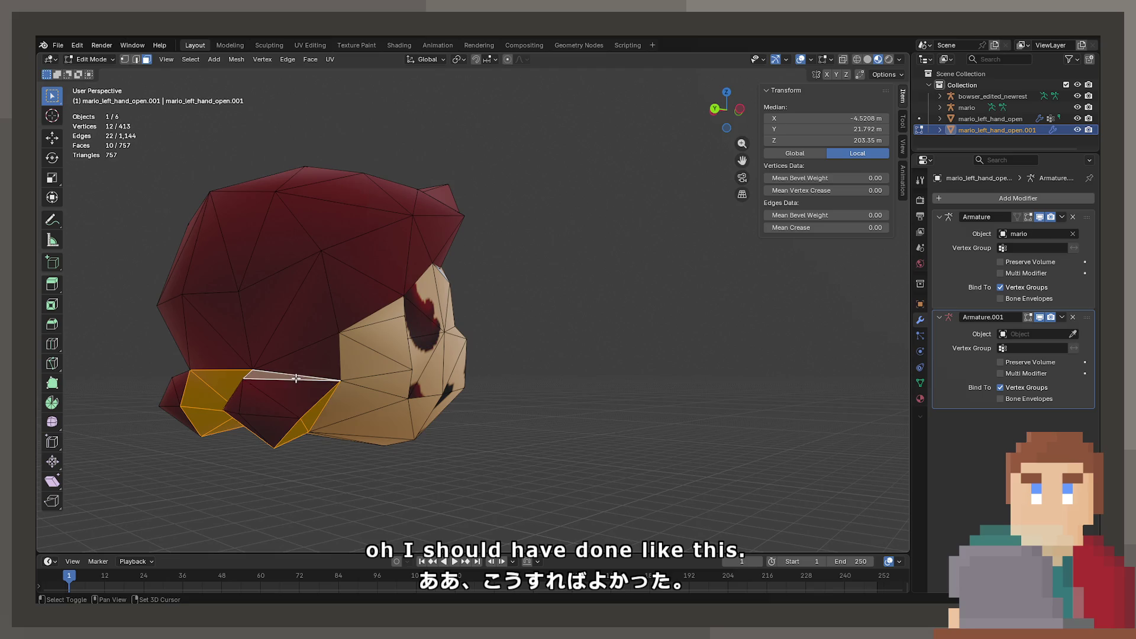
pyautogui.click(295, 382)
pyautogui.click(311, 355)
pyautogui.click(326, 323)
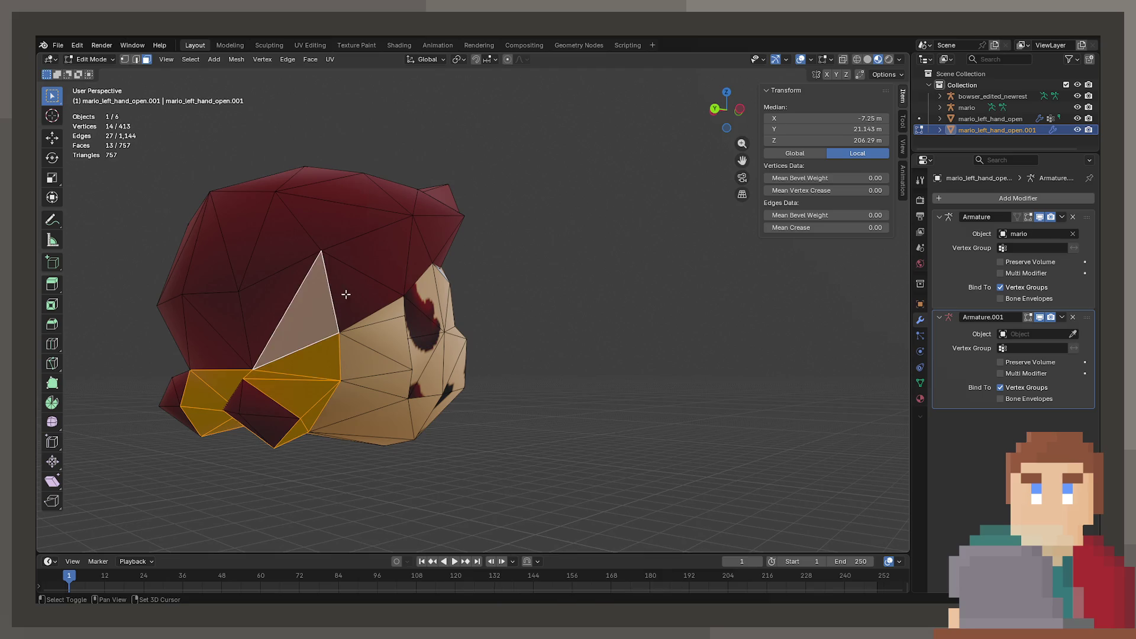
pyautogui.click(348, 296)
pyautogui.click(379, 255)
pyautogui.click(417, 260)
pyautogui.moveTo(430, 244); pyautogui.dragTo(409, 260)
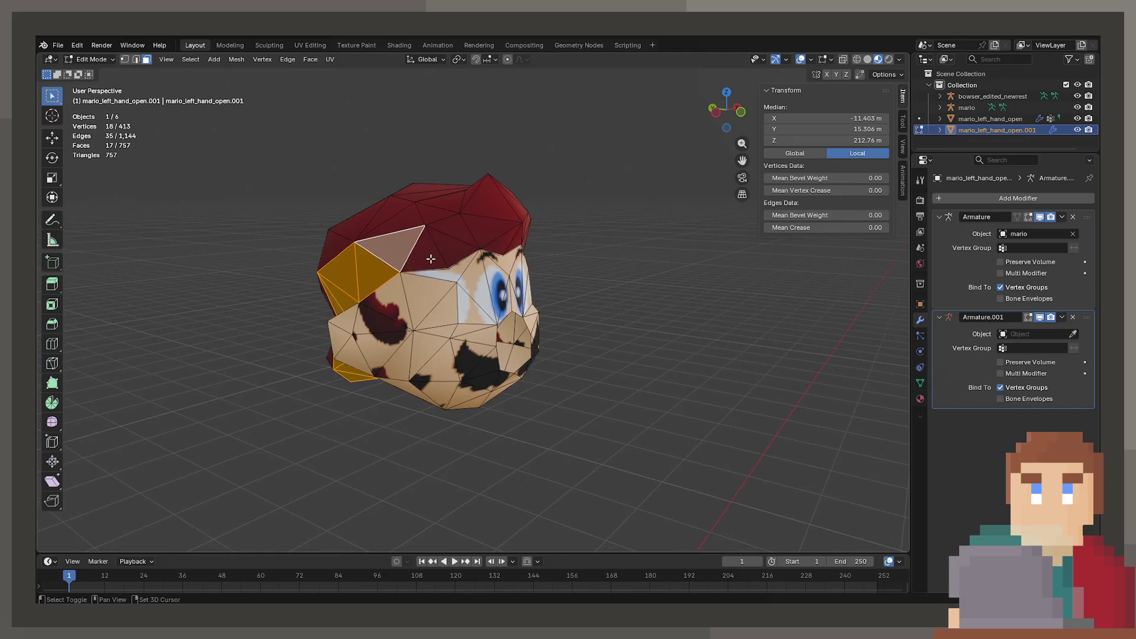
pyautogui.click(408, 260)
pyautogui.click(438, 249)
pyautogui.click(456, 239)
pyautogui.click(473, 234)
pyautogui.click(494, 246)
pyautogui.click(494, 245)
# Step: Add the remaining hair faces around the back and underside, ending with the last dark face
pyautogui.moveTo(494, 246); pyautogui.dragTo(532, 269)
pyautogui.click(532, 270)
pyautogui.click(545, 262)
pyautogui.click(559, 269)
pyautogui.click(570, 277)
pyautogui.click(583, 281)
pyautogui.moveTo(583, 281); pyautogui.dragTo(591, 324)
pyautogui.click(600, 308)
pyautogui.click(621, 337)
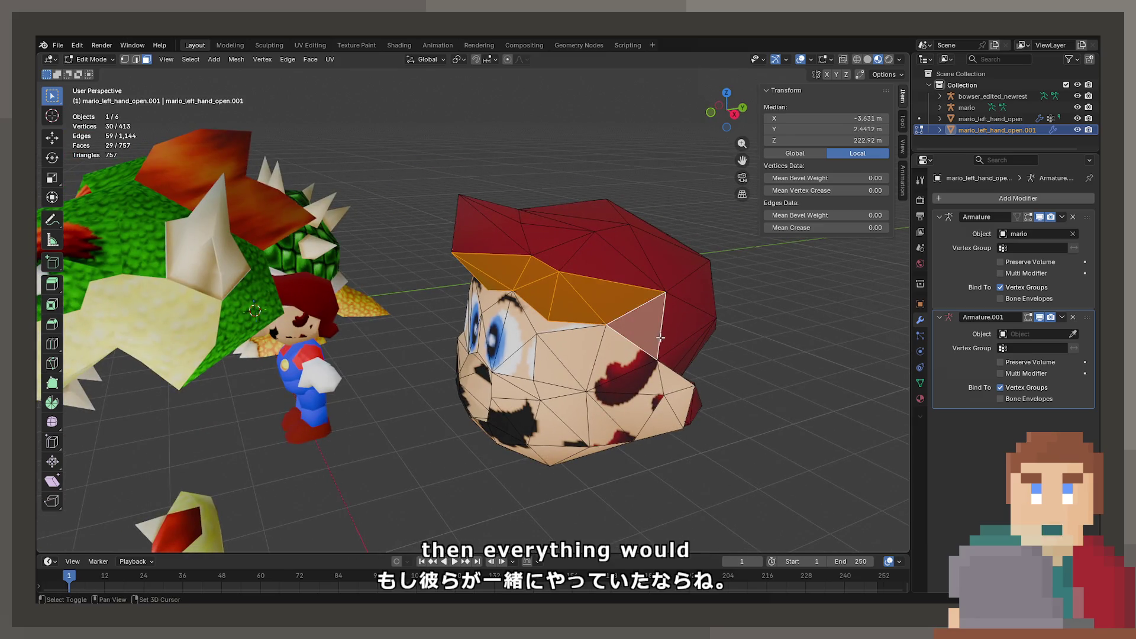
pyautogui.click(663, 326)
pyautogui.moveTo(663, 325); pyautogui.dragTo(580, 332)
pyautogui.scroll(3)
pyautogui.moveTo(563, 475); pyautogui.dragTo(532, 322)
pyautogui.click(532, 323)
pyautogui.click(528, 399)
pyautogui.click(562, 417)
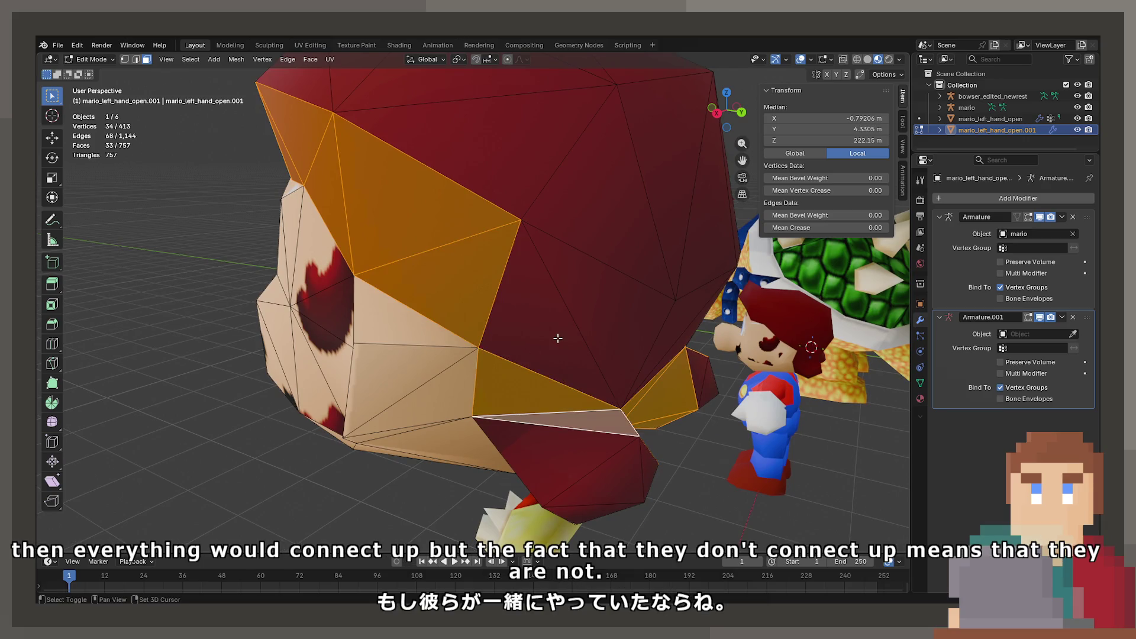
pyautogui.click(540, 326)
pyautogui.click(550, 453)
pyautogui.click(586, 481)
pyautogui.moveTo(587, 481); pyautogui.dragTo(467, 212)
pyautogui.click(438, 155)
pyautogui.click(469, 119)
pyautogui.click(477, 151)
pyautogui.click(521, 129)
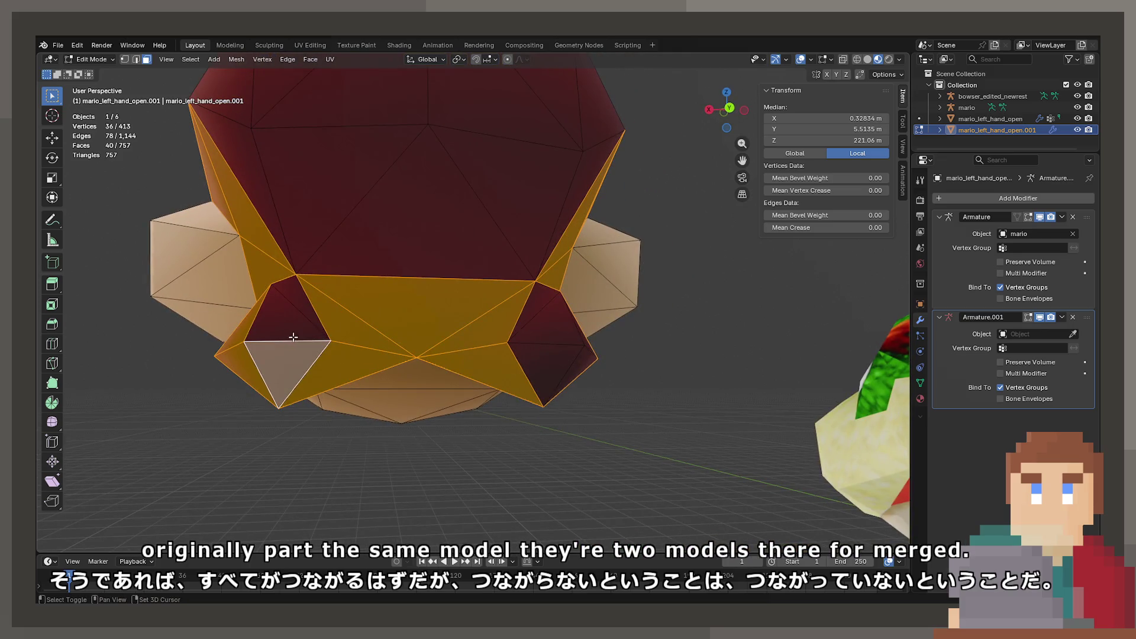
pyautogui.click(278, 361)
pyautogui.click(298, 308)
pyautogui.click(532, 313)
pyautogui.click(547, 355)
pyautogui.click(564, 385)
pyautogui.click(544, 379)
pyautogui.moveTo(544, 379); pyautogui.dragTo(425, 375)
pyautogui.click(404, 380)
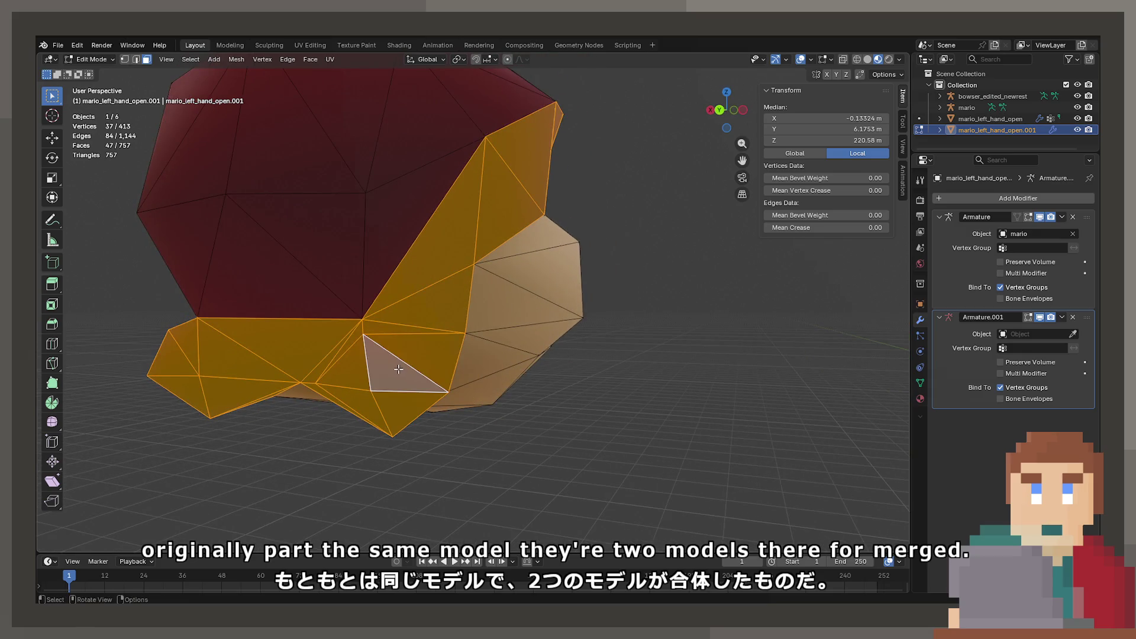
# Step: Delete the selected hair faces, then select the remaining linked cap faces and delete them
pyautogui.press('x')
pyautogui.click(396, 381)
pyautogui.click(351, 250)
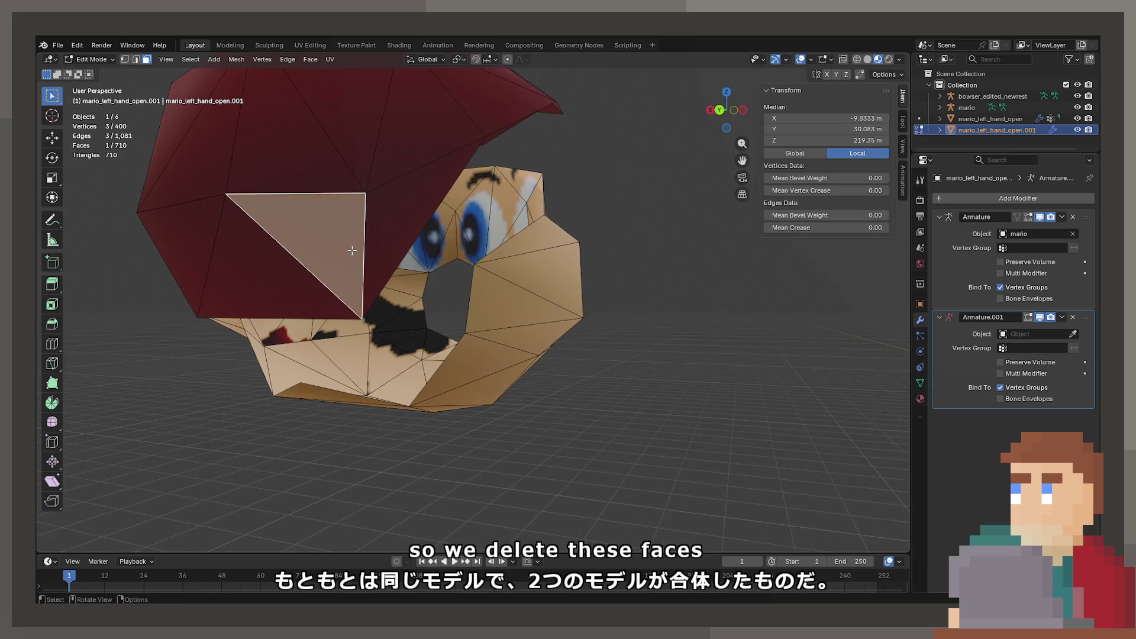
pyautogui.hotkey('ctrl', 'l')
pyautogui.press('x')
pyautogui.click(352, 250)
pyautogui.moveTo(352, 250); pyautogui.dragTo(449, 315)
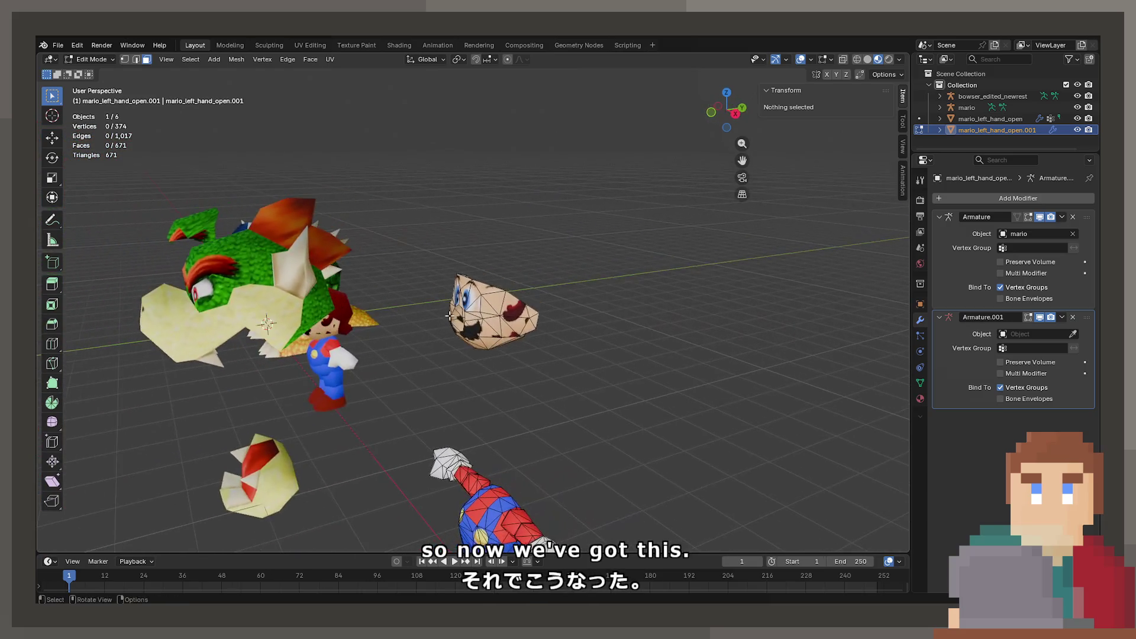
pyautogui.scroll(3)
pyautogui.moveTo(593, 312); pyautogui.dragTo(587, 300)
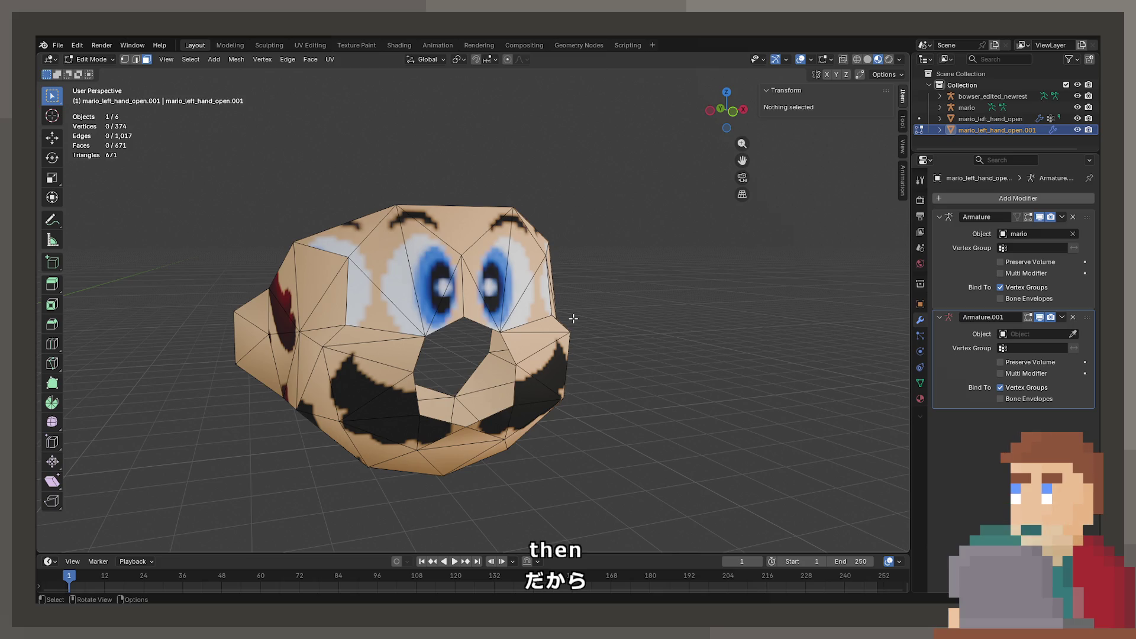
pyautogui.moveTo(573, 318); pyautogui.dragTo(460, 233)
pyautogui.click(460, 233)
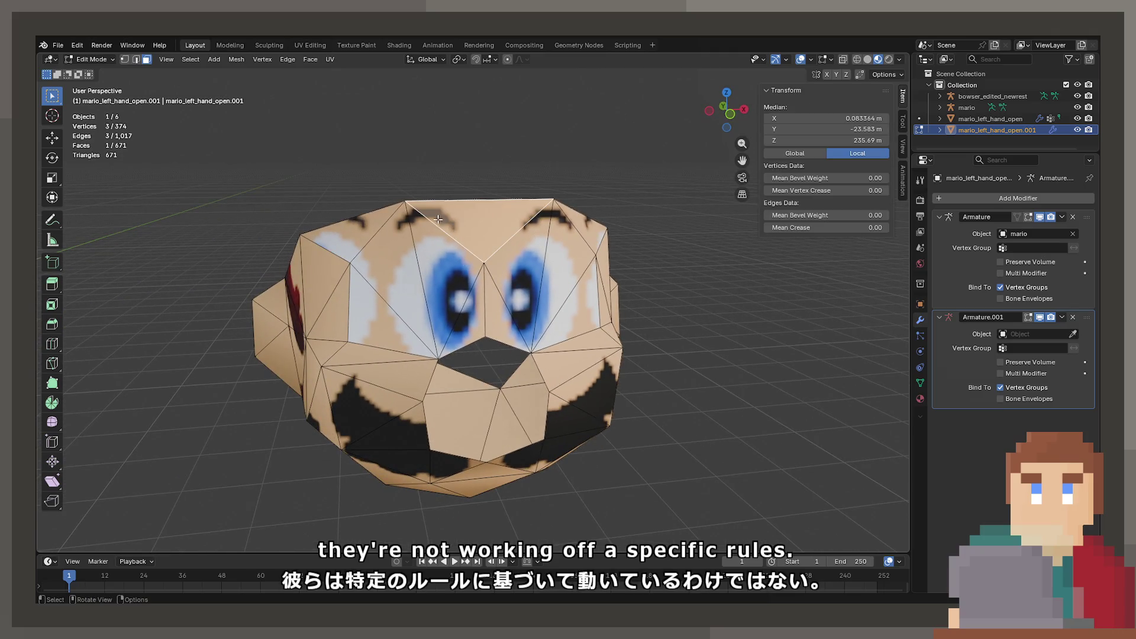
pyautogui.click(126, 60)
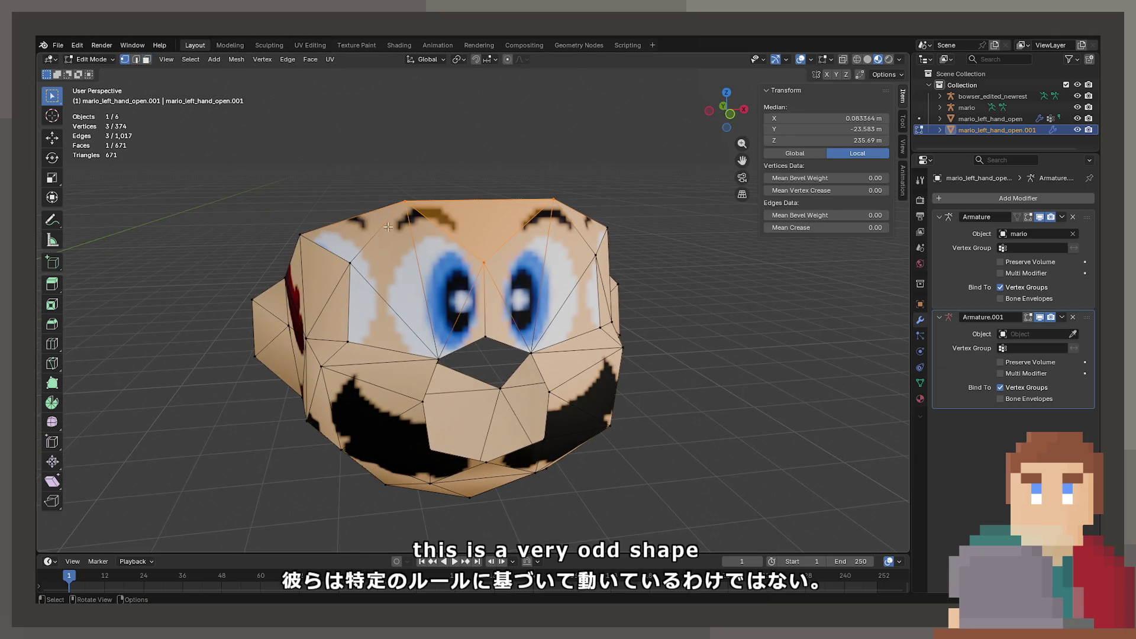
pyautogui.click(553, 199)
pyautogui.click(409, 206)
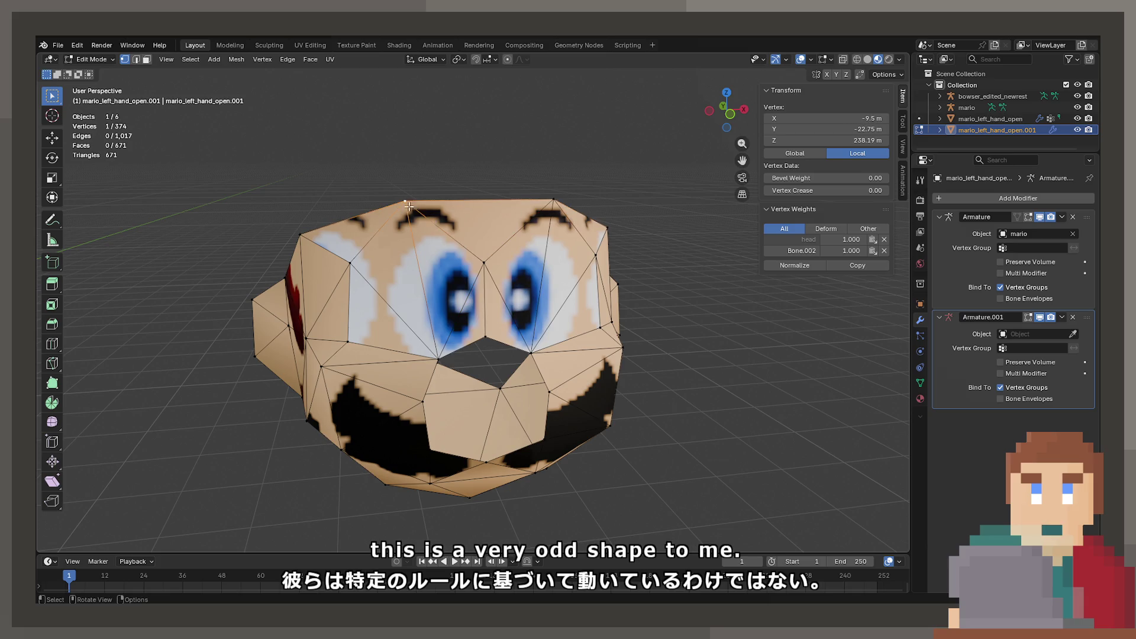
pyautogui.click(484, 262)
pyautogui.moveTo(484, 262); pyautogui.dragTo(494, 248)
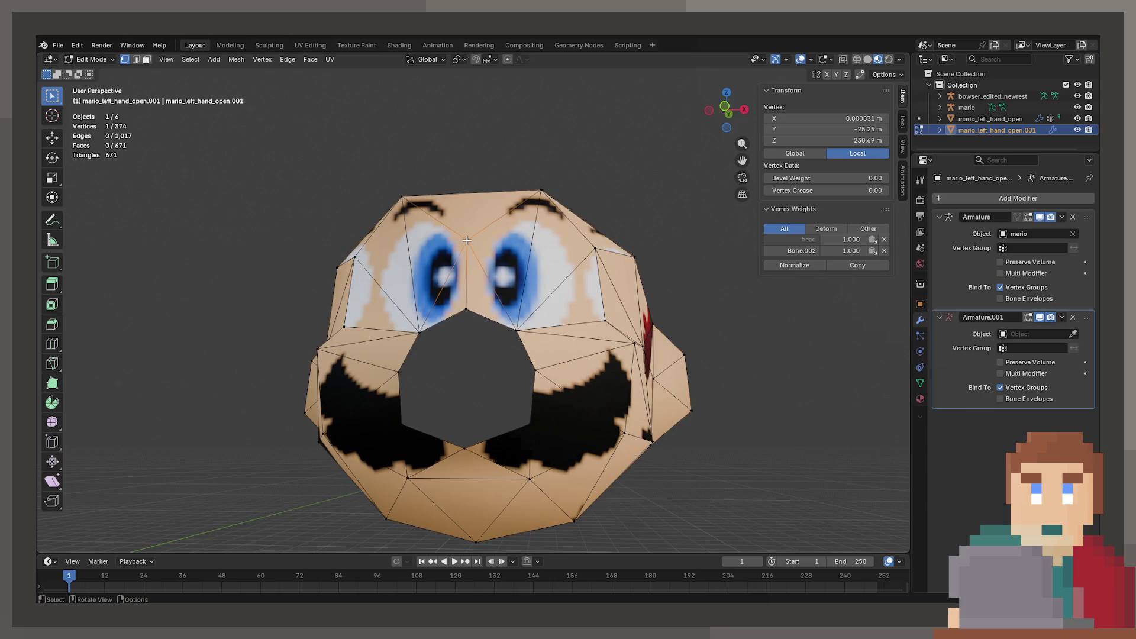
pyautogui.moveTo(467, 238); pyautogui.dragTo(379, 301)
pyautogui.press('g')
pyautogui.press('x')
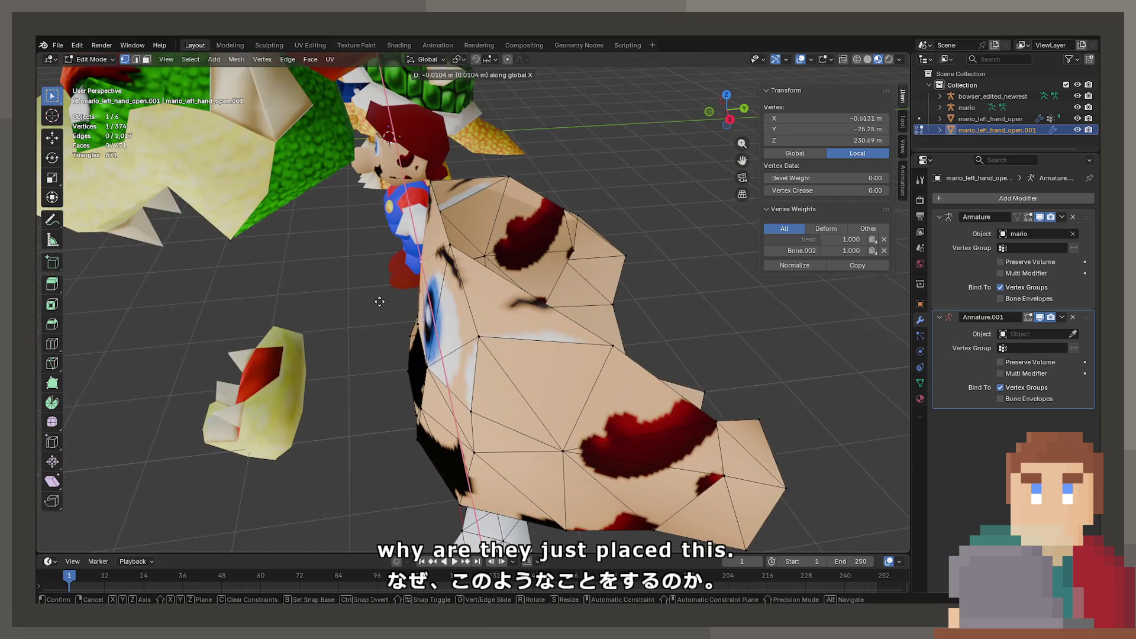
pyautogui.press('y')
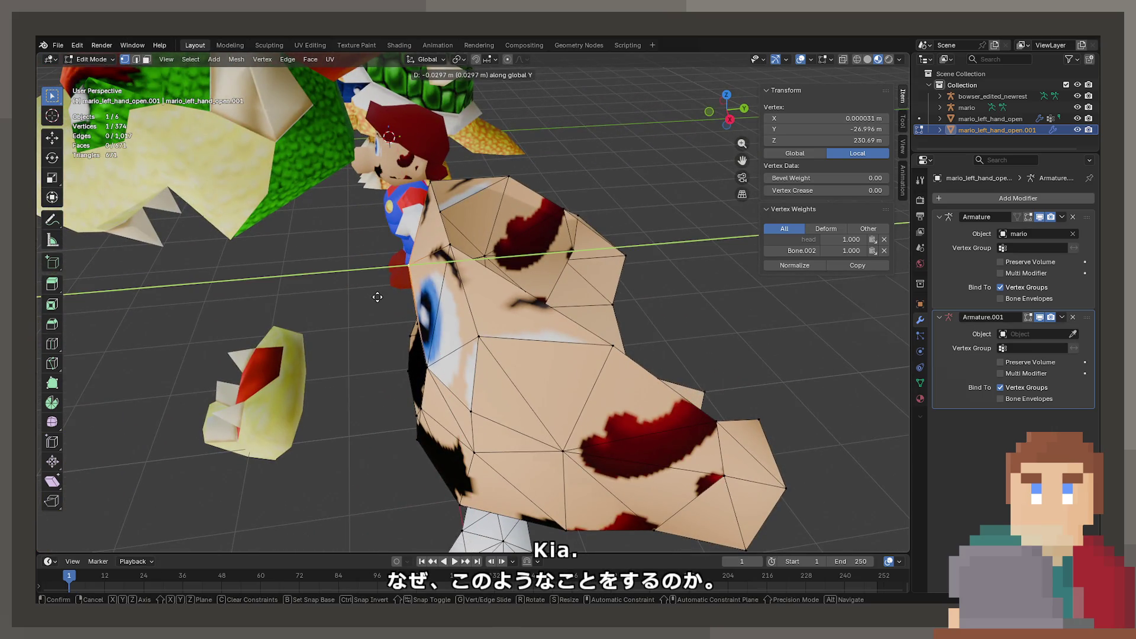
pyautogui.click(377, 297)
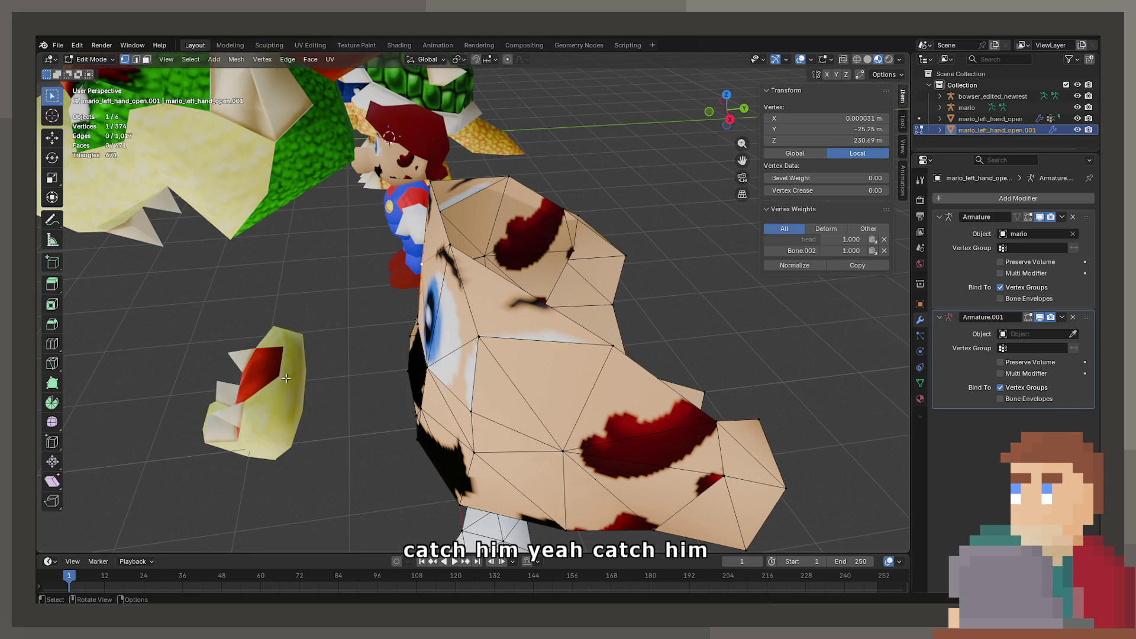
pyautogui.moveTo(430, 346); pyautogui.dragTo(444, 415)
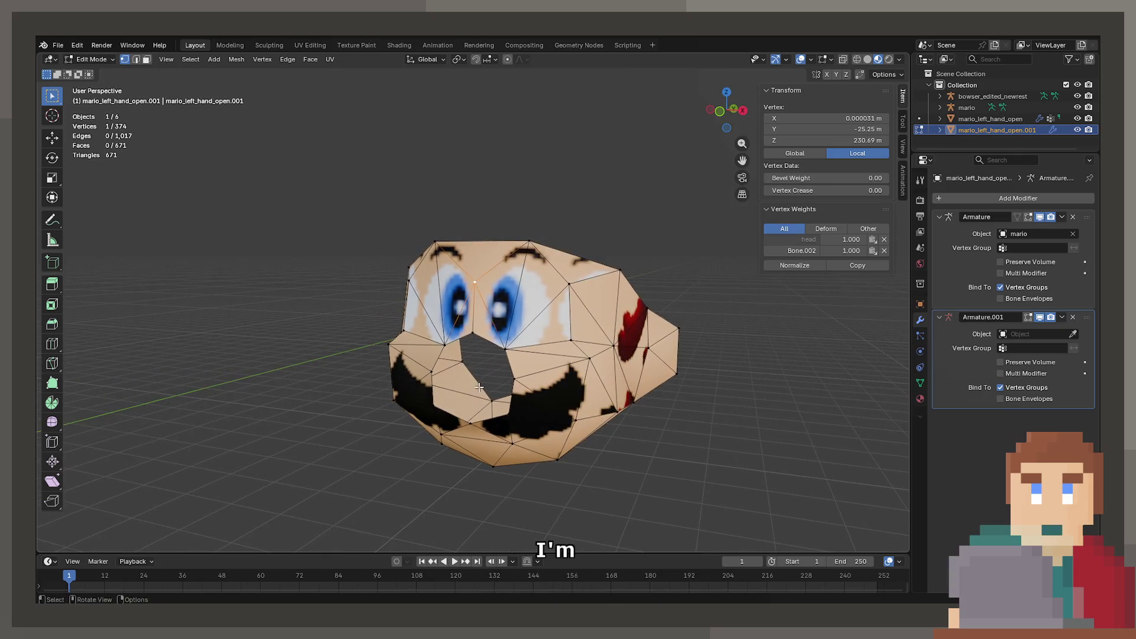
pyautogui.press('Tab')
# Step: Orbit and zoom around the grey capless head, selecting a single vertex to inspect
pyautogui.moveTo(598, 393); pyautogui.dragTo(448, 376)
pyautogui.click(403, 372)
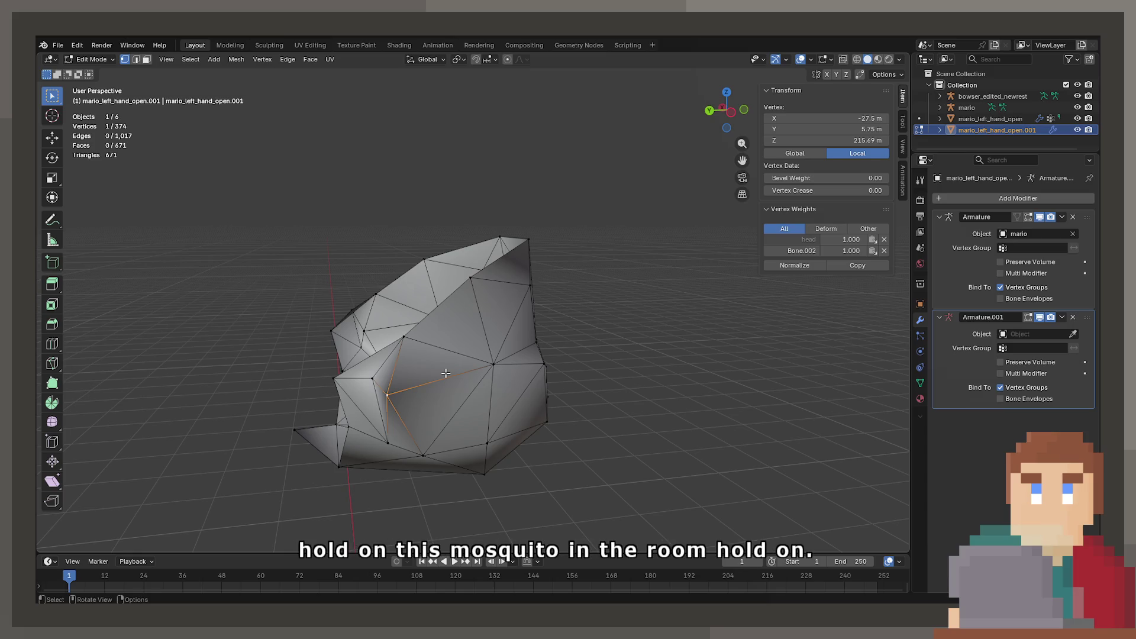
pyautogui.scroll(3)
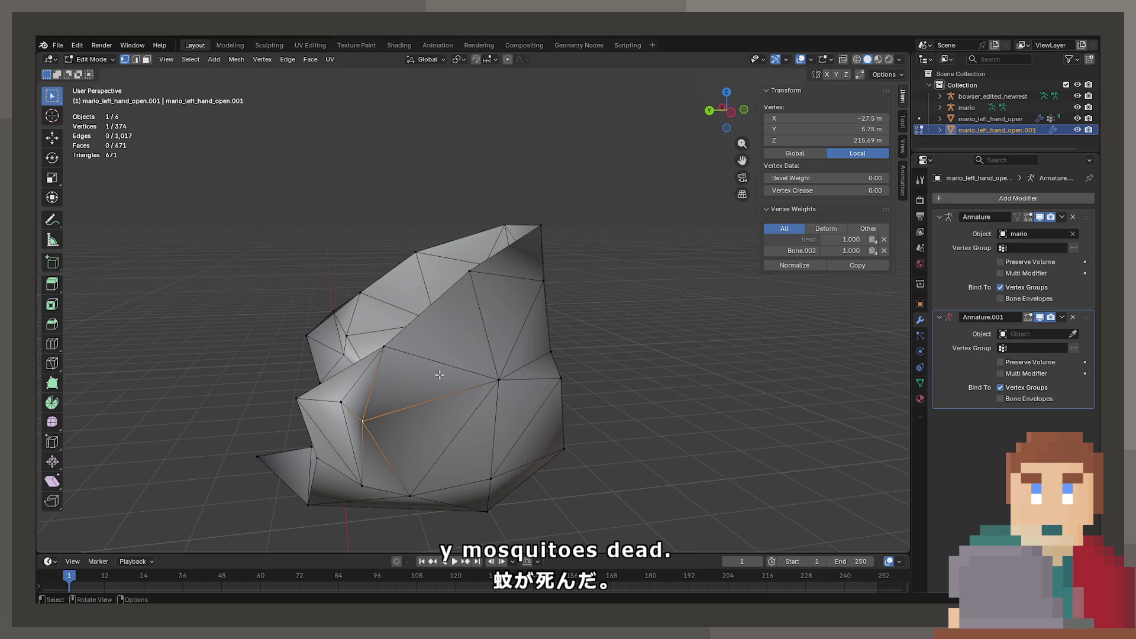
# Step: Orbit around the hand mesh, selecting several single vertices including the centre one above the hole
pyautogui.moveTo(639, 317); pyautogui.dragTo(593, 337)
pyautogui.click(581, 361)
pyautogui.click(561, 297)
pyautogui.moveTo(561, 296); pyautogui.dragTo(587, 370)
pyautogui.click(587, 371)
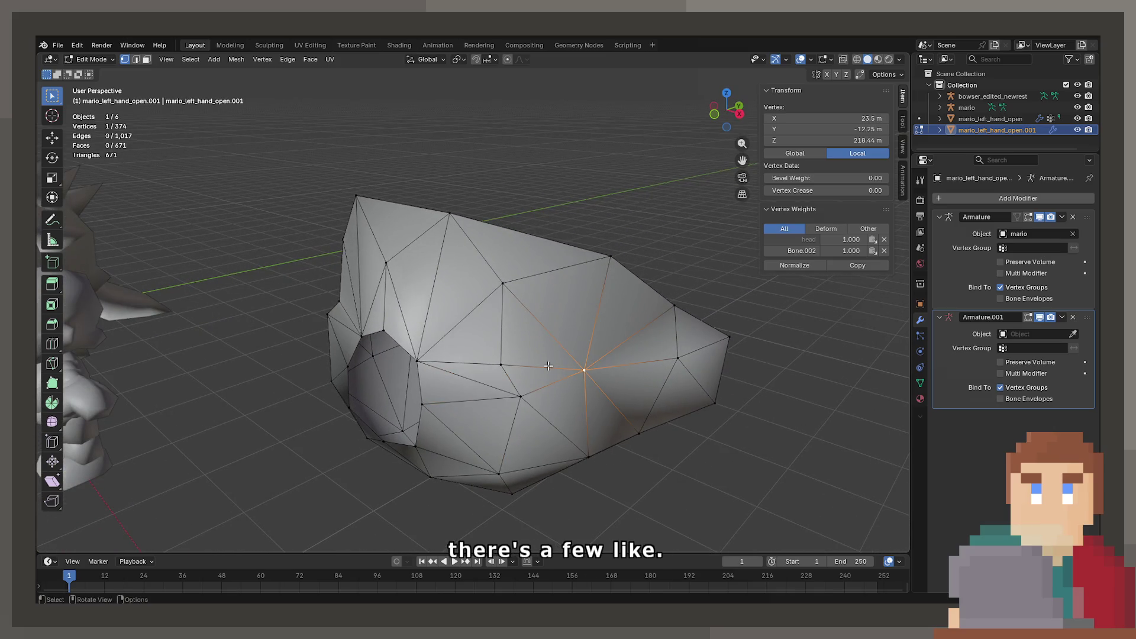
pyautogui.moveTo(549, 389); pyautogui.dragTo(540, 297)
pyautogui.click(582, 340)
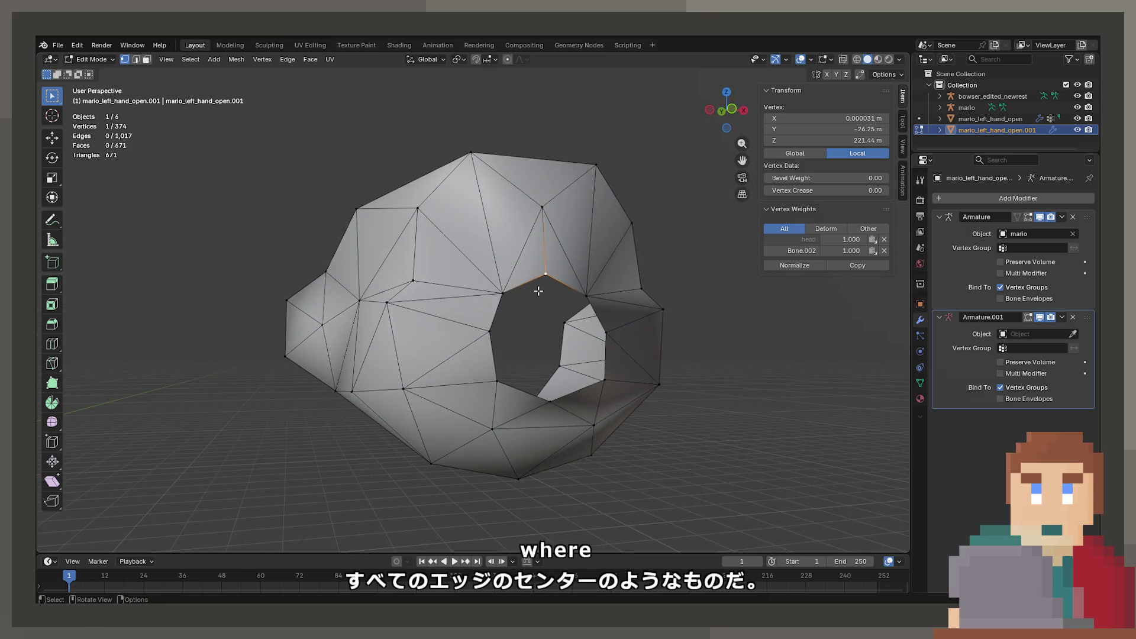
pyautogui.moveTo(538, 290); pyautogui.dragTo(473, 343)
pyautogui.click(387, 331)
pyautogui.moveTo(387, 331); pyautogui.dragTo(545, 379)
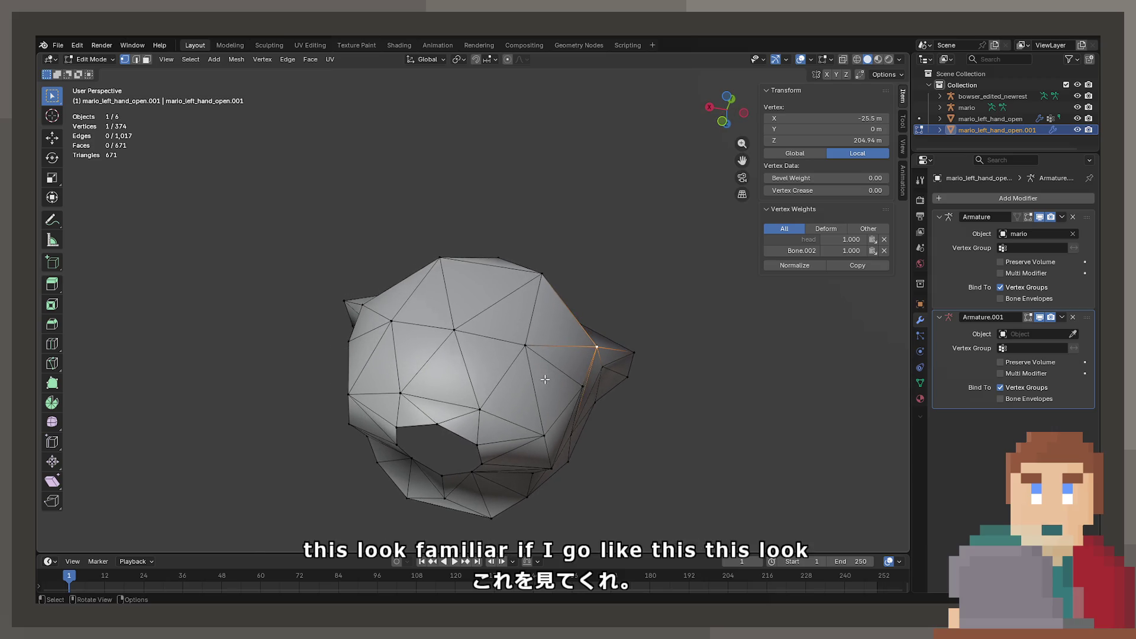
pyautogui.click(348, 342)
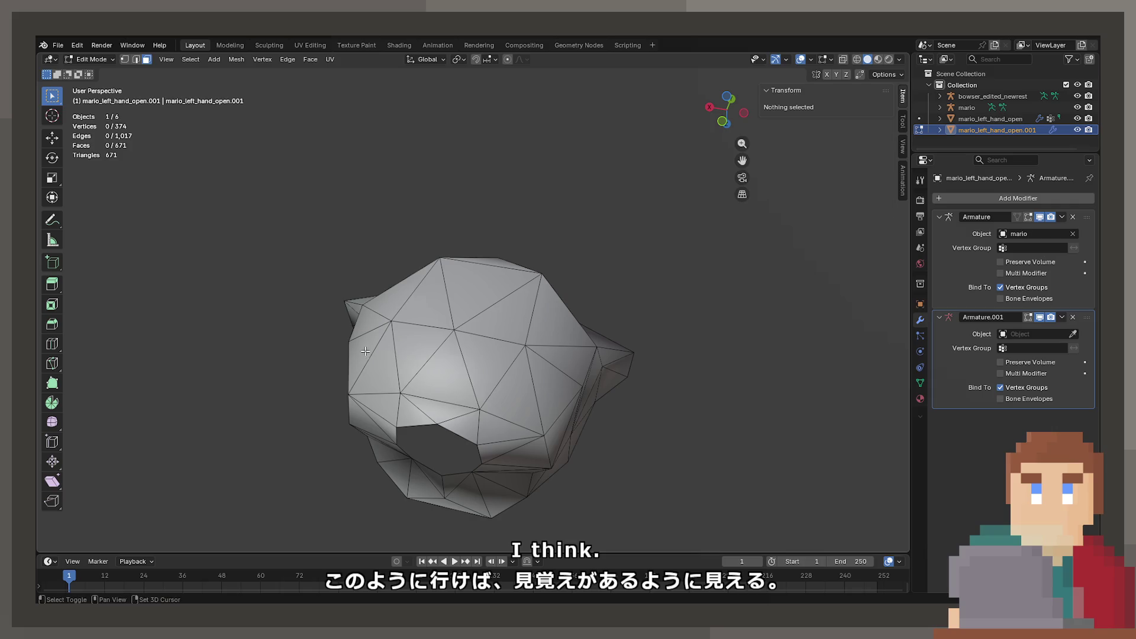
# Step: Select a row of six triangles across the front of the hand piece
pyautogui.click(369, 360)
pyautogui.click(422, 358)
pyautogui.click(468, 363)
pyautogui.click(500, 369)
pyautogui.click(529, 377)
pyautogui.click(553, 391)
pyautogui.moveTo(554, 391); pyautogui.dragTo(475, 283)
# Step: Extend the face selection over the hand's top and remaining front faces
pyautogui.click(452, 273)
pyautogui.click(432, 298)
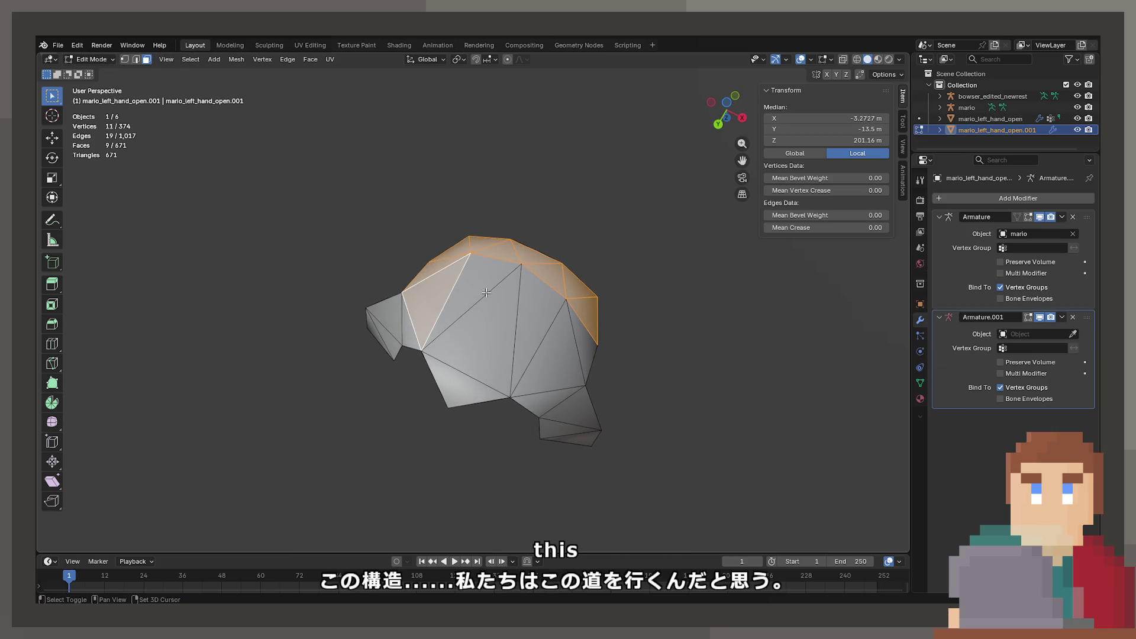
pyautogui.click(471, 289)
pyautogui.click(484, 338)
pyautogui.click(533, 320)
pyautogui.click(554, 360)
pyautogui.click(588, 335)
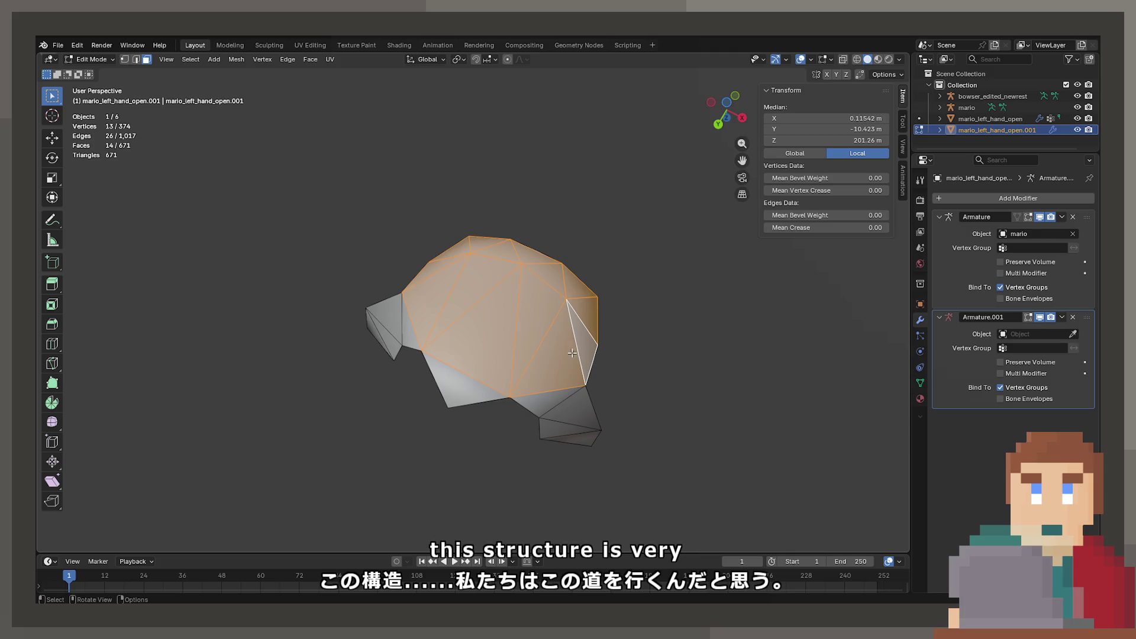
pyautogui.moveTo(577, 355); pyautogui.dragTo(518, 435)
# Step: Leave Edit Mode and make Bowser's skinnned-mesh the active object
pyautogui.press('Tab')
pyautogui.scroll(-3)
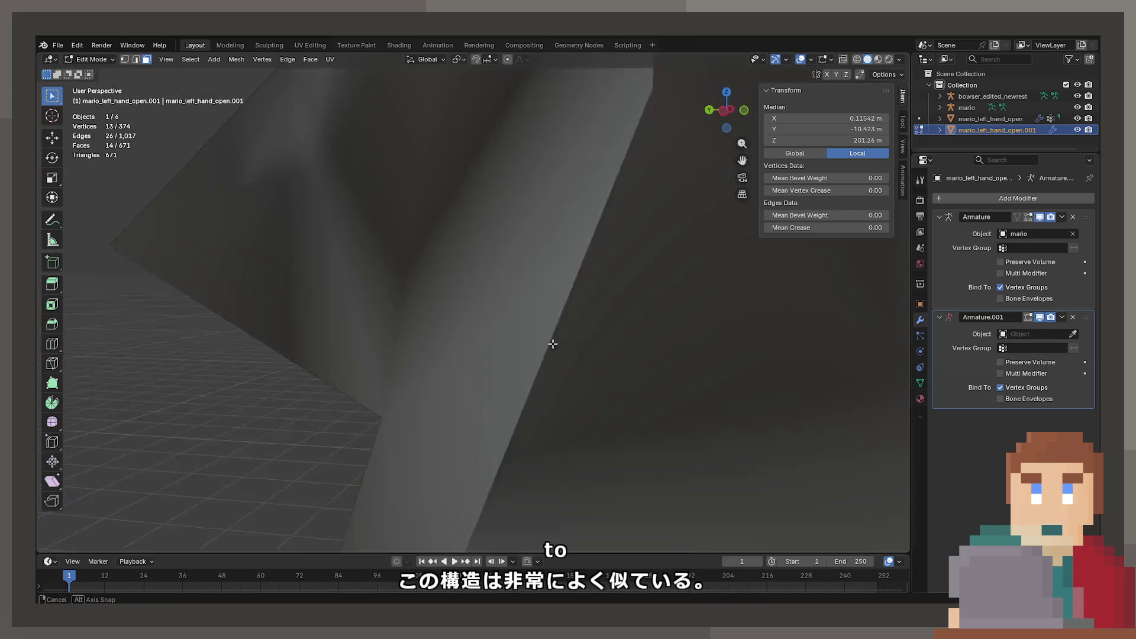
pyautogui.click(714, 323)
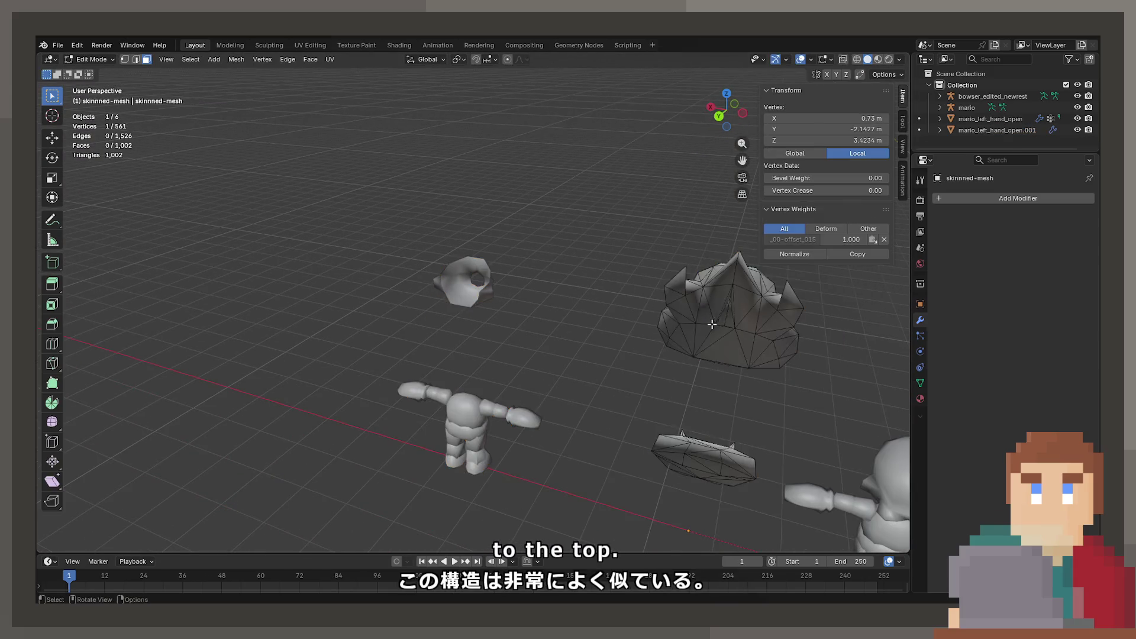
# Step: Enter and leave Edit Mode on skinnned-mesh, zooming out to see Bowser, Mario and the head pieces
pyautogui.press('Tab')
pyautogui.moveTo(302, 369); pyautogui.dragTo(385, 370)
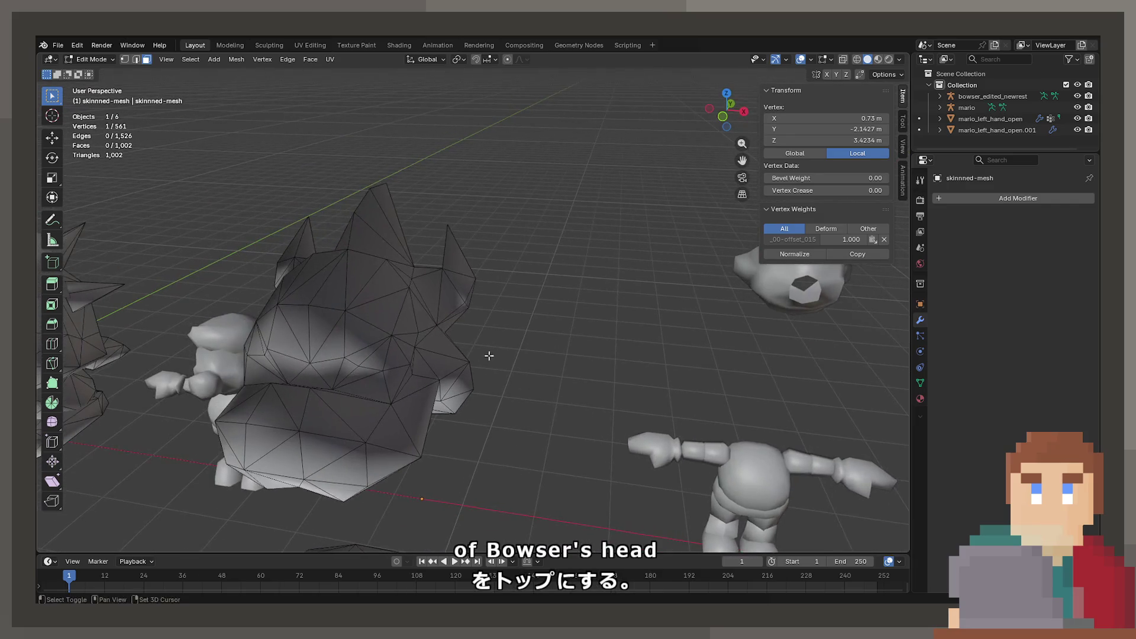
pyautogui.scroll(-3)
pyautogui.press('Tab')
pyautogui.scroll(-3)
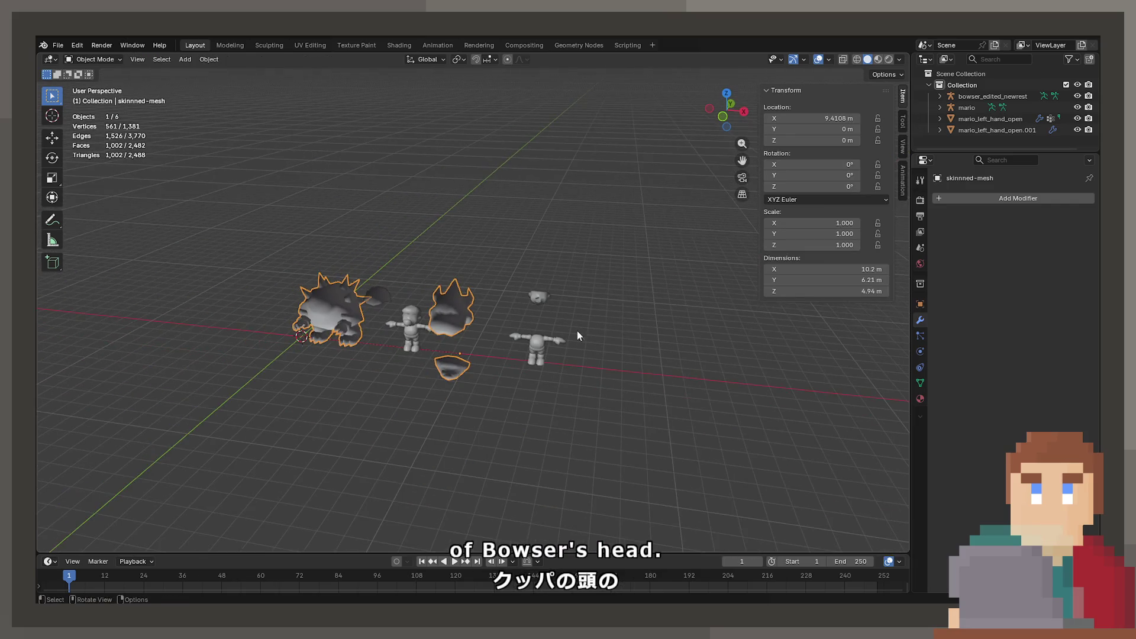
pyautogui.moveTo(576, 332); pyautogui.dragTo(498, 328)
# Step: Select the small head piece skinnned-mesh.001 and move it along the X axis
pyautogui.click(401, 280)
pyautogui.press('g')
pyautogui.press('z')
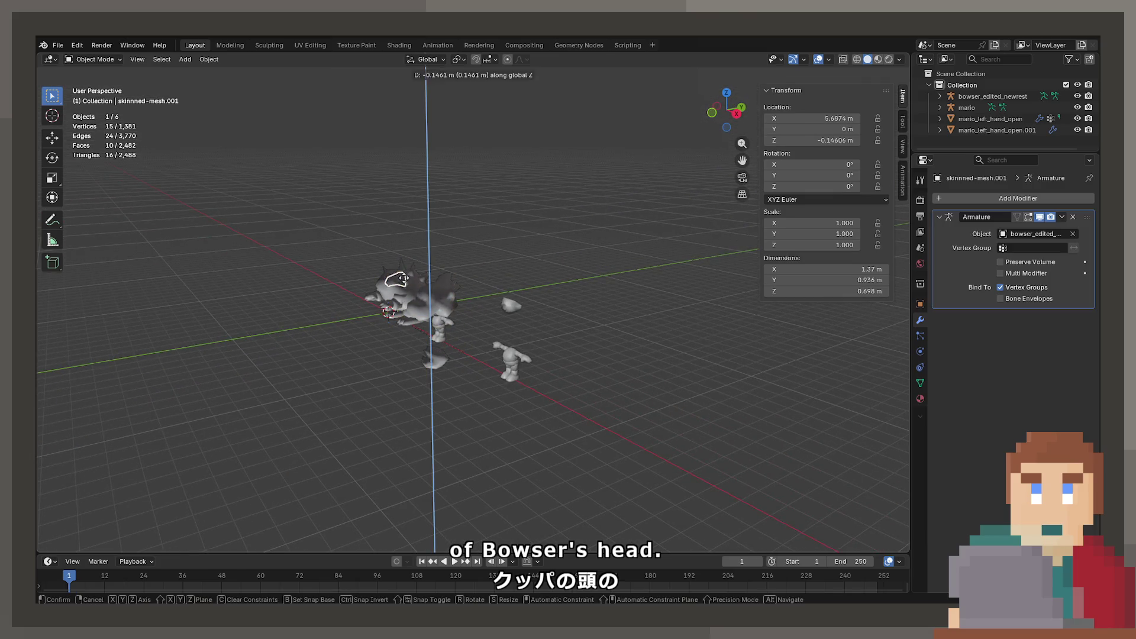
pyautogui.press('x')
pyautogui.click(561, 343)
# Step: Inspect the dome-shaped head piece's mesh, then delete the piece
pyautogui.press('Tab')
pyautogui.scroll(3)
pyautogui.moveTo(637, 346); pyautogui.dragTo(593, 364)
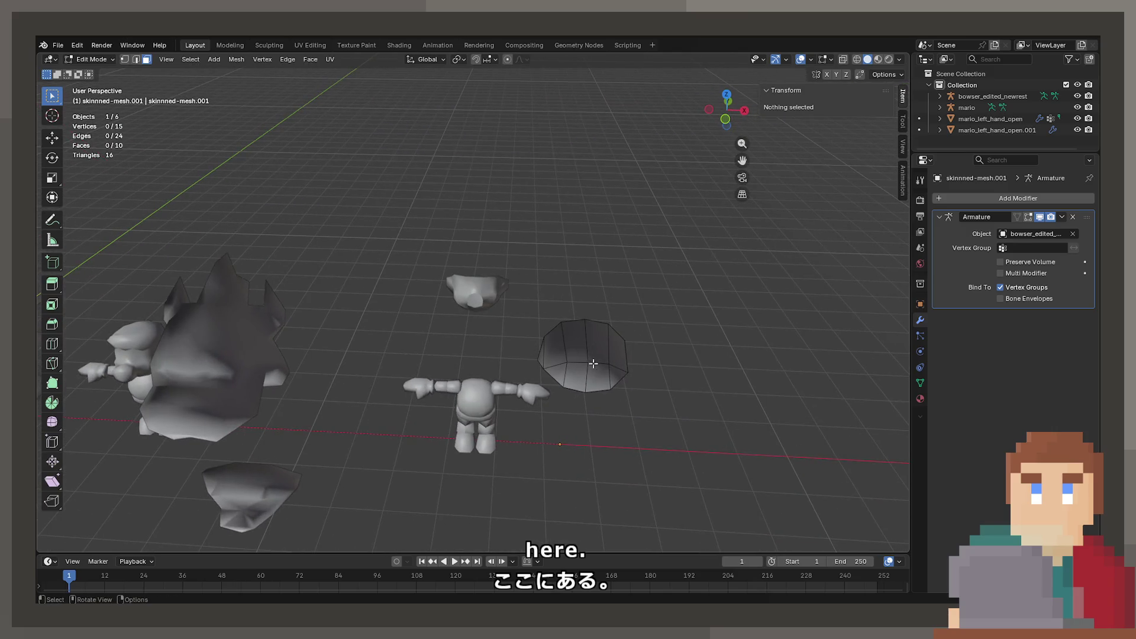
pyautogui.press('Tab')
pyautogui.click(596, 368)
pyautogui.press('Delete')
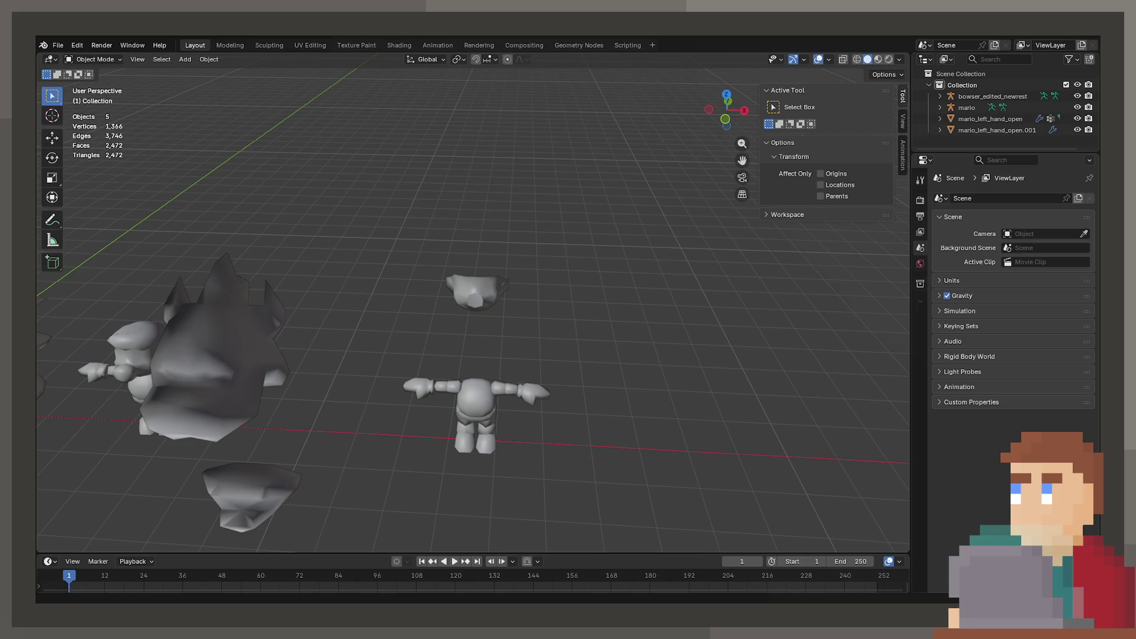
# Step: Edit Bowser's head mesh and select a shortest-path strip of faces across the brow
pyautogui.moveTo(251, 347); pyautogui.dragTo(460, 317)
pyautogui.click(452, 314)
pyautogui.press('Tab')
pyautogui.click(460, 316)
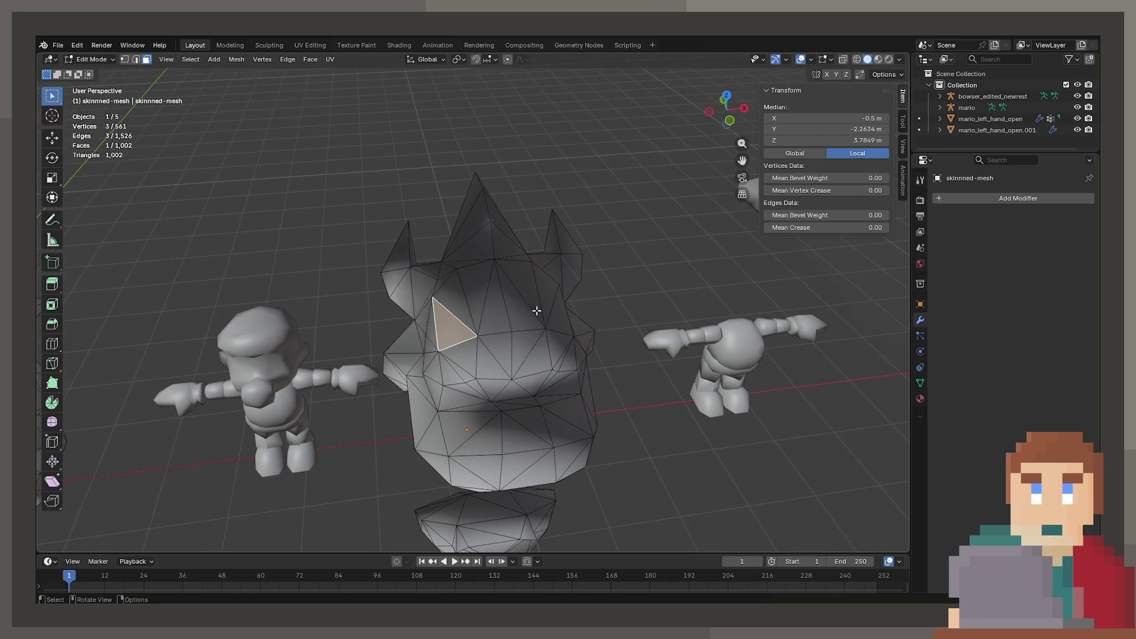
pyautogui.click(550, 317)
pyautogui.moveTo(550, 317); pyautogui.dragTo(526, 327)
pyautogui.click(474, 359)
pyautogui.click(526, 355)
# Step: Switch editing to mario_left_hand_open.001 and toggle one face of its top patch off and back on
pyautogui.hotkey('alt', 'q')
pyautogui.scroll(3)
pyautogui.moveTo(700, 297); pyautogui.dragTo(556, 396)
pyautogui.scroll(3)
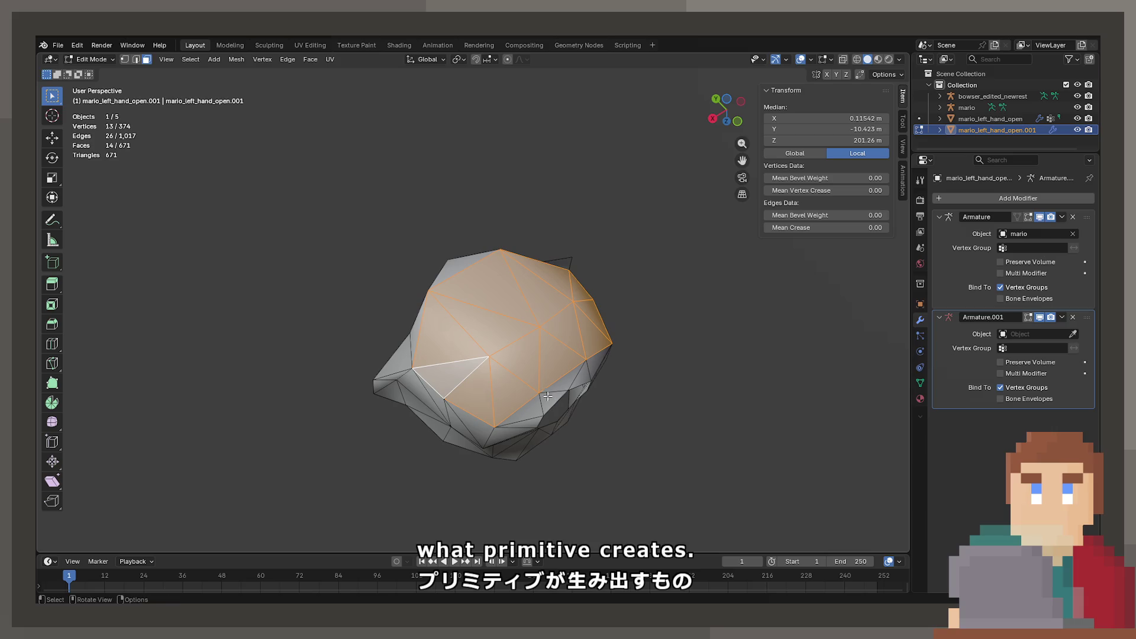
pyautogui.click(513, 294)
pyautogui.click(513, 294)
pyautogui.moveTo(513, 294); pyautogui.dragTo(480, 302)
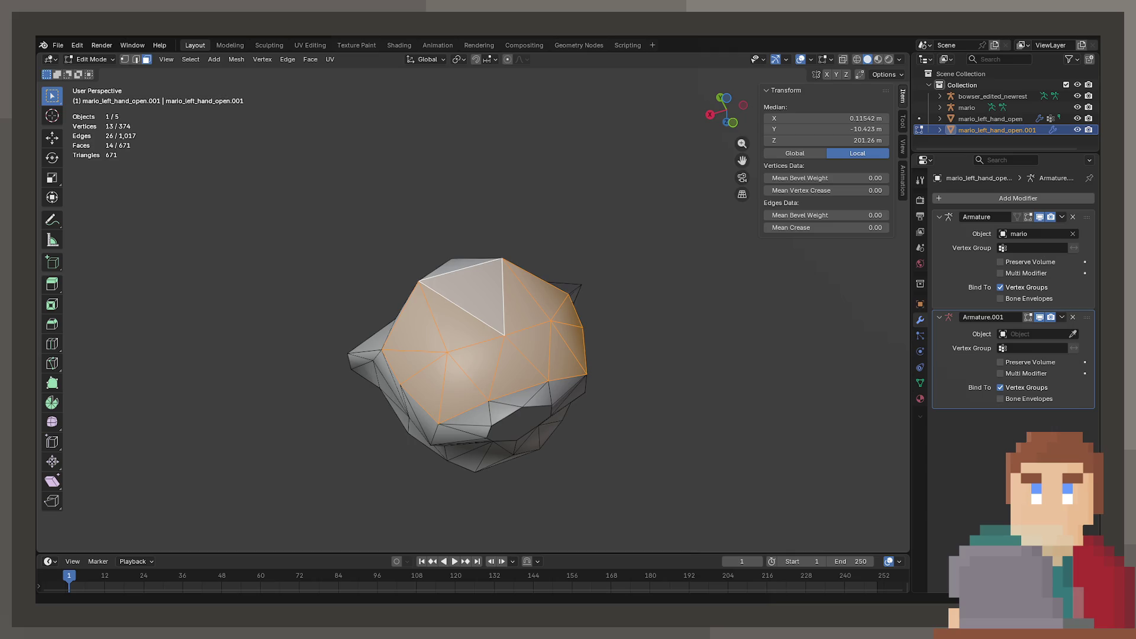
# Step: Leave Edit Mode and view the hand piece in Material Preview, then in Wireframe shading
pyautogui.moveTo(560, 255); pyautogui.dragTo(530, 330)
pyautogui.press('Tab')
pyautogui.press('z')
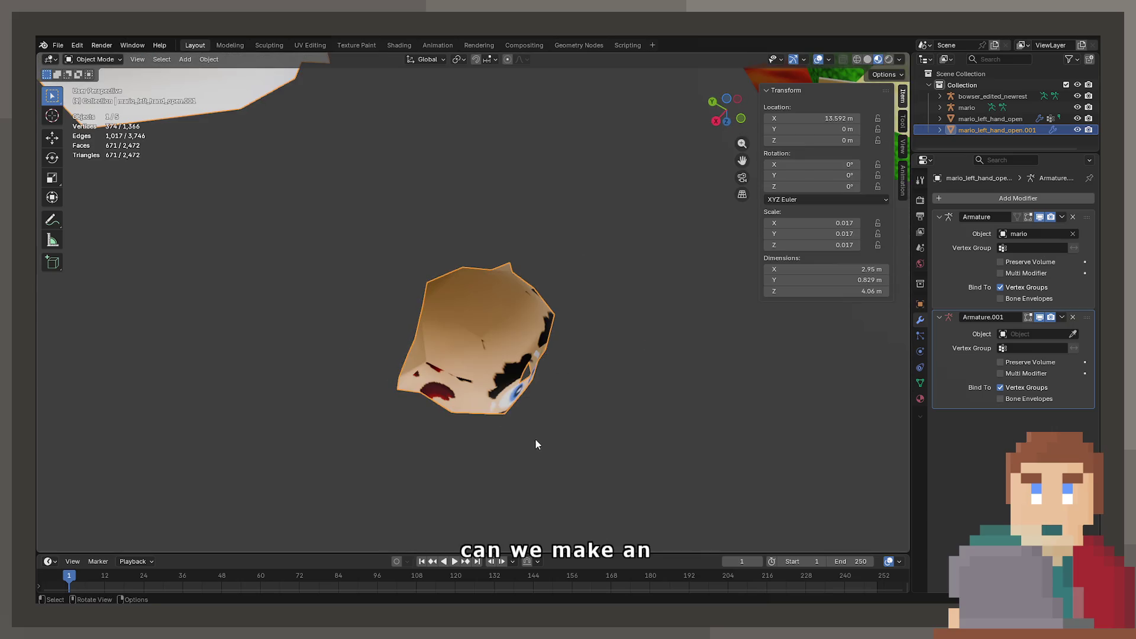
pyautogui.press('z')
pyautogui.moveTo(418, 357); pyautogui.dragTo(414, 314)
pyautogui.scroll(-3)
pyautogui.scroll(3)
pyautogui.press('KP_Decimal')
pyautogui.moveTo(502, 334); pyautogui.dragTo(506, 347)
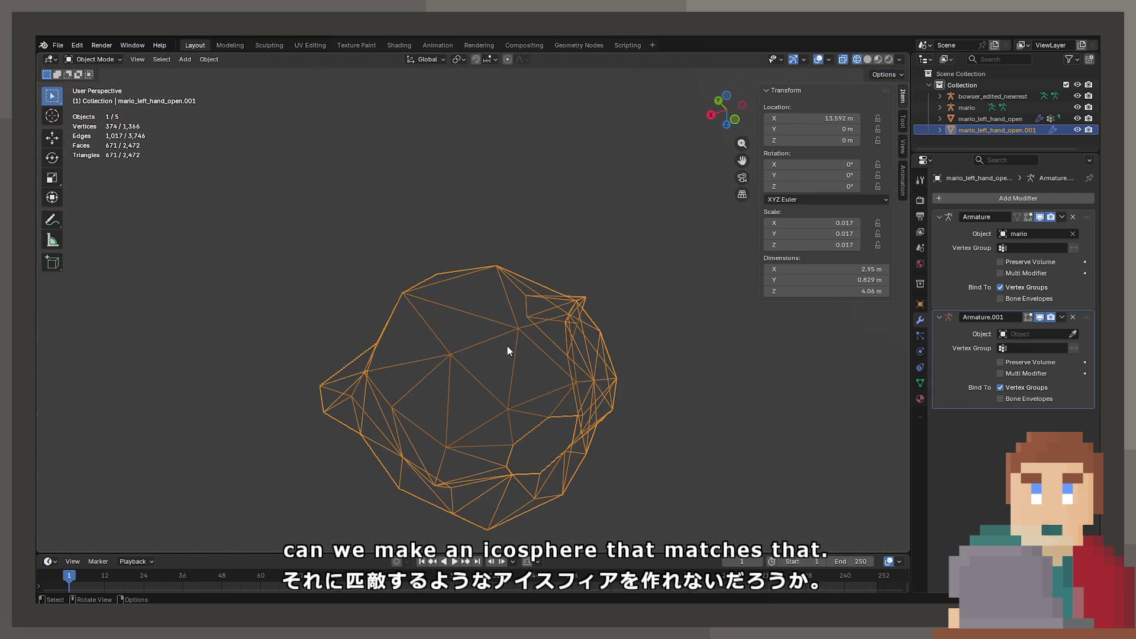
# Step: Add an icosphere with 2 subdivisions and 1 m radius at the world origin
pyautogui.moveTo(467, 268); pyautogui.dragTo(594, 332)
pyautogui.scroll(3)
pyautogui.scroll(-3)
pyautogui.scroll(3)
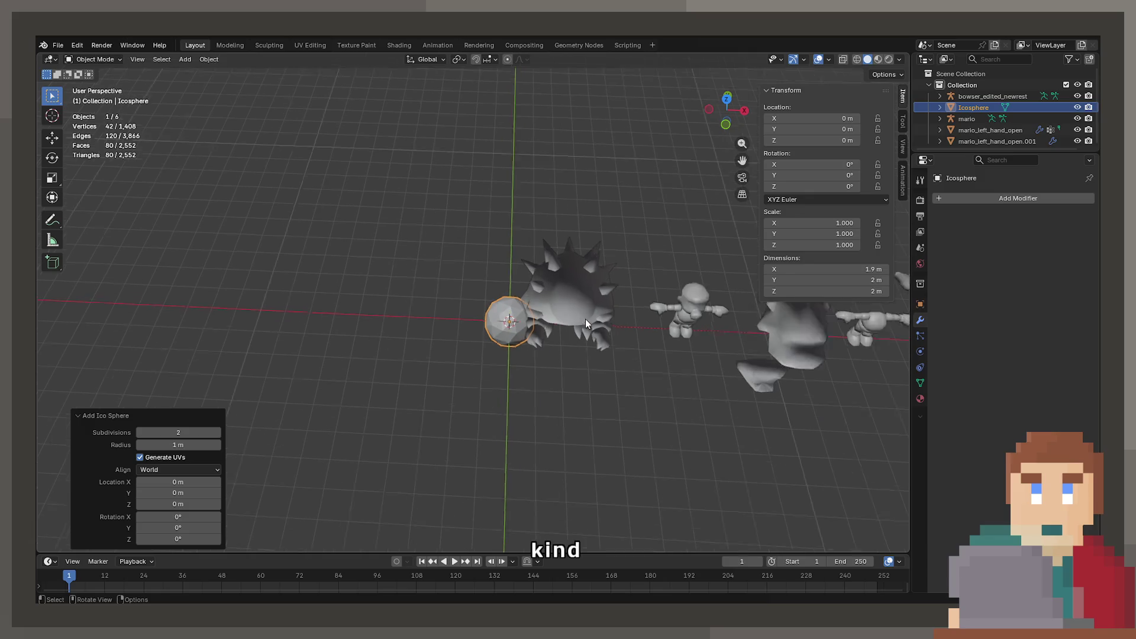
# Step: Move the icosphere along the X axis to sit beside the other models
pyautogui.scroll(-3)
pyautogui.press('g')
pyautogui.press('z')
pyautogui.press('x')
pyautogui.click(769, 346)
# Step: Frame the icosphere and inspect its 42 vertices and 80 triangles in Edit Mode
pyautogui.moveTo(769, 346); pyautogui.dragTo(500, 167)
pyautogui.press('KP_Decimal')
pyautogui.press('Tab')
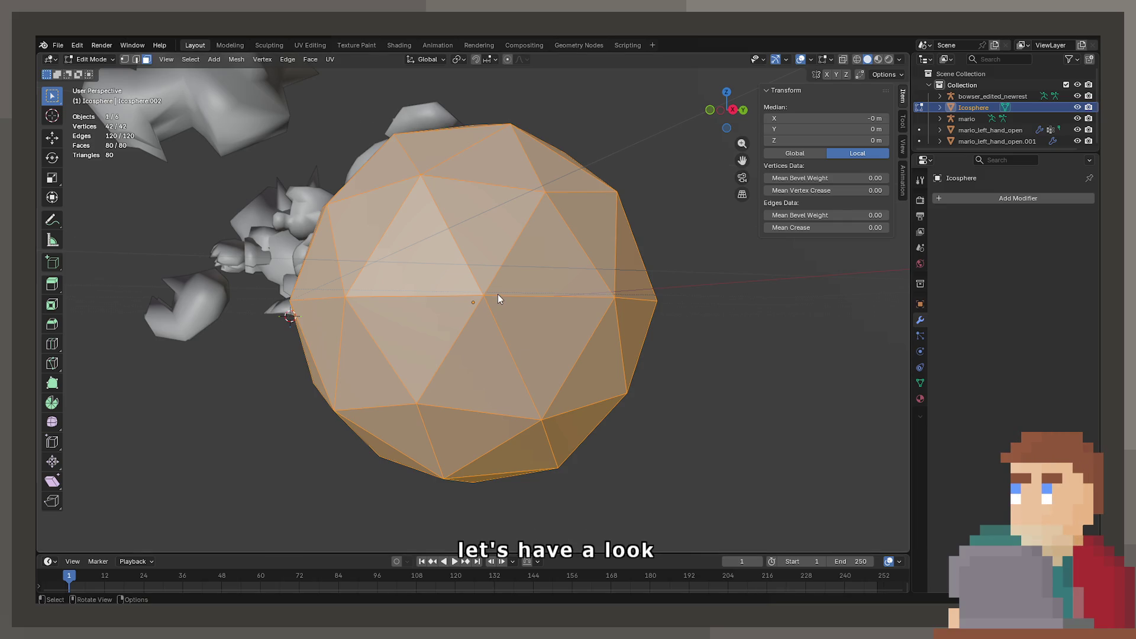
pyautogui.press('Tab')
pyautogui.scroll(-3)
# Step: Delete the icosphere and import the blakbobomb Wavefront OBJ model
pyautogui.press('Delete')
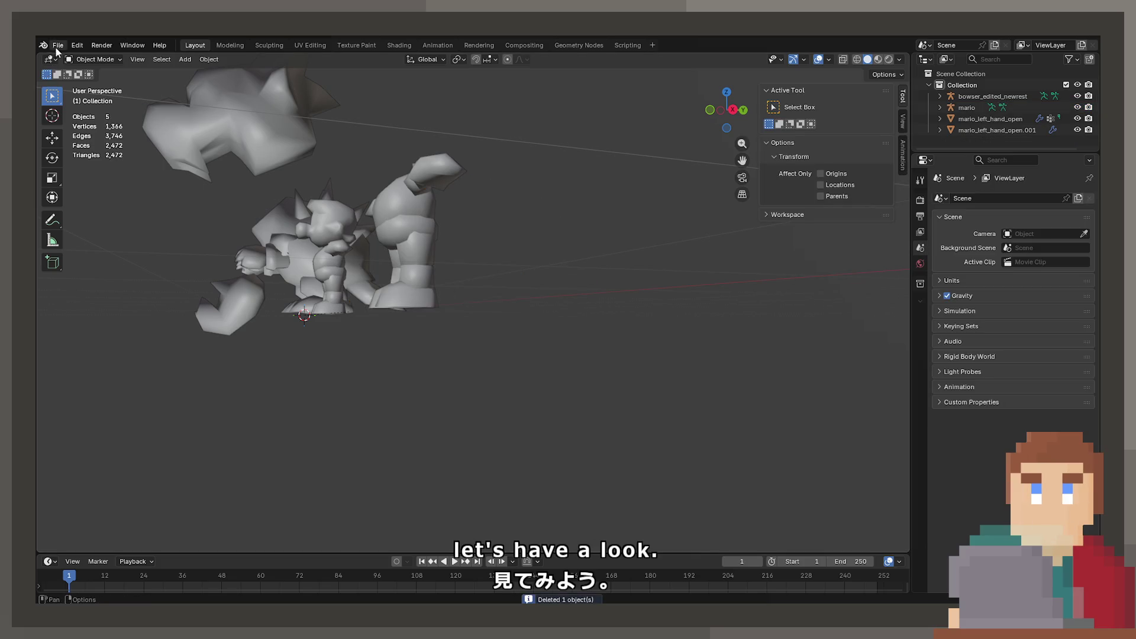
pyautogui.click(56, 46)
pyautogui.moveTo(97, 207)
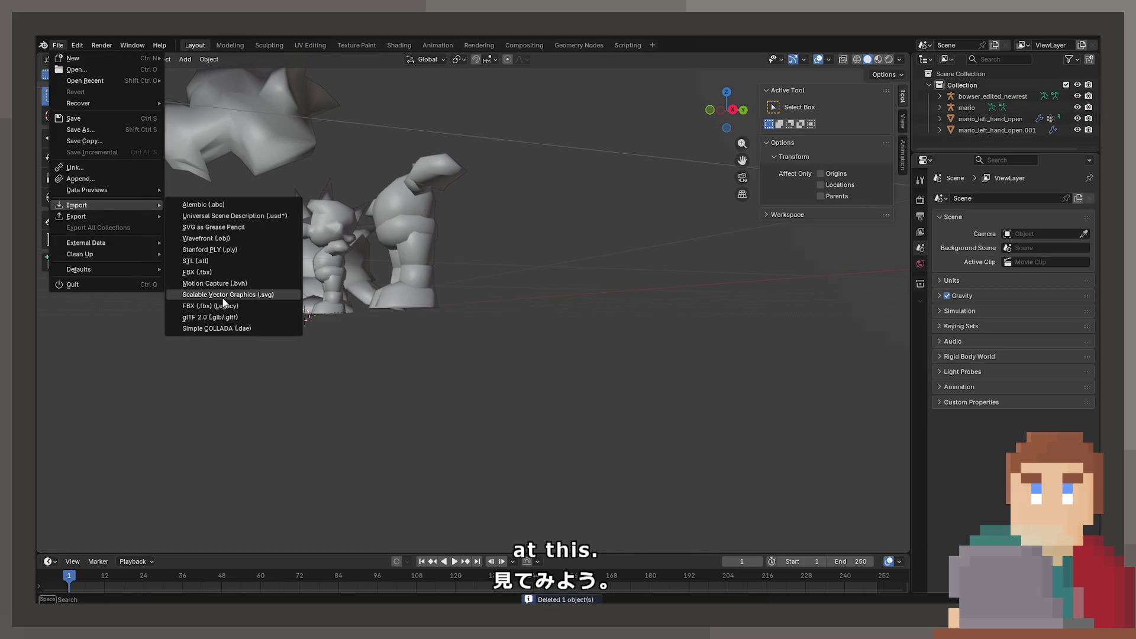
pyautogui.click(233, 238)
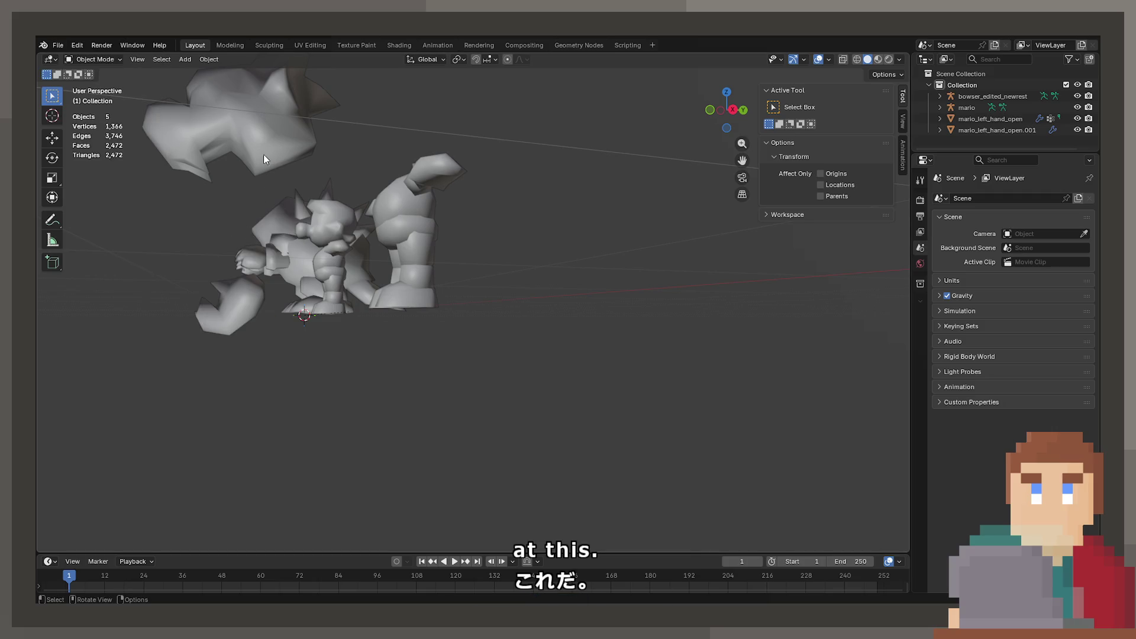
pyautogui.scroll(-3)
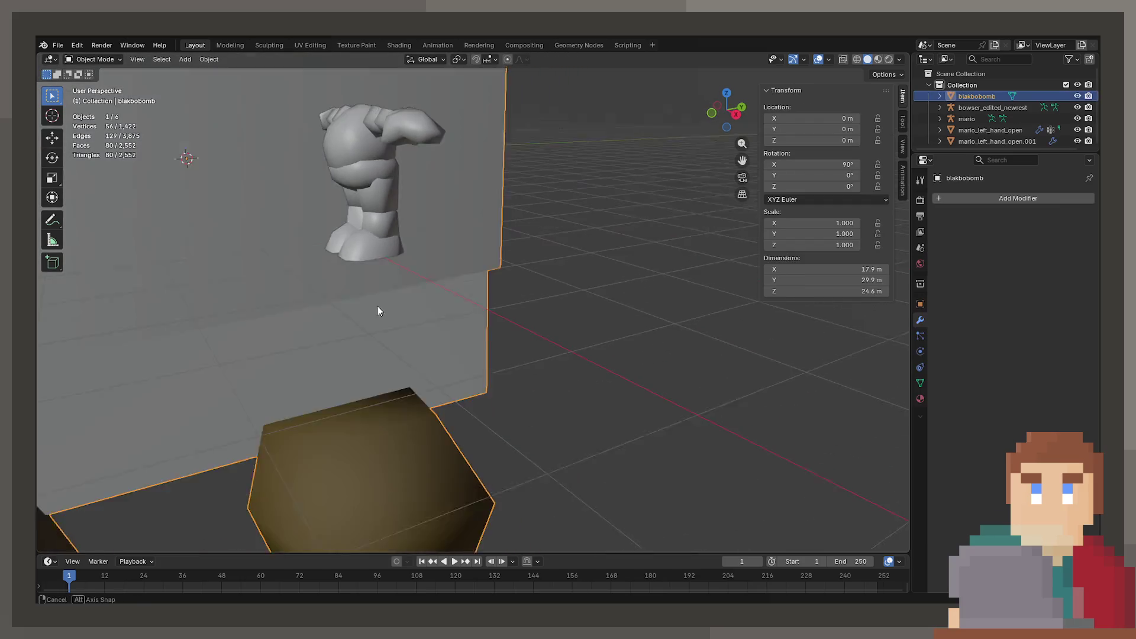
pyautogui.moveTo(402, 308); pyautogui.dragTo(407, 286)
# Step: Scale the imported model to 0.107 and move it along X to 8.2809 m
pyautogui.press('s')
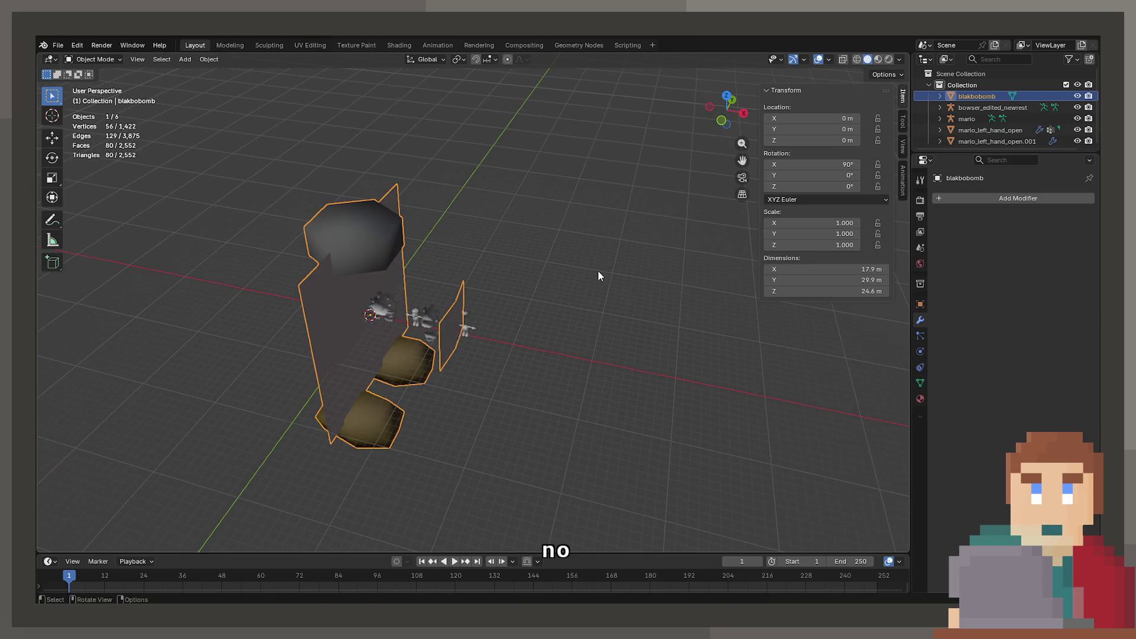
pyautogui.click(394, 308)
pyautogui.scroll(3)
pyautogui.press('g')
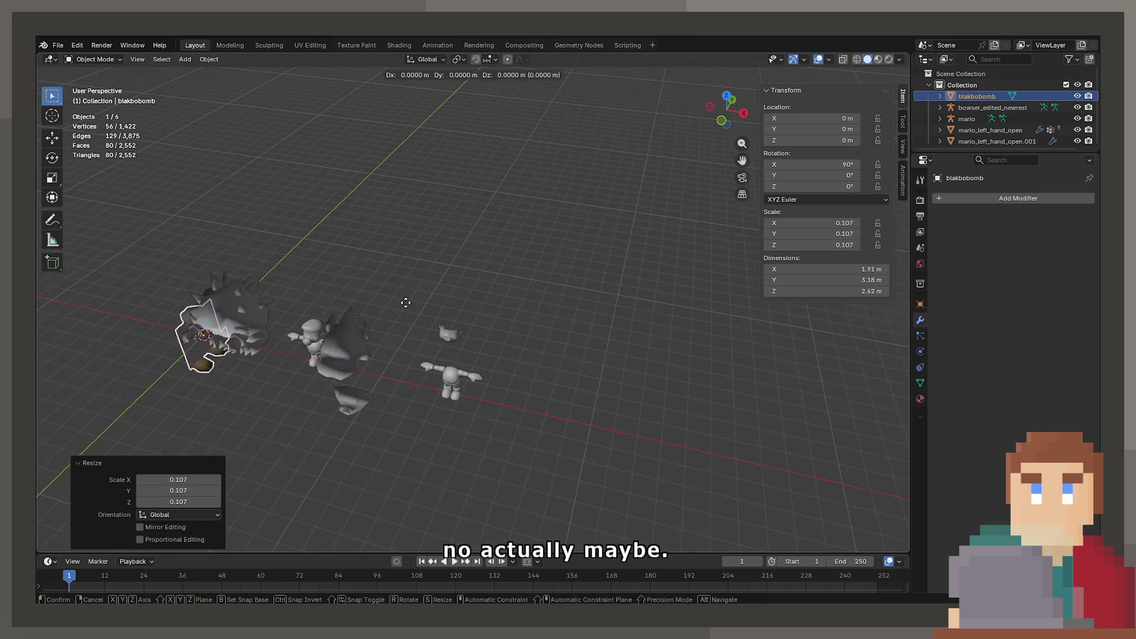
pyautogui.press('x')
pyautogui.click(521, 320)
pyautogui.scroll(3)
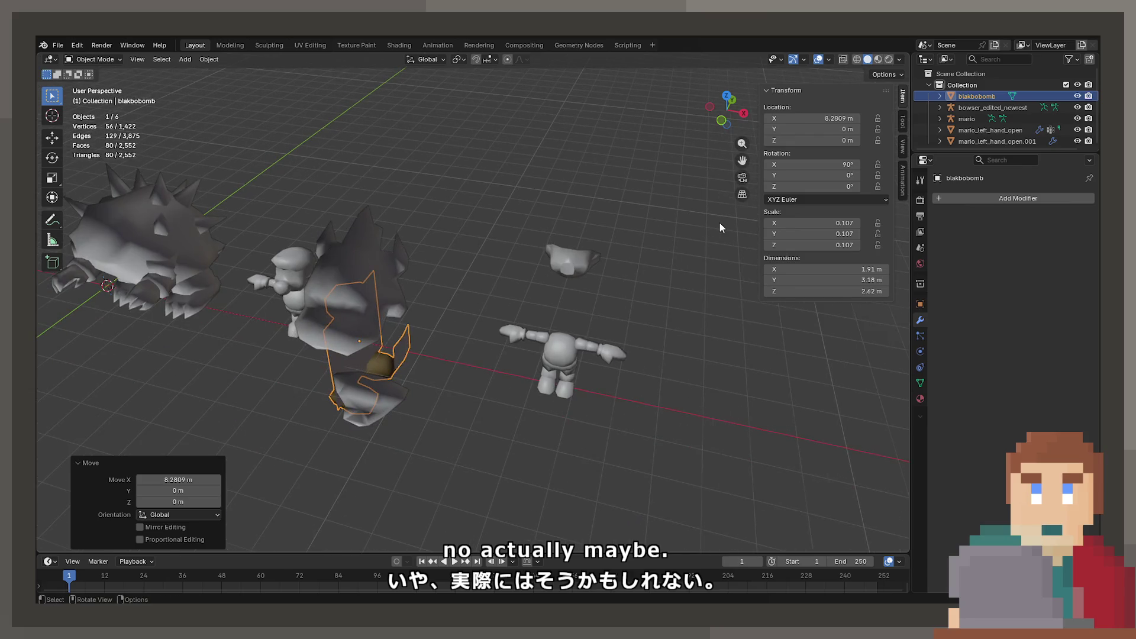
pyautogui.scroll(3)
# Step: Switch the viewport shading to Material Preview to see the blakbobomb textured
pyautogui.moveTo(697, 233); pyautogui.dragTo(460, 385)
pyautogui.press('z')
pyautogui.click(469, 452)
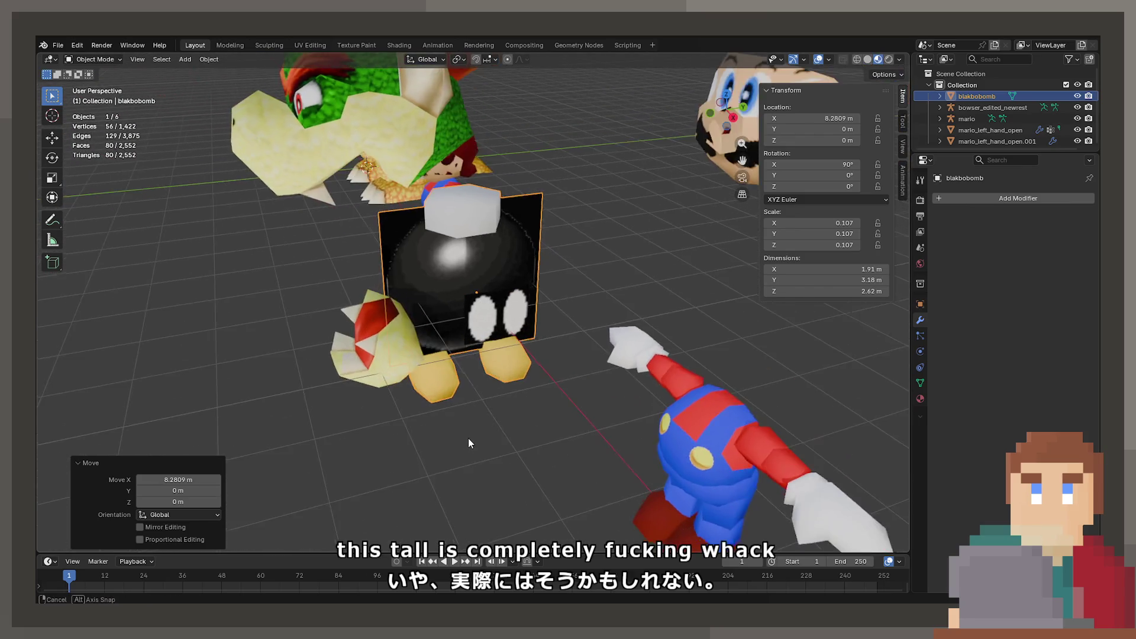
pyautogui.moveTo(467, 438); pyautogui.dragTo(458, 403)
# Step: Shrink the blakbobomb to 0.064 scale and move it along X to 16.984 m
pyautogui.press('s')
pyautogui.click(541, 356)
pyautogui.scroll(-3)
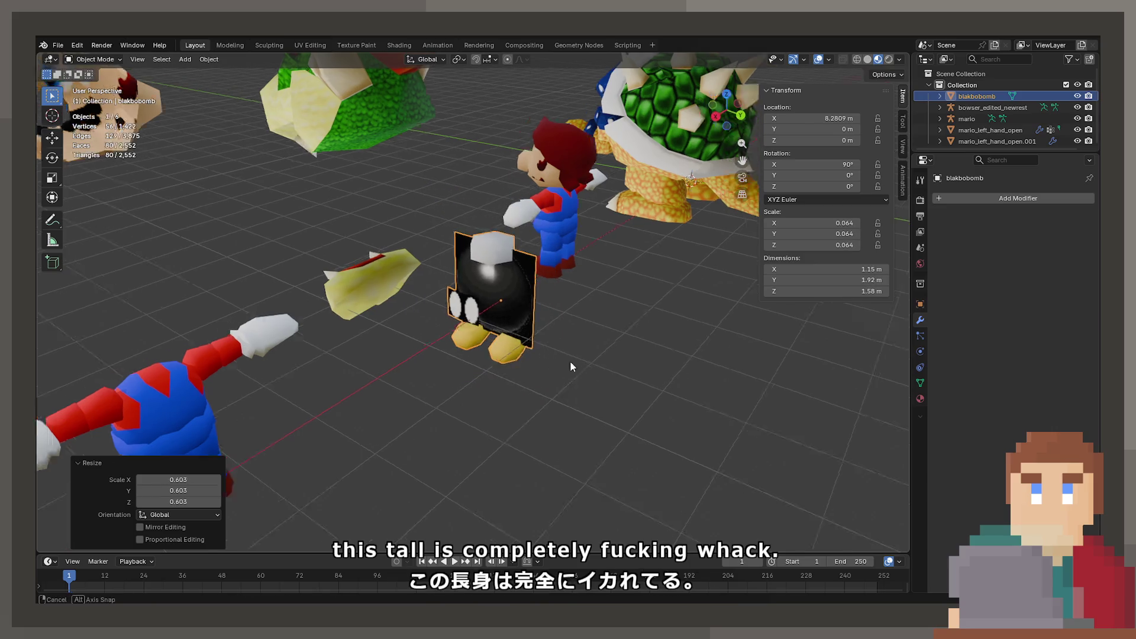
pyautogui.scroll(3)
pyautogui.moveTo(575, 340); pyautogui.dragTo(522, 366)
pyautogui.press('g')
pyautogui.press('x')
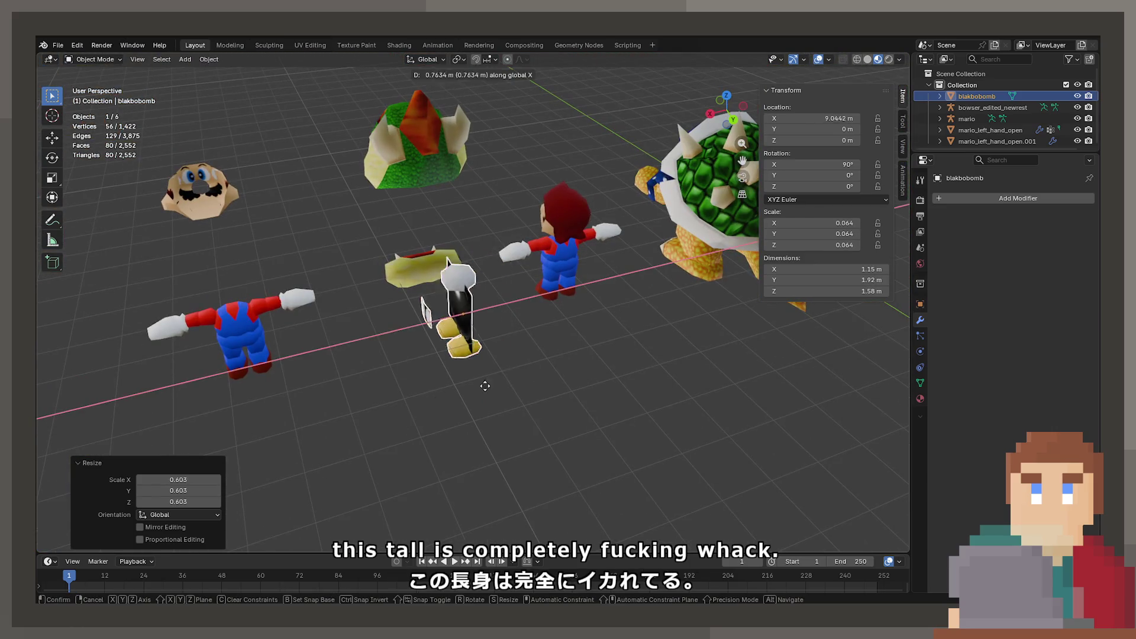
pyautogui.click(254, 392)
pyautogui.moveTo(254, 393); pyautogui.dragTo(655, 304)
# Step: Rotate the blakbobomb 90° then 180° about Z with rz90 and rz180
pyautogui.write('rz')
pyautogui.write('90')
pyautogui.press('Return')
pyautogui.write('rz180')
pyautogui.press('Return')
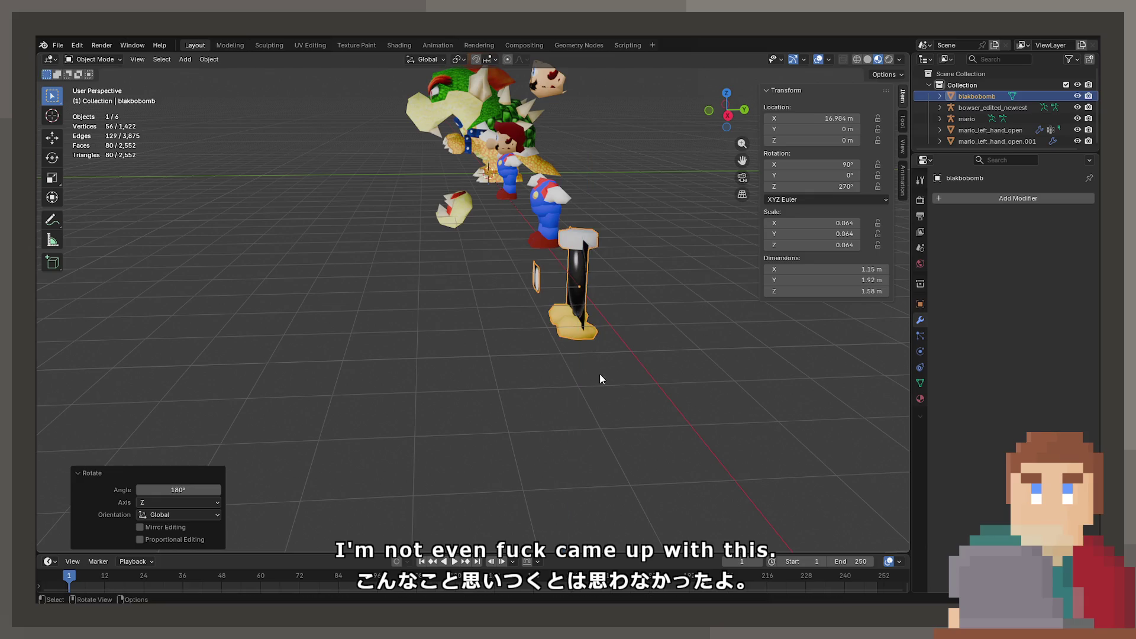
pyautogui.moveTo(599, 348); pyautogui.dragTo(460, 373)
pyautogui.scroll(3)
pyautogui.moveTo(580, 425); pyautogui.dragTo(457, 318)
# Step: In Edit Mode, select the linked picture planes and delete their vertices
pyautogui.press('Tab')
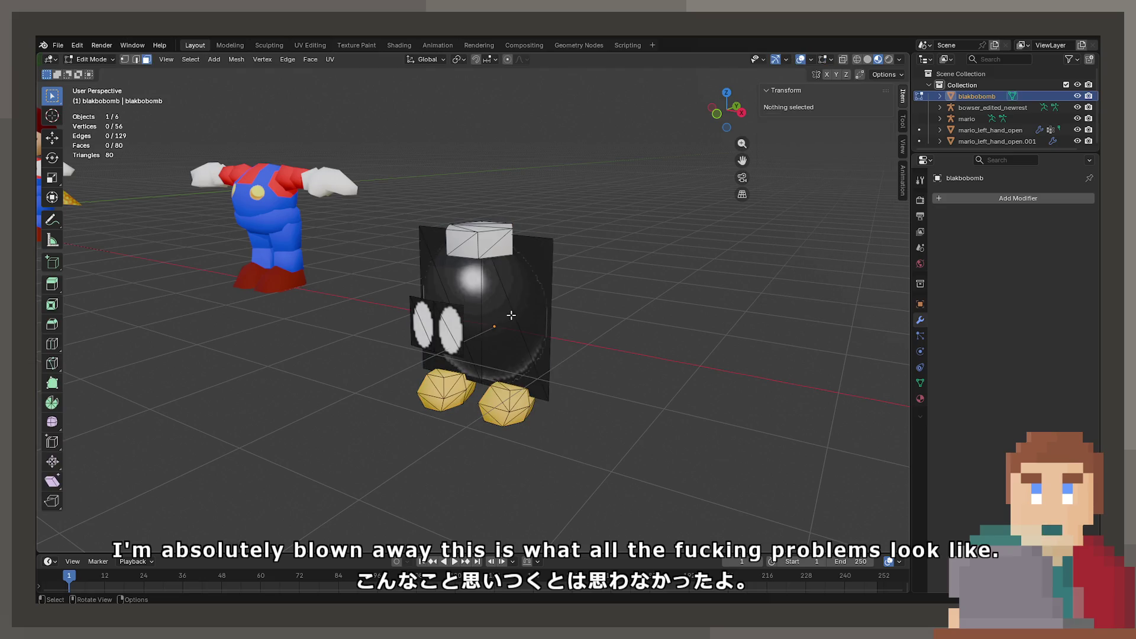
pyautogui.click(516, 286)
pyautogui.hotkey('ctrl', 'l')
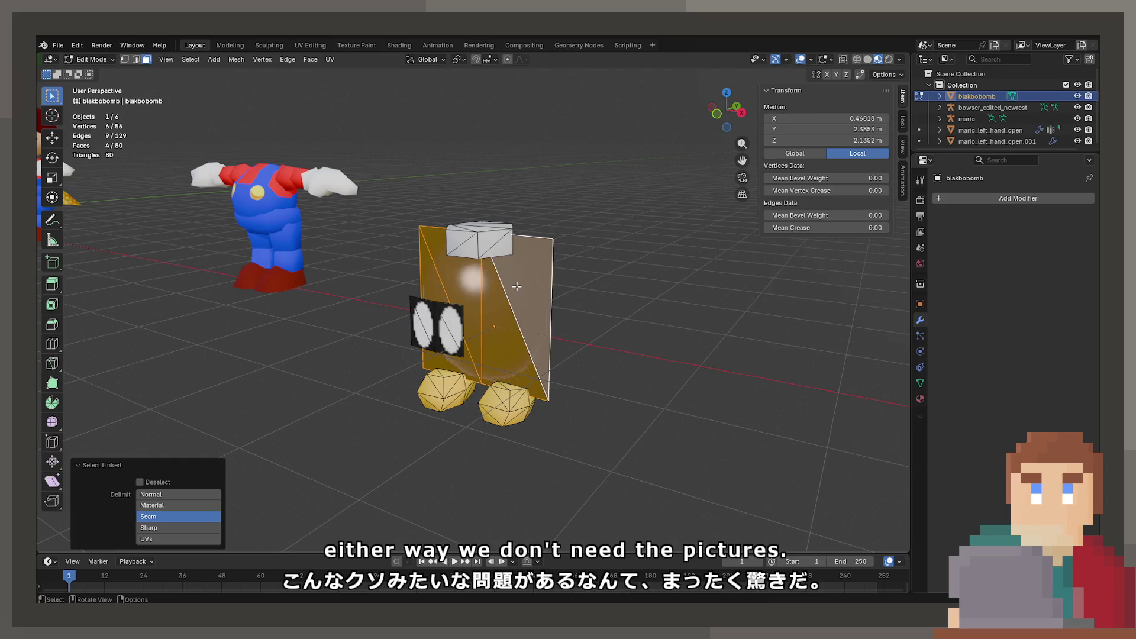
pyautogui.press('x')
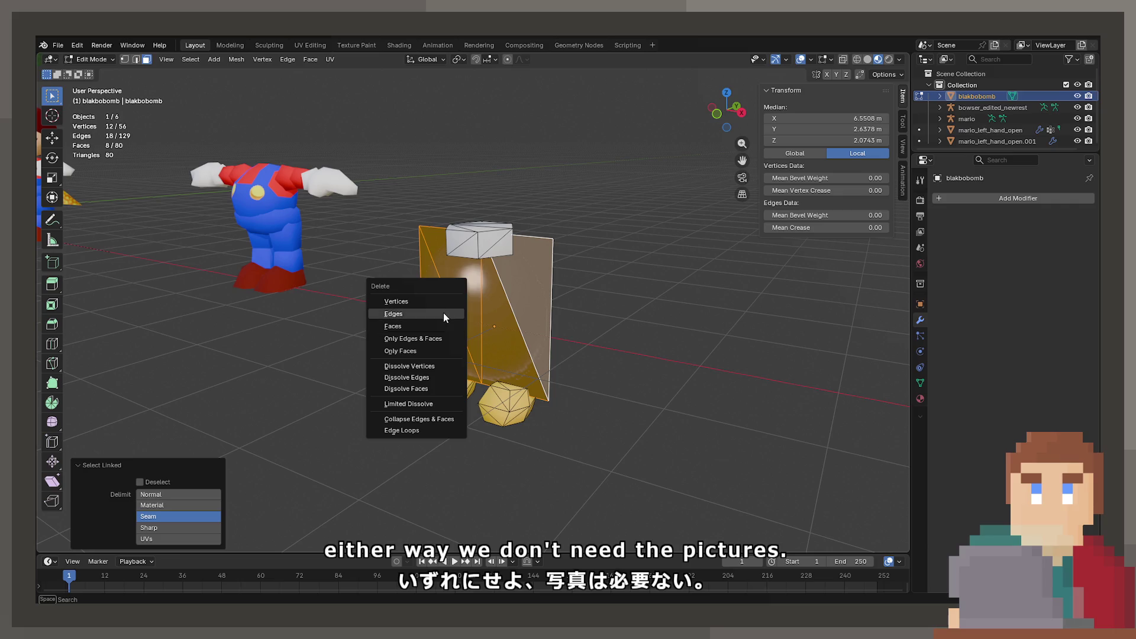
pyautogui.click(443, 303)
pyautogui.scroll(3)
pyautogui.moveTo(461, 358); pyautogui.dragTo(489, 324)
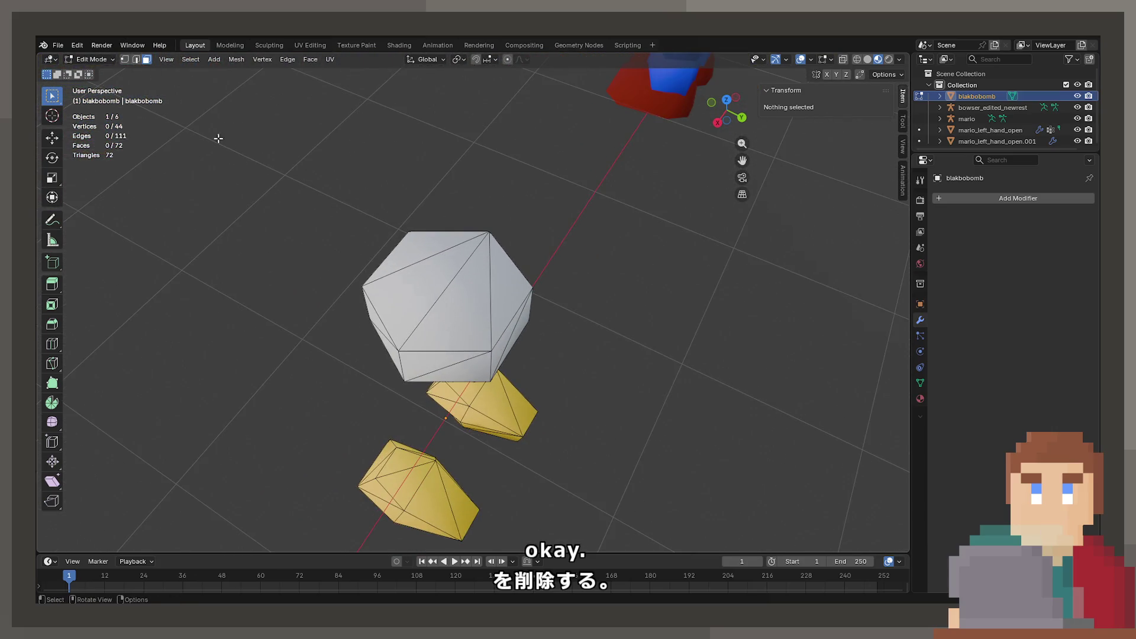
# Step: Select individual triangles of the bob-omb body to inspect them from several angles
pyautogui.click(395, 253)
pyautogui.click(467, 280)
pyautogui.click(429, 250)
pyautogui.click(473, 287)
pyautogui.click(512, 290)
pyautogui.moveTo(512, 290); pyautogui.dragTo(582, 234)
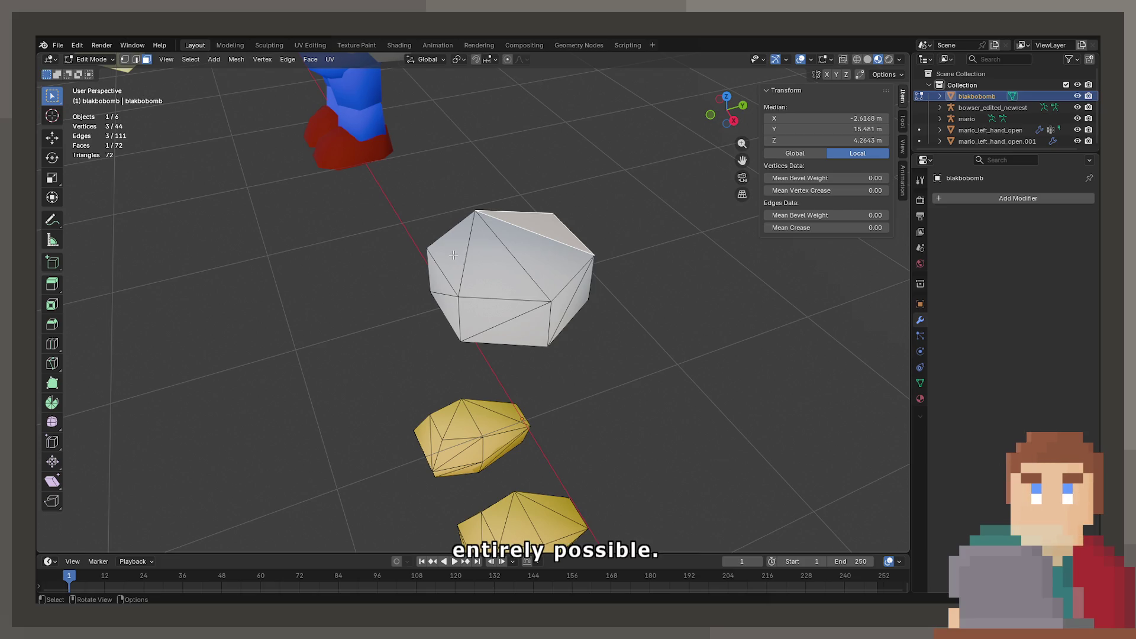
pyautogui.moveTo(441, 248); pyautogui.dragTo(582, 237)
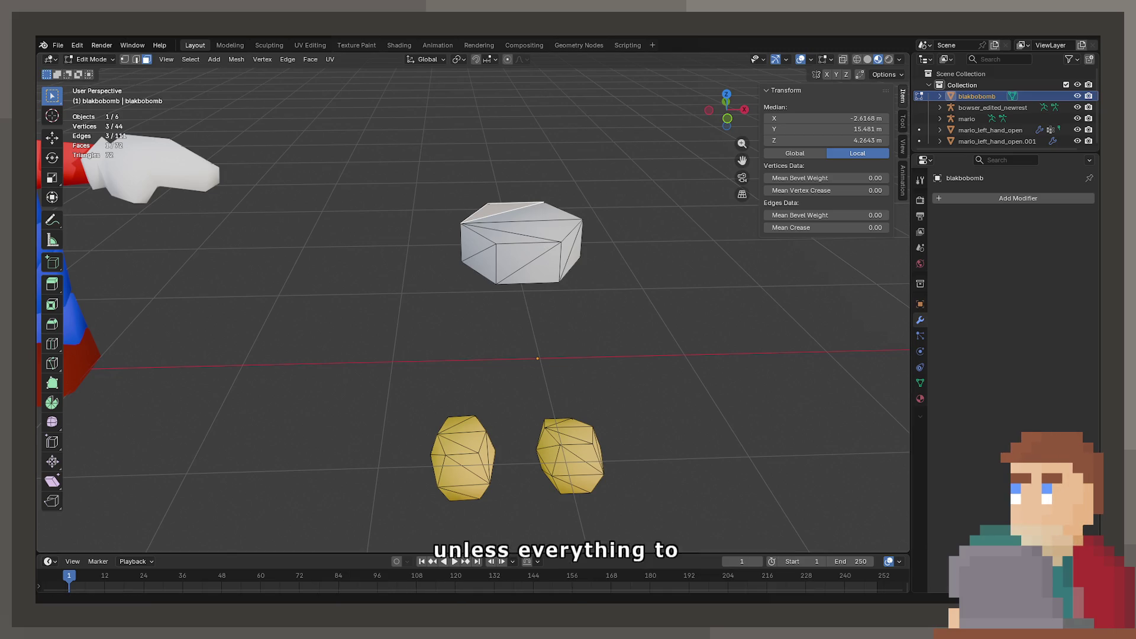
pyautogui.moveTo(697, 352); pyautogui.dragTo(467, 274)
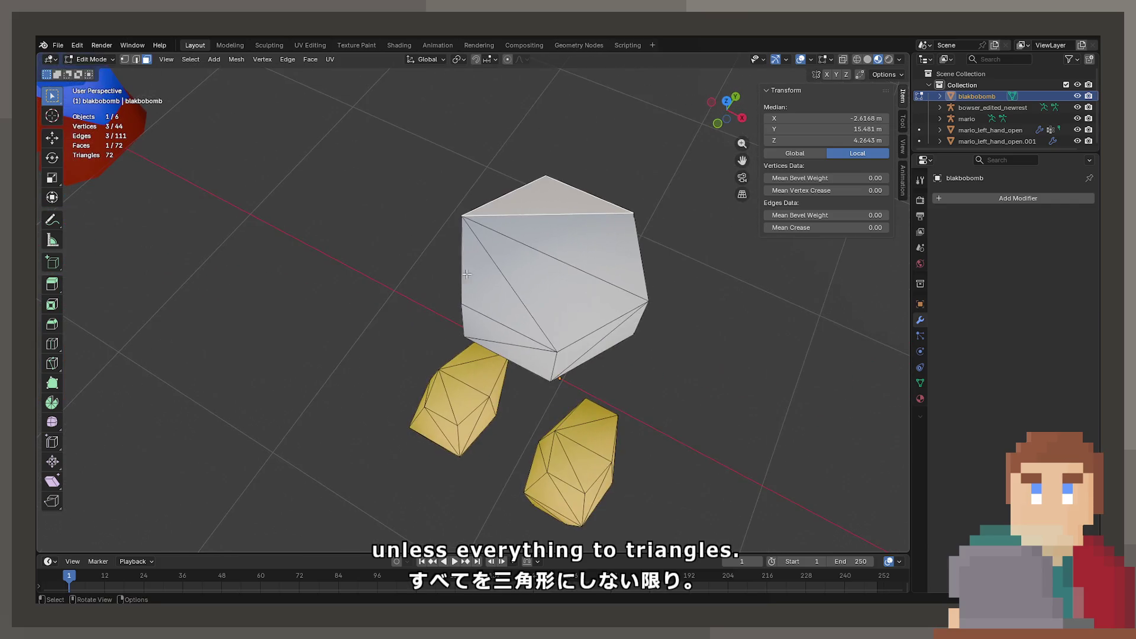
# Step: Check the upper-right, central and top body faces, then return to Object Mode
pyautogui.click(568, 248)
pyautogui.click(515, 291)
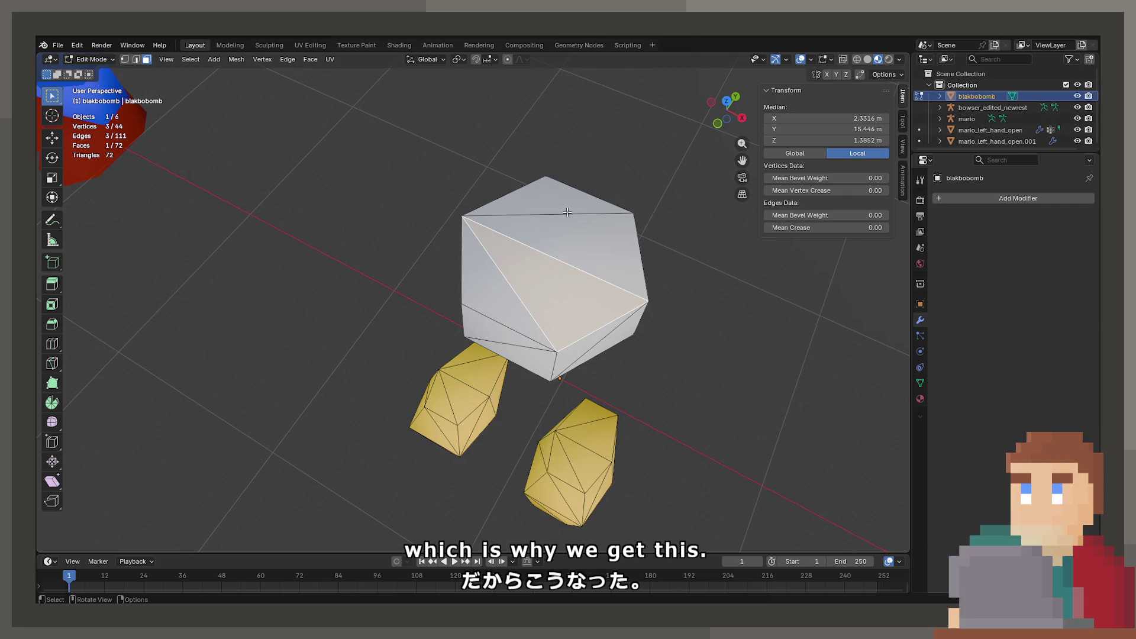
pyautogui.click(567, 212)
pyautogui.scroll(-3)
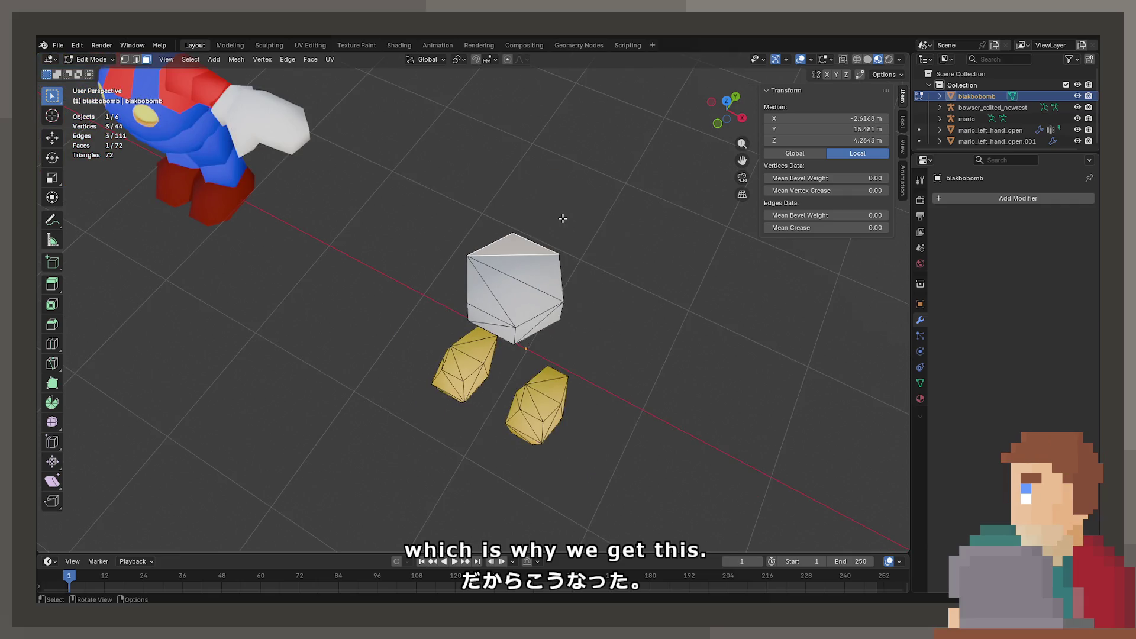
pyautogui.scroll(-3)
pyautogui.press('Tab')
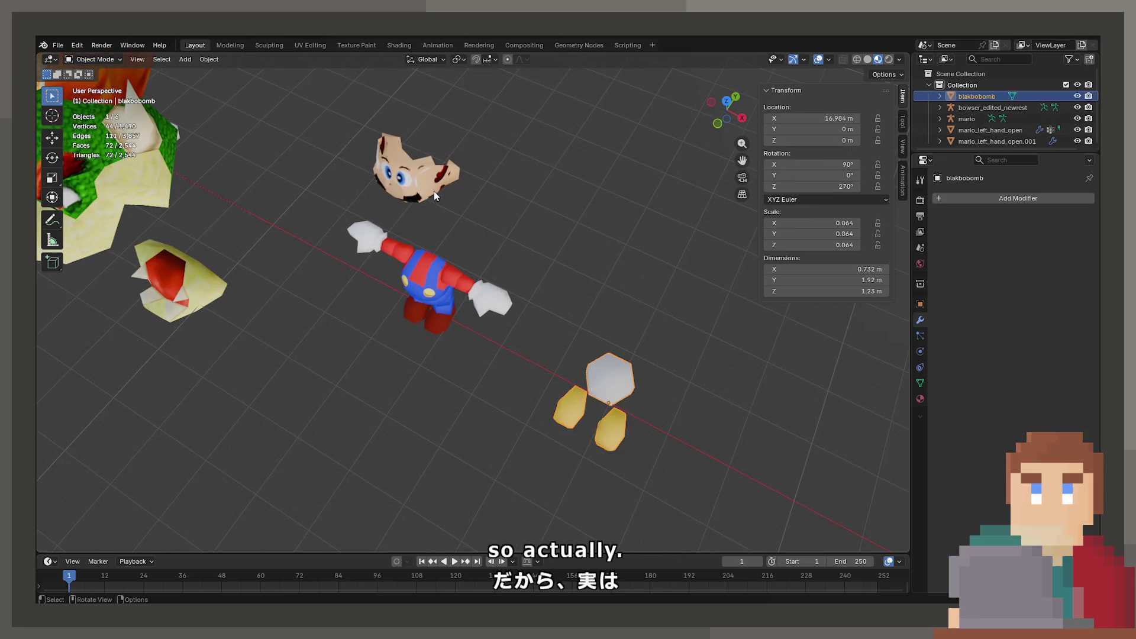
# Step: Open Mario's mesh in Edit Mode, frame a head face and orbit around his head
pyautogui.click(400, 294)
pyautogui.press('Tab')
pyautogui.click(395, 167)
pyautogui.press('KP_Decimal')
pyautogui.moveTo(414, 236); pyautogui.dragTo(556, 332)
pyautogui.scroll(-3)
# Step: Leave Mario's mesh and open Bowser's skinned-mesh in Edit Mode
pyautogui.press('Tab')
pyautogui.click(576, 322)
pyautogui.press('Tab')
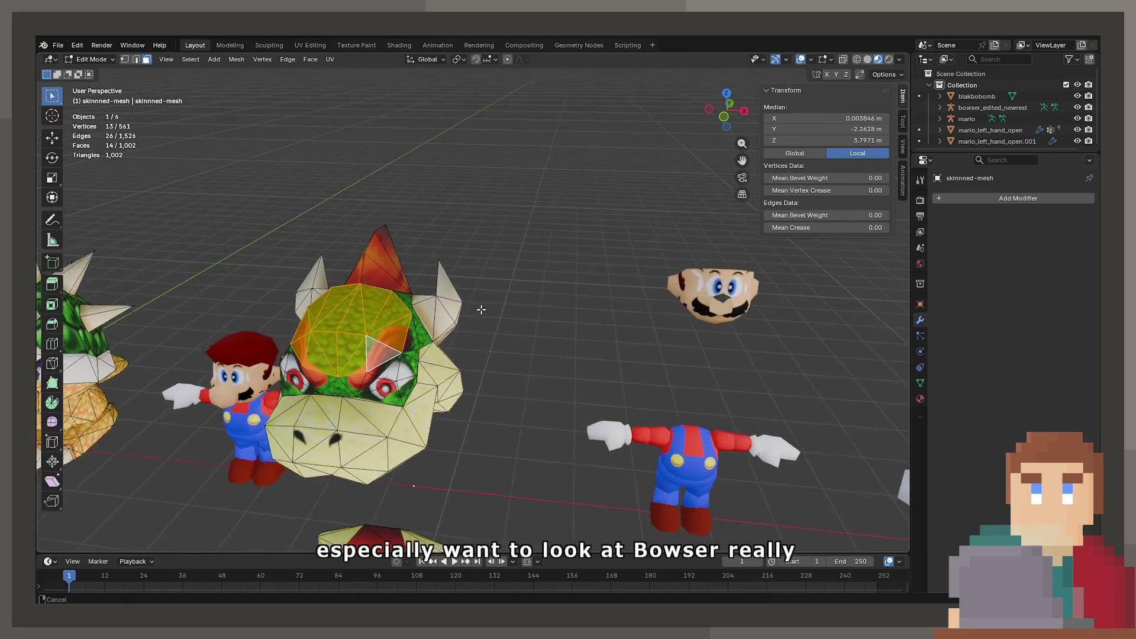
# Step: Select a single triangle on Bowser's head and orbit around it, ending behind him
pyautogui.scroll(3)
pyautogui.click(467, 330)
pyautogui.moveTo(467, 330); pyautogui.dragTo(584, 356)
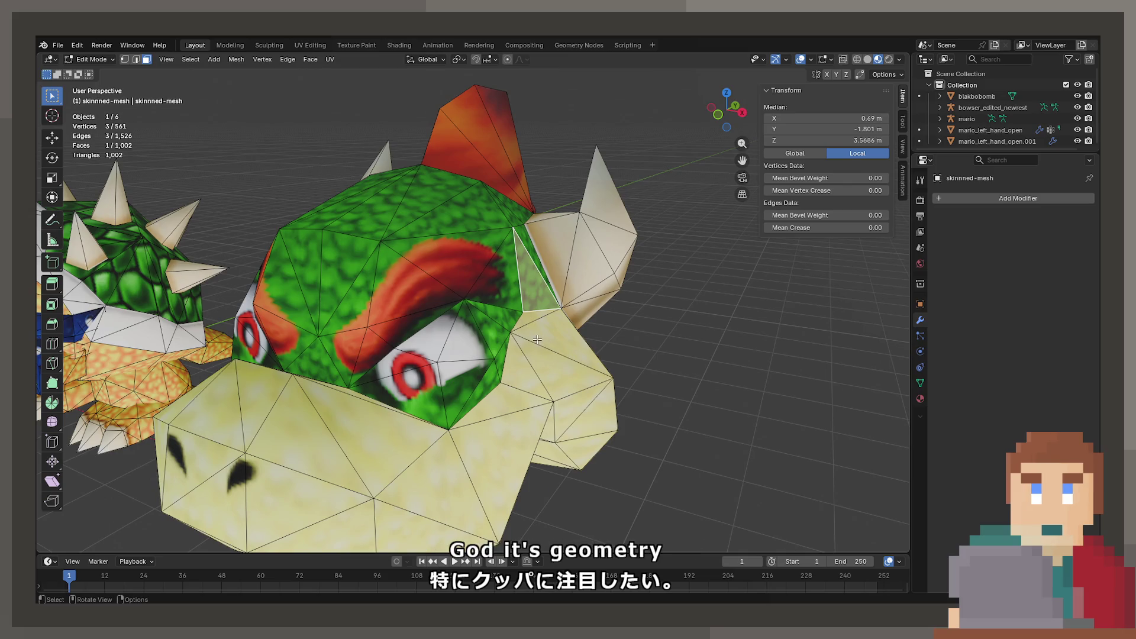
pyautogui.scroll(-3)
pyautogui.moveTo(518, 335); pyautogui.dragTo(519, 339)
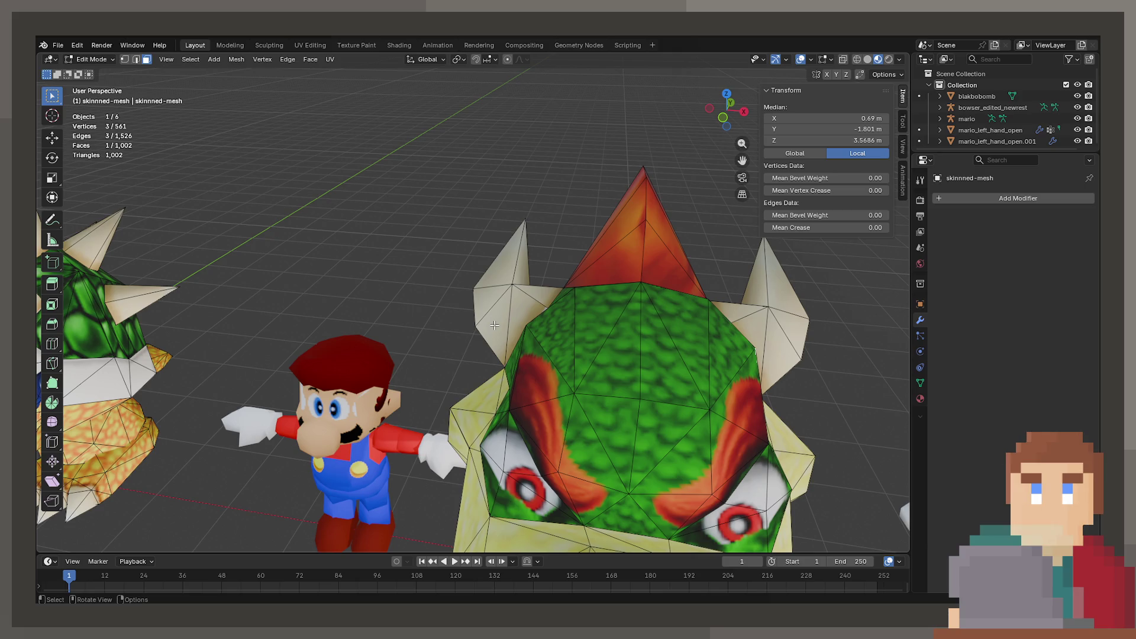
pyautogui.moveTo(508, 355); pyautogui.dragTo(481, 310)
# Step: Select shell faces from behind and from the side of Bowser
pyautogui.click(469, 323)
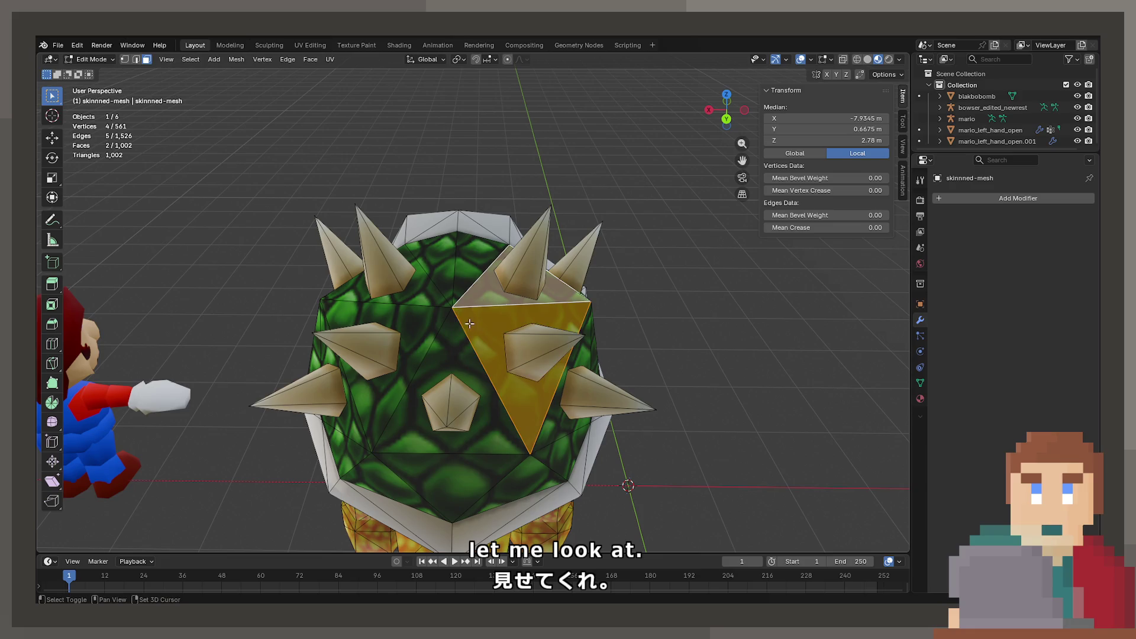
pyautogui.click(418, 314)
pyautogui.click(440, 285)
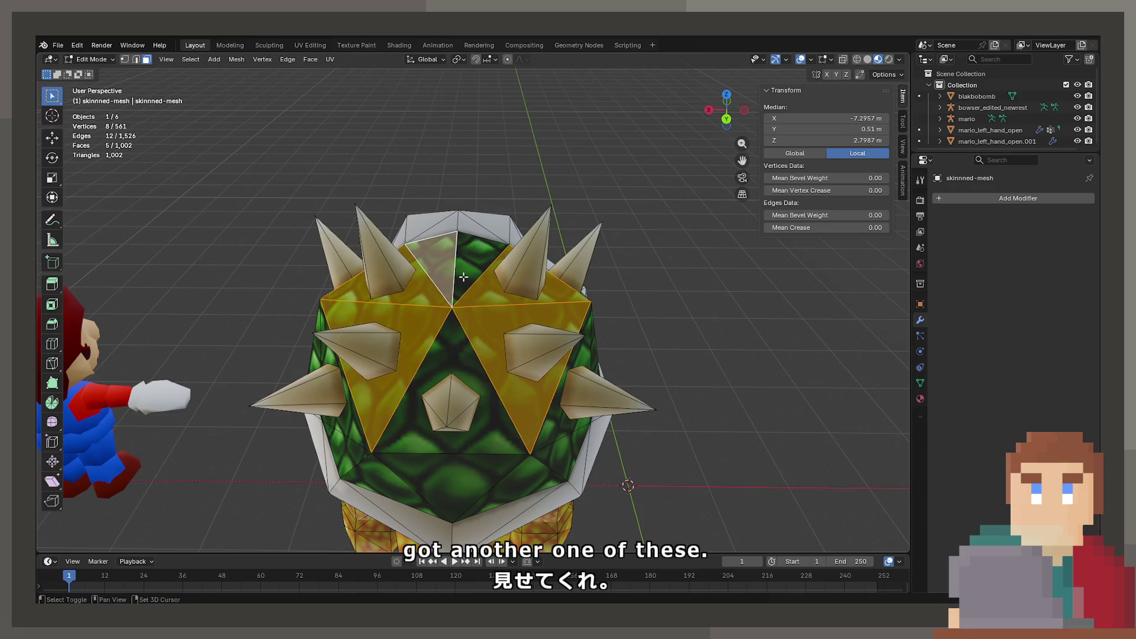
pyautogui.click(463, 277)
pyautogui.click(452, 312)
pyautogui.moveTo(507, 330); pyautogui.dragTo(465, 276)
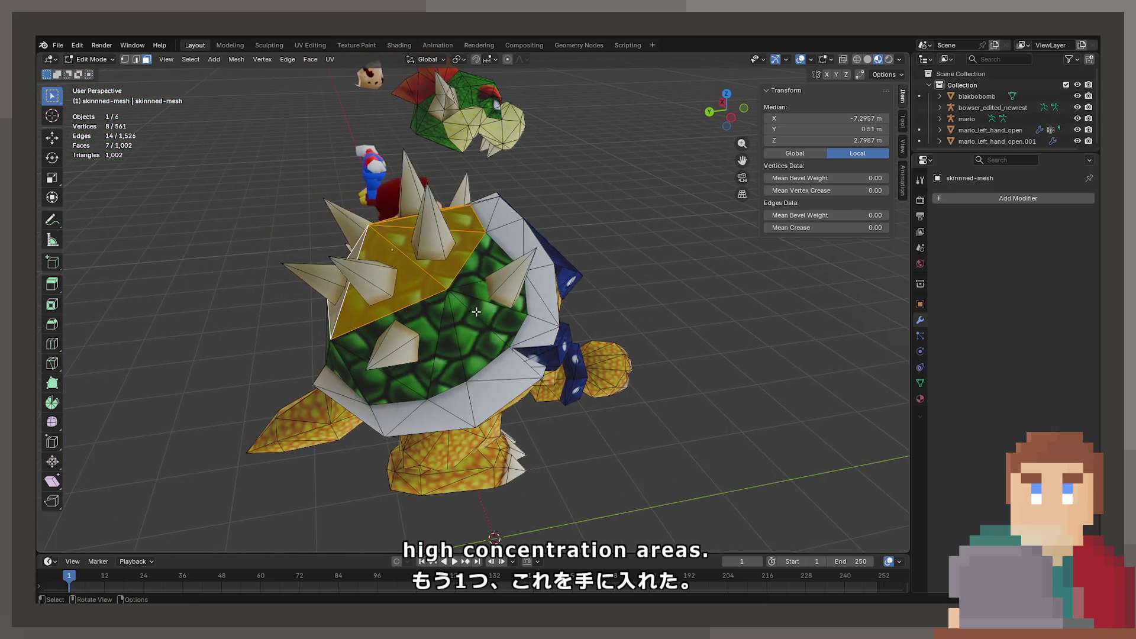
pyautogui.scroll(3)
pyautogui.click(465, 276)
pyautogui.click(331, 314)
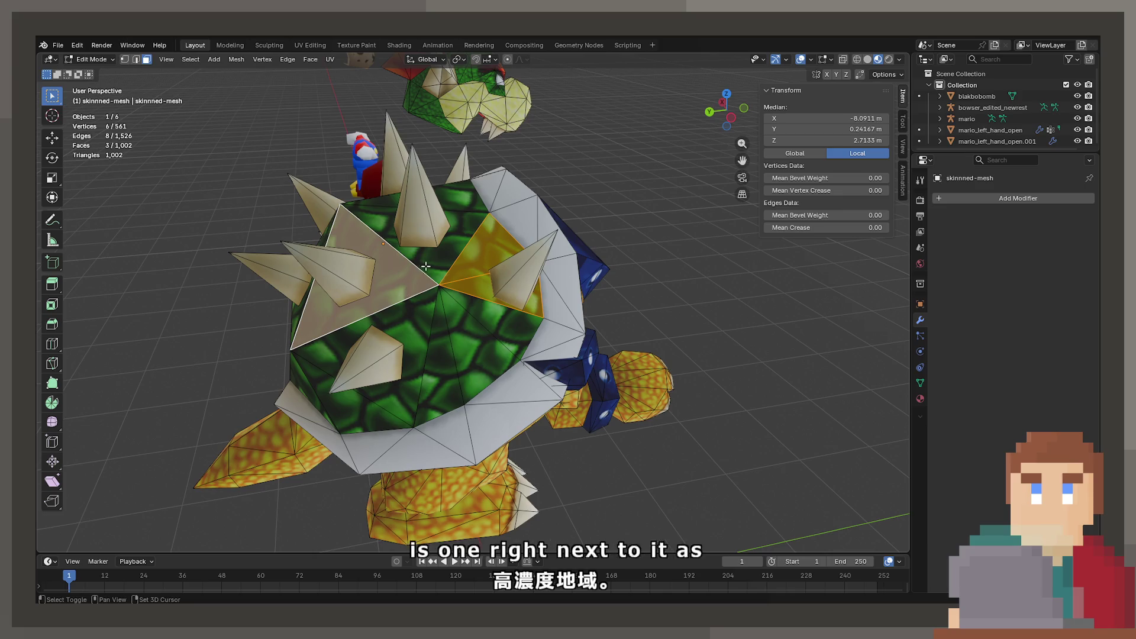
pyautogui.click(449, 307)
# Step: Select shell triangles on the other side of the shell, including the centre triangle
pyautogui.moveTo(390, 357); pyautogui.dragTo(499, 279)
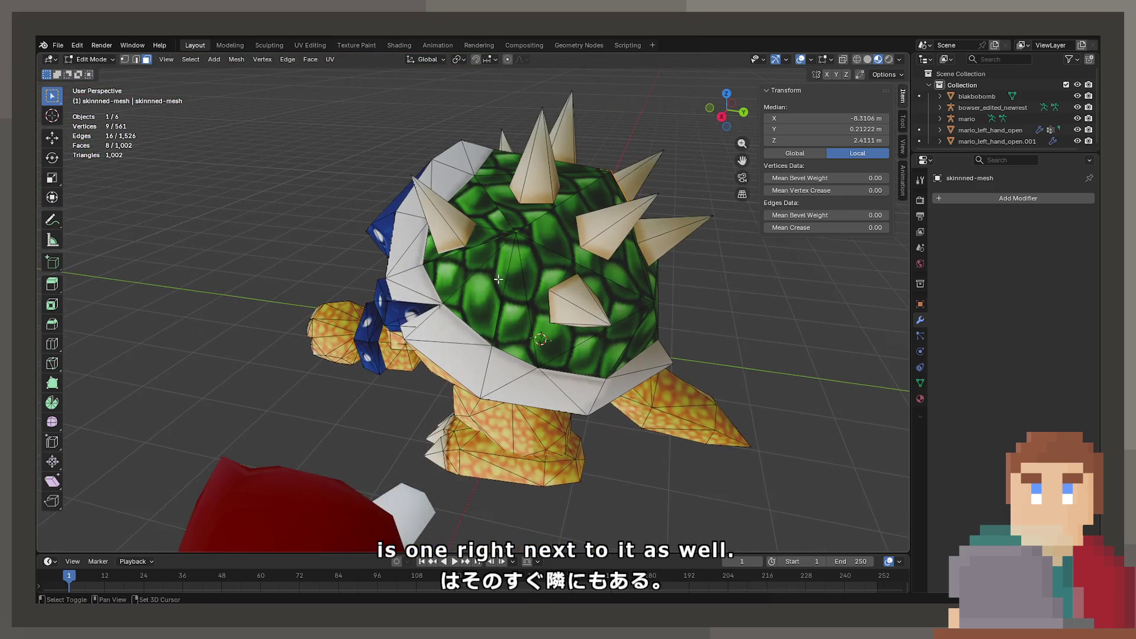
pyautogui.click(513, 215)
pyautogui.click(568, 254)
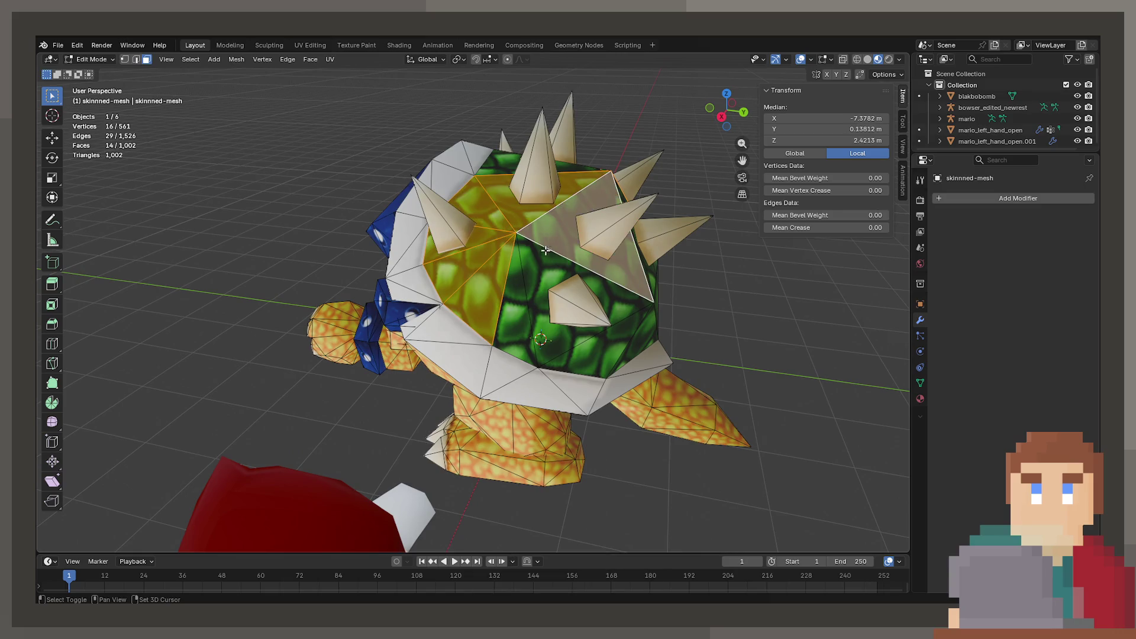
pyautogui.click(591, 308)
pyautogui.click(568, 278)
pyautogui.moveTo(568, 278); pyautogui.dragTo(449, 319)
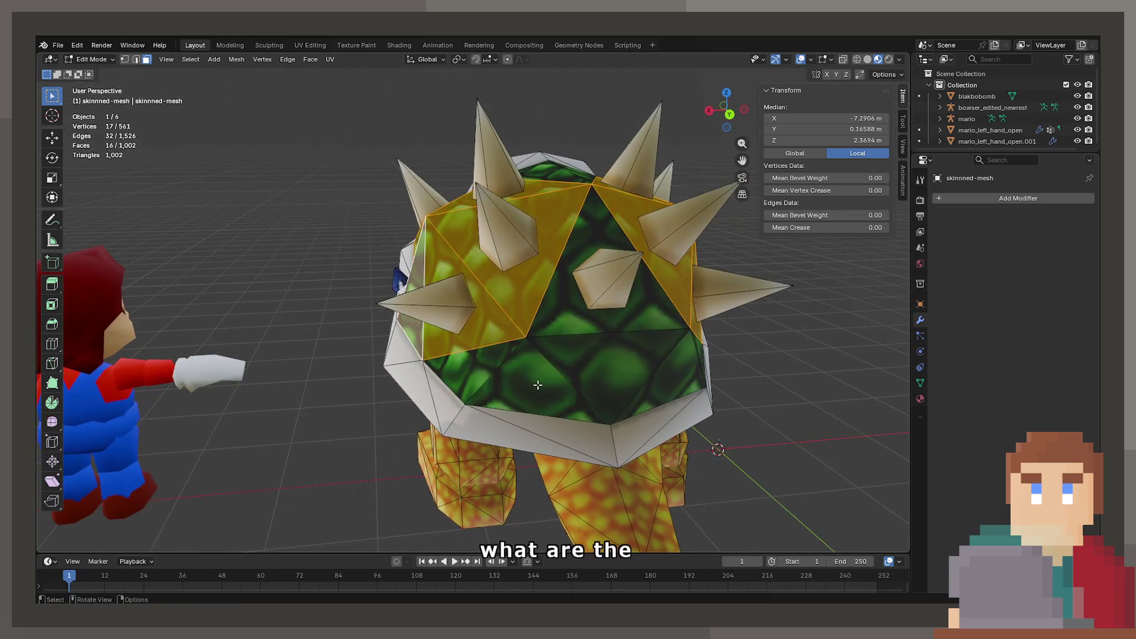
pyautogui.click(509, 363)
pyautogui.click(500, 342)
pyautogui.click(514, 247)
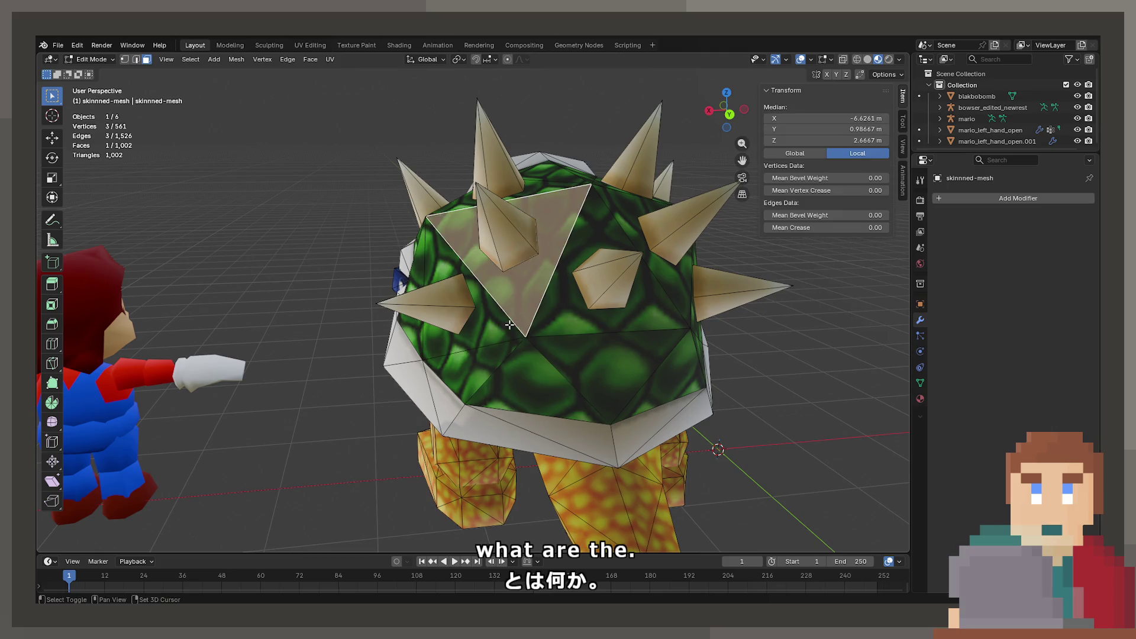
pyautogui.click(471, 367)
pyautogui.click(534, 388)
pyautogui.click(609, 363)
pyautogui.click(558, 304)
pyautogui.moveTo(577, 347); pyautogui.dragTo(497, 320)
# Step: Pick shell faces from a lower angle, ending with only the left shell triangle selected
pyautogui.click(473, 390)
pyautogui.click(449, 408)
pyautogui.click(533, 355)
pyautogui.click(449, 294)
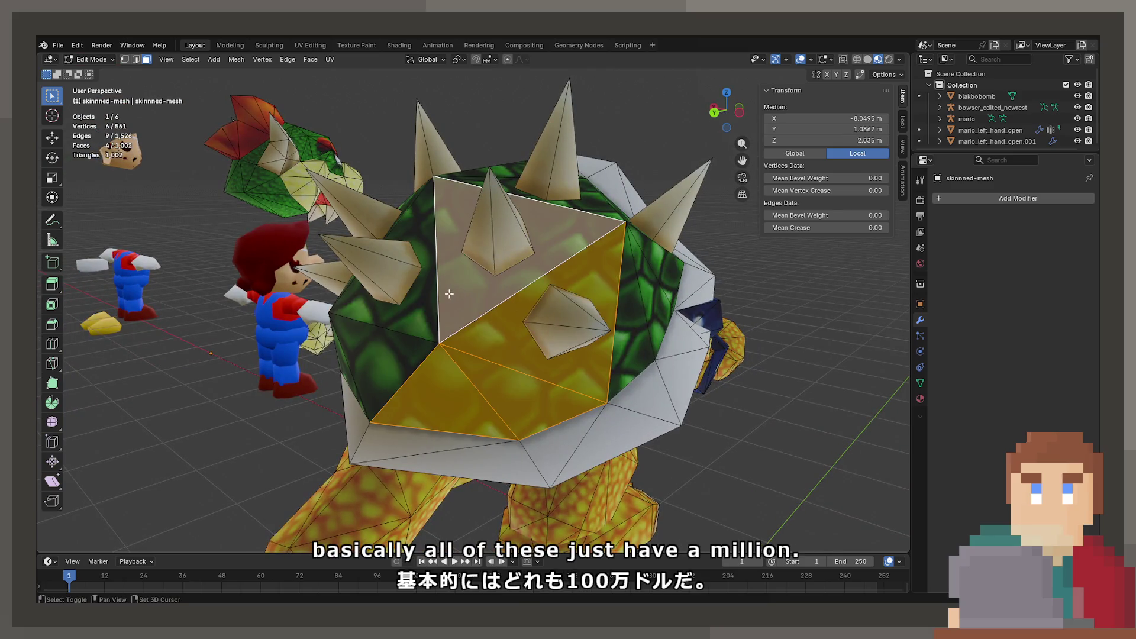
pyautogui.click(412, 334)
pyautogui.click(412, 342)
pyautogui.moveTo(471, 349); pyautogui.dragTo(489, 308)
pyautogui.click(481, 248)
pyautogui.click(378, 320)
pyautogui.scroll(3)
pyautogui.click(369, 305)
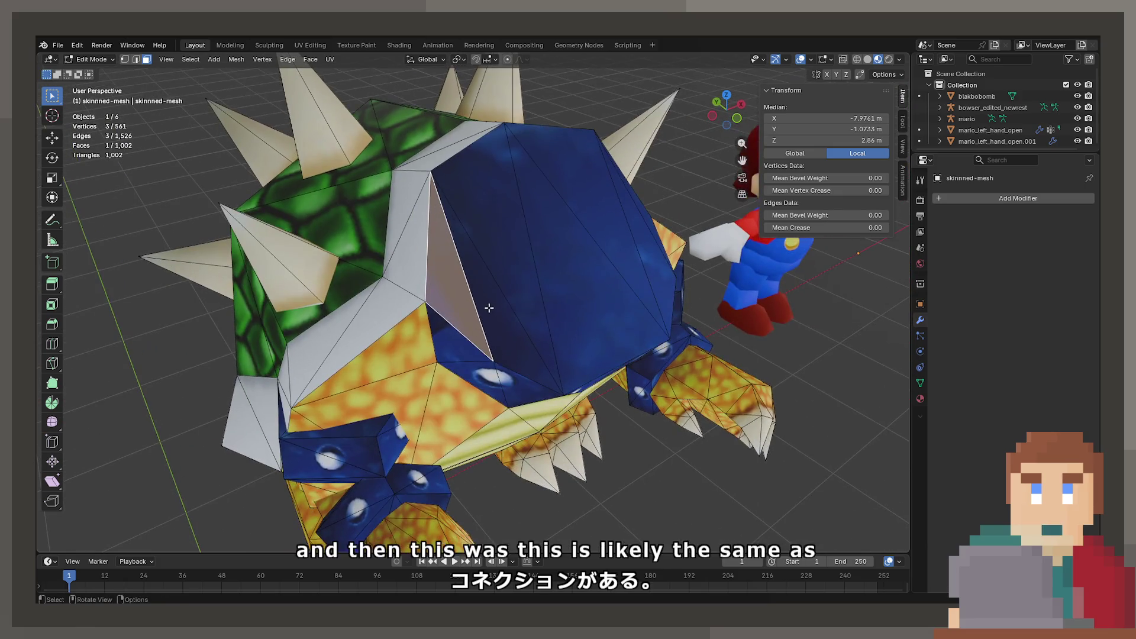
# Step: Add six blue belly faces to the selection and view their UVs in UV Editing
pyautogui.click(488, 308)
pyautogui.click(522, 273)
pyautogui.click(567, 281)
pyautogui.click(612, 225)
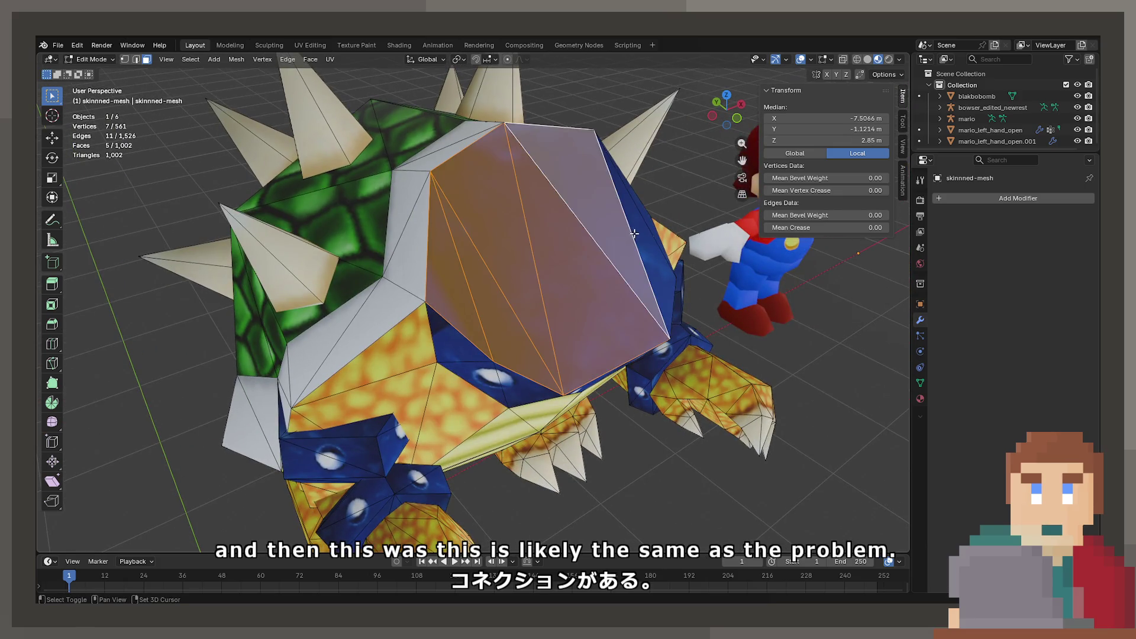
pyautogui.click(634, 234)
pyautogui.click(642, 248)
pyautogui.moveTo(641, 248); pyautogui.dragTo(476, 265)
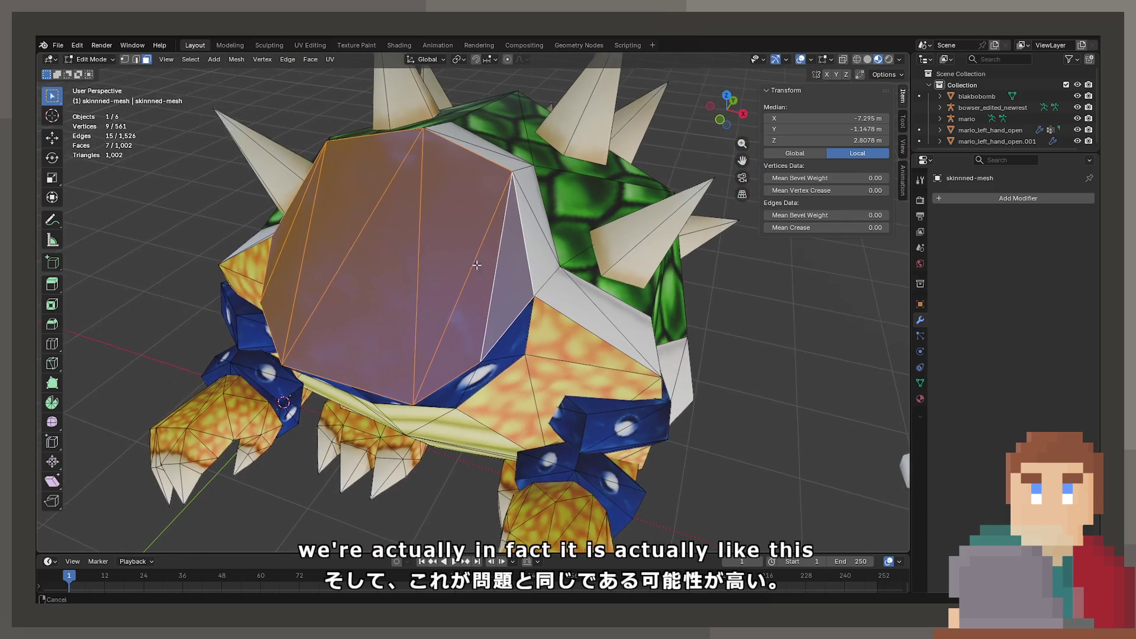
pyautogui.click(310, 44)
pyautogui.scroll(3)
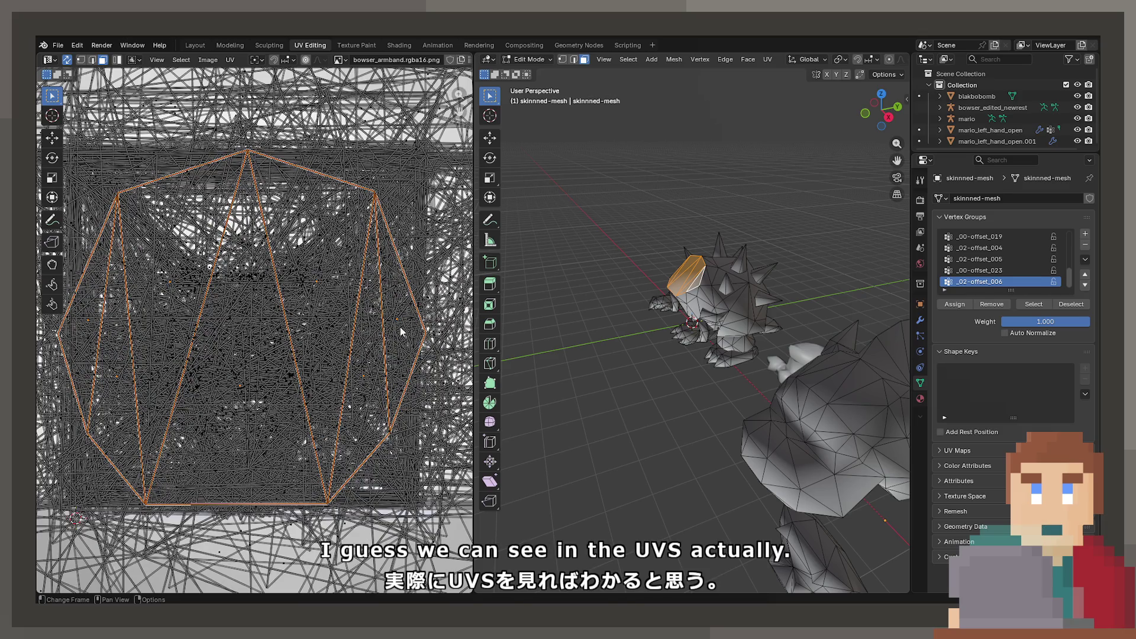
# Step: Zoom and orbit in on Bowser's belly, briefly leaving Edit Mode to see the whole texture
pyautogui.scroll(3)
pyautogui.moveTo(650, 349); pyautogui.dragTo(686, 352)
pyautogui.scroll(3)
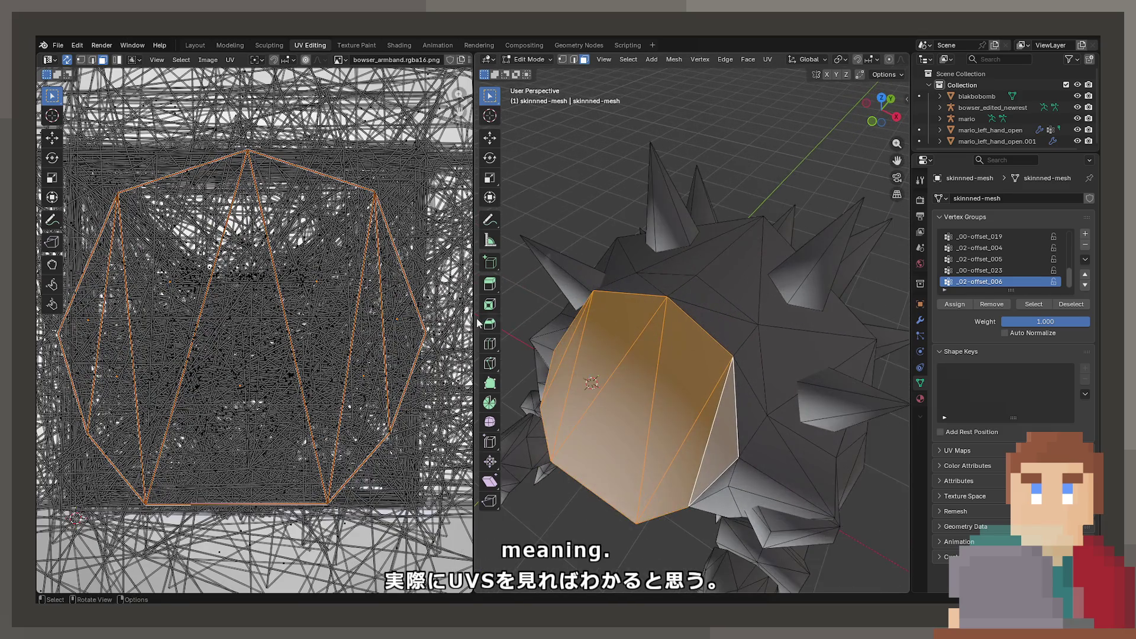
pyautogui.scroll(-3)
pyautogui.scroll(3)
pyautogui.scroll(3)
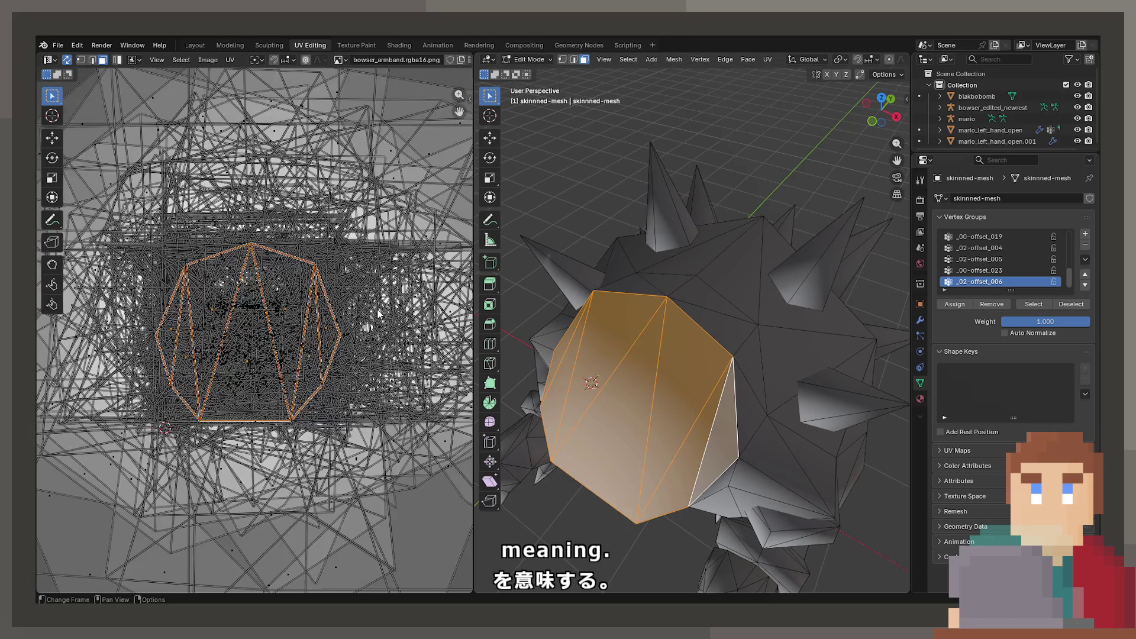
pyautogui.scroll(-3)
pyautogui.scroll(3)
pyautogui.scroll(-3)
pyautogui.press('Tab')
pyautogui.press('Tab')
pyautogui.press('Tab')
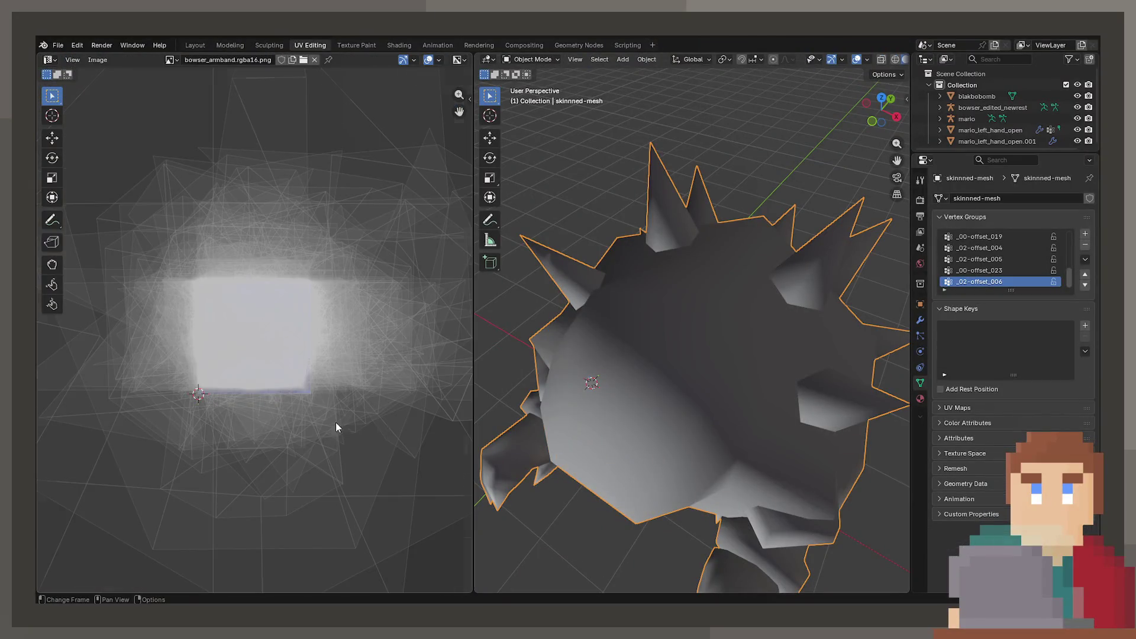
pyautogui.press('Tab')
pyautogui.moveTo(598, 417); pyautogui.dragTo(616, 395)
# Step: Select belly, grey top and blue panel faces to inspect their UVs
pyautogui.click(666, 319)
pyautogui.click(679, 316)
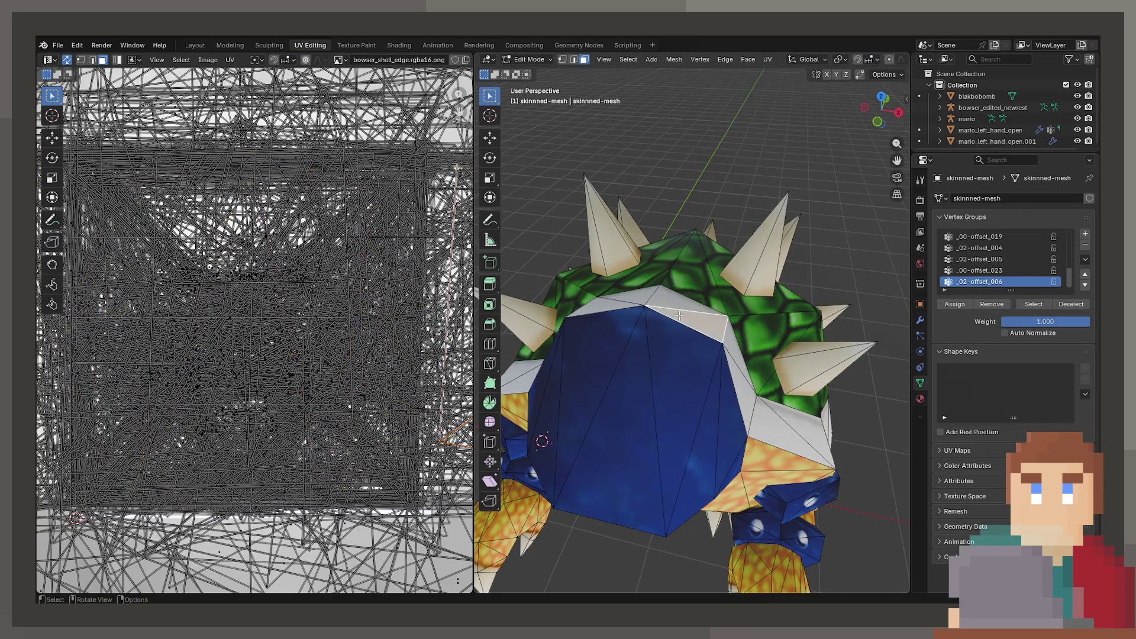
pyautogui.scroll(3)
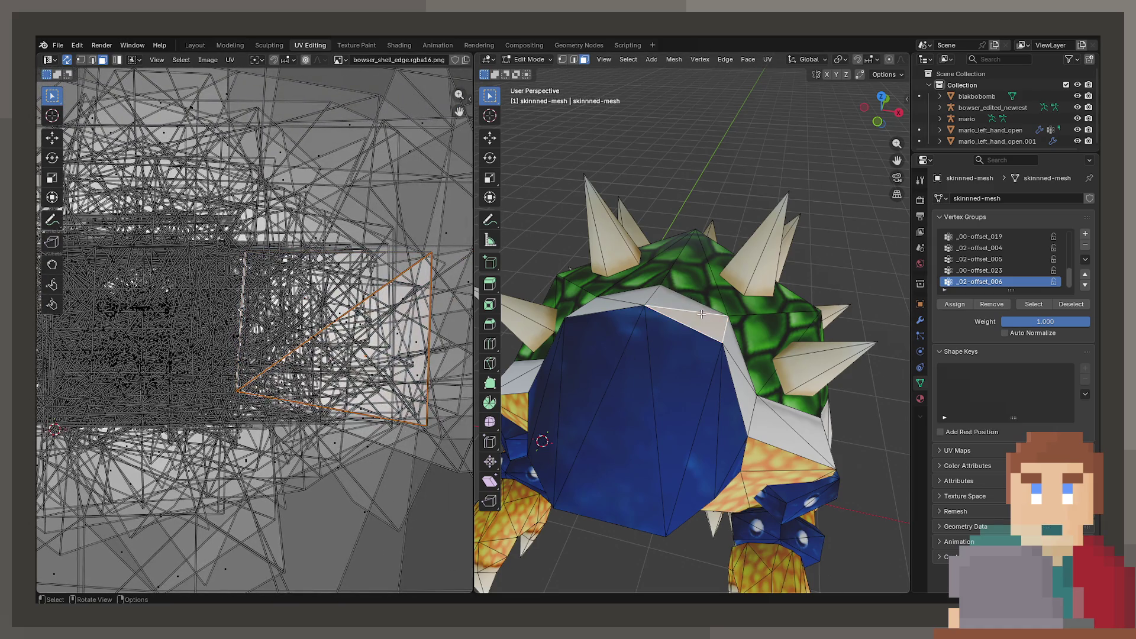
pyautogui.moveTo(684, 348); pyautogui.dragTo(672, 411)
pyautogui.click(643, 355)
pyautogui.click(685, 405)
pyautogui.click(656, 418)
pyautogui.click(718, 409)
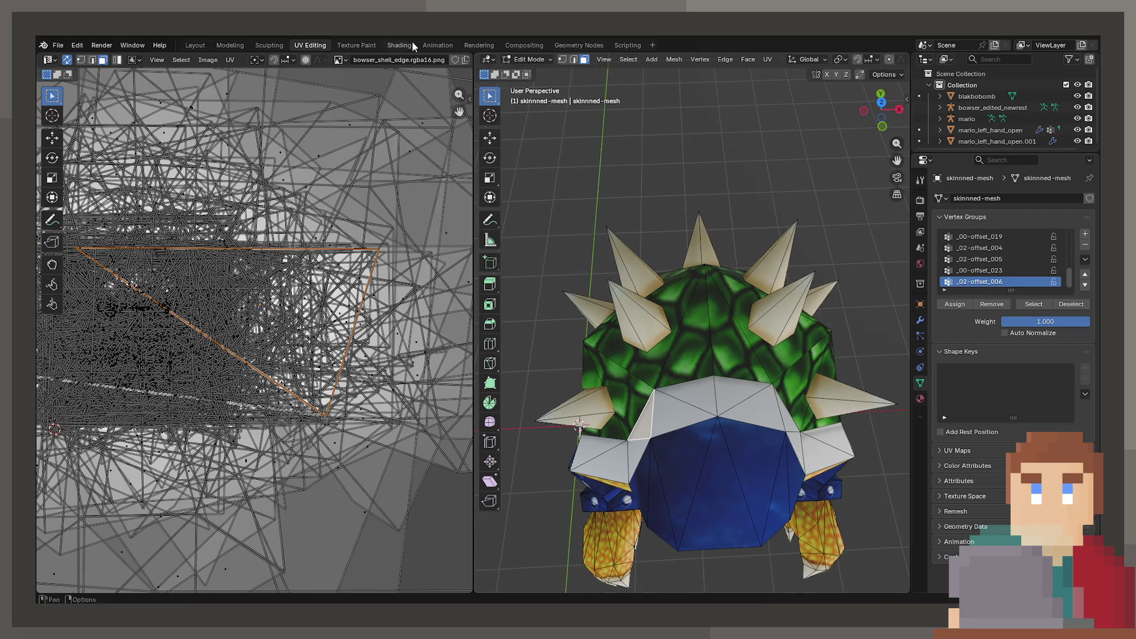
# Step: In edge select mode, dissolve the blue panel's diagonal edges under the green shell
pyautogui.click(571, 61)
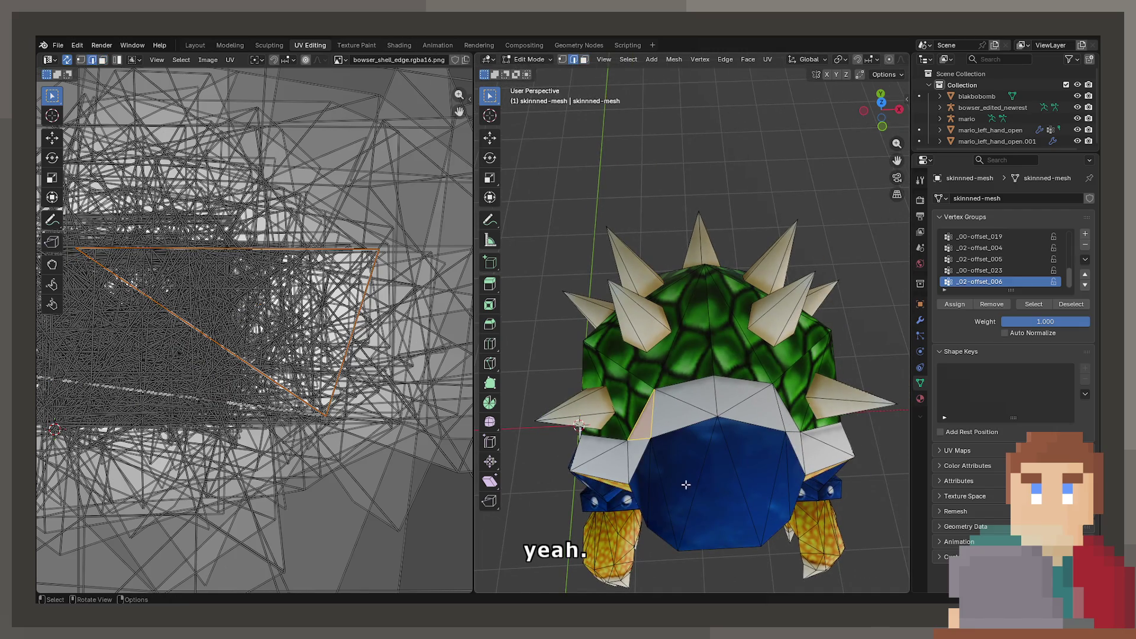
pyautogui.click(728, 460)
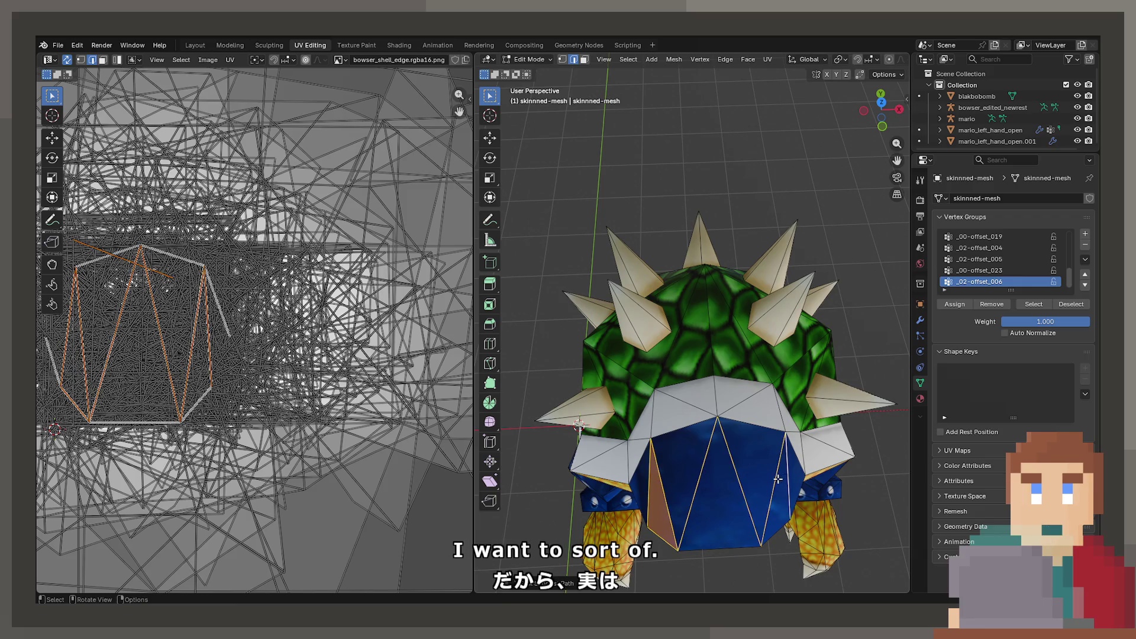
pyautogui.click(659, 499)
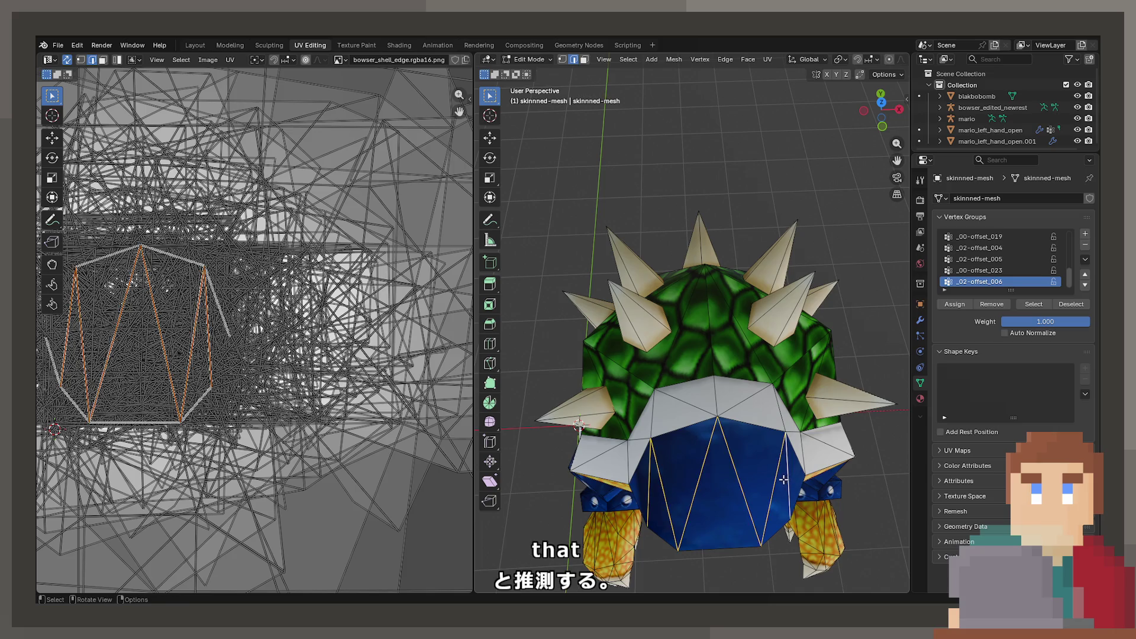
pyautogui.press('x')
pyautogui.click(758, 538)
pyautogui.moveTo(758, 539); pyautogui.dragTo(658, 358)
pyautogui.click(659, 358)
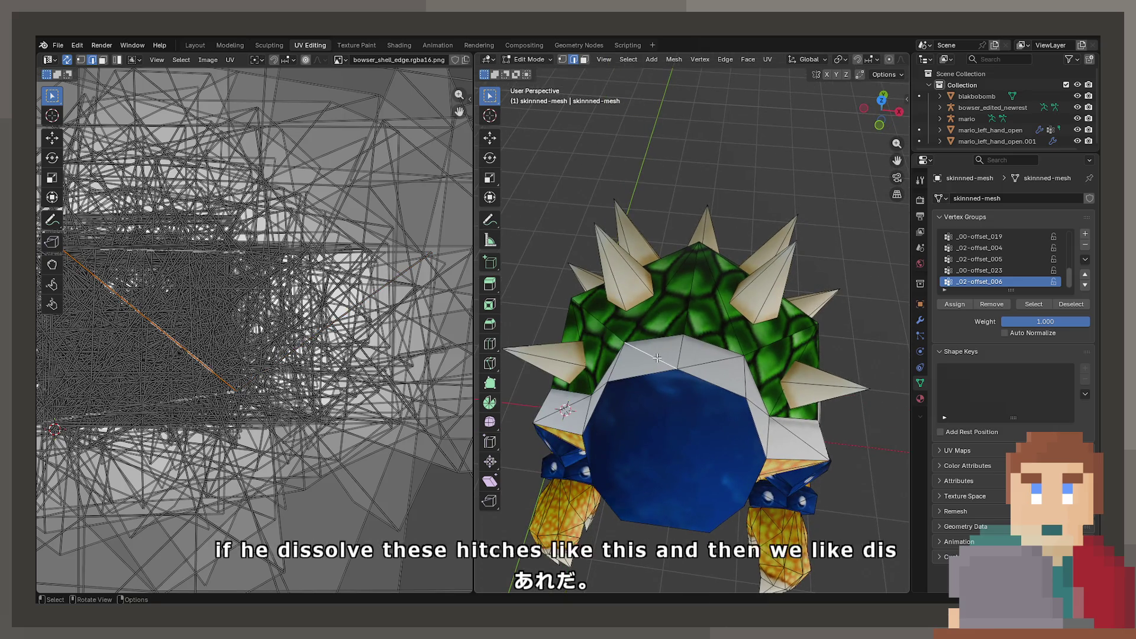
# Step: Dissolve a series of triangulating edges around Bowser's shell one by one
pyautogui.press('x')
pyautogui.click(657, 357)
pyautogui.press('x')
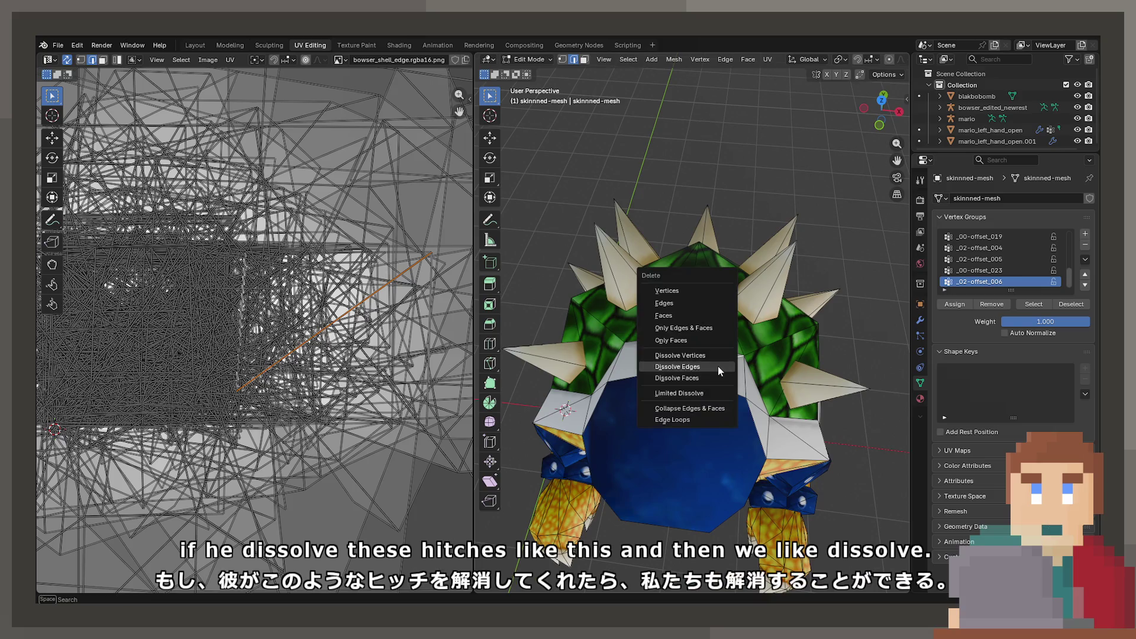
pyautogui.click(718, 365)
pyautogui.moveTo(718, 366); pyautogui.dragTo(760, 367)
pyautogui.click(619, 340)
pyautogui.press('x')
pyautogui.click(620, 339)
pyautogui.click(760, 367)
pyautogui.press('x')
pyautogui.click(762, 354)
pyautogui.click(731, 402)
pyautogui.press('x')
pyautogui.click(732, 388)
pyautogui.moveTo(733, 388); pyautogui.dragTo(680, 372)
pyautogui.press('x')
pyautogui.click(675, 375)
# Step: Dissolve further shell edges, including ones near the arm cuff and lower rim
pyautogui.scroll(3)
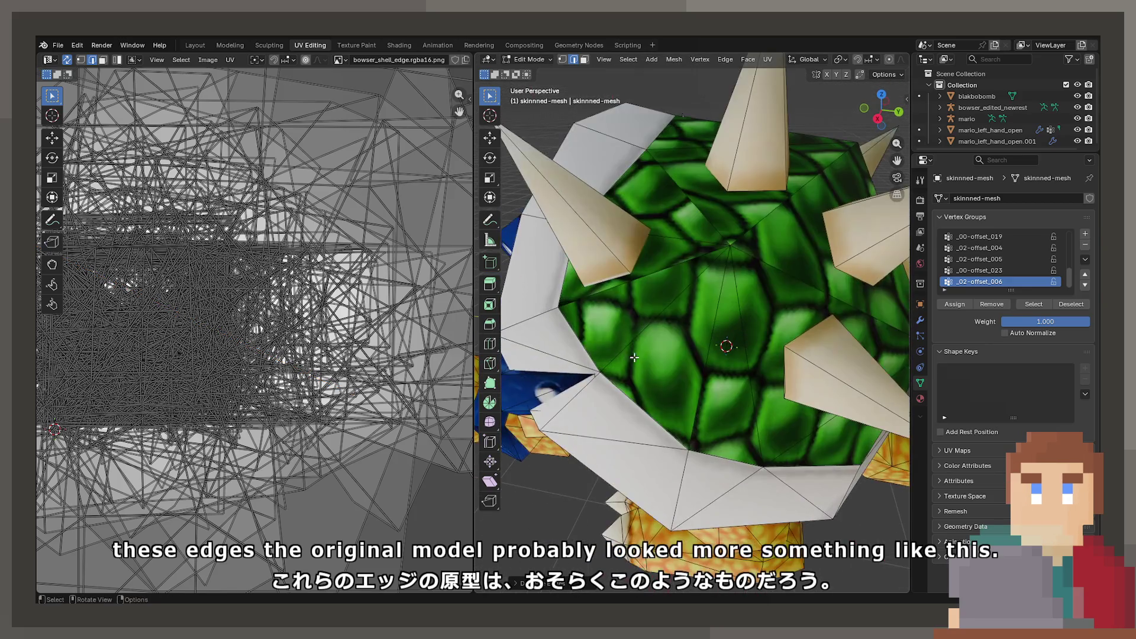
pyautogui.press('x')
pyautogui.click(568, 360)
pyautogui.click(571, 407)
pyautogui.click(608, 439)
pyautogui.moveTo(608, 439); pyautogui.dragTo(724, 363)
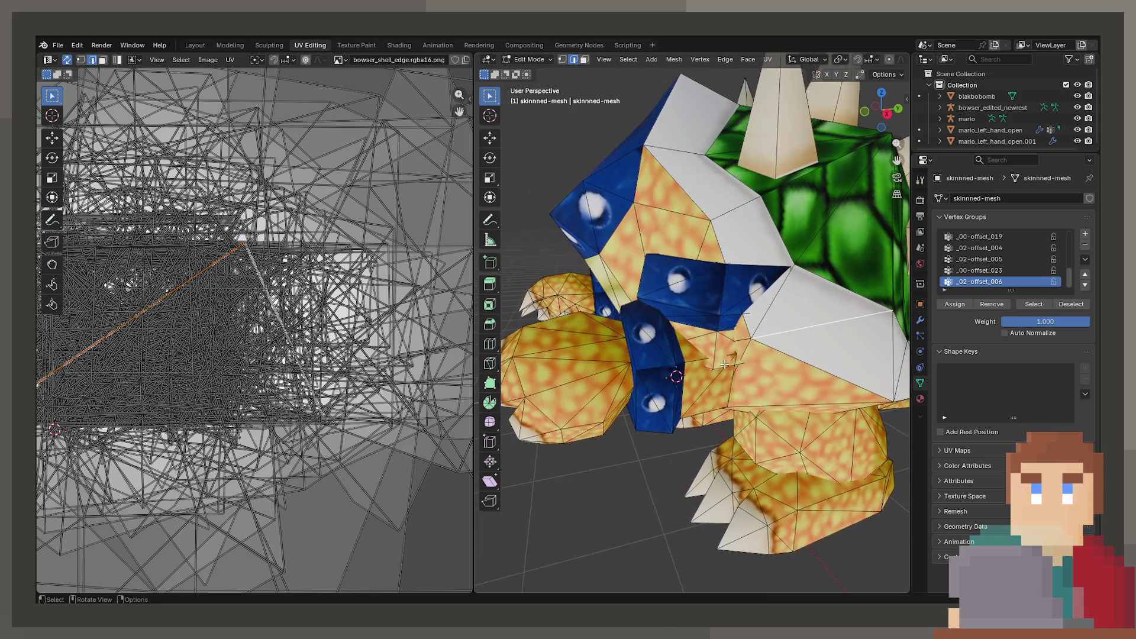
pyautogui.click(761, 303)
pyautogui.click(756, 285)
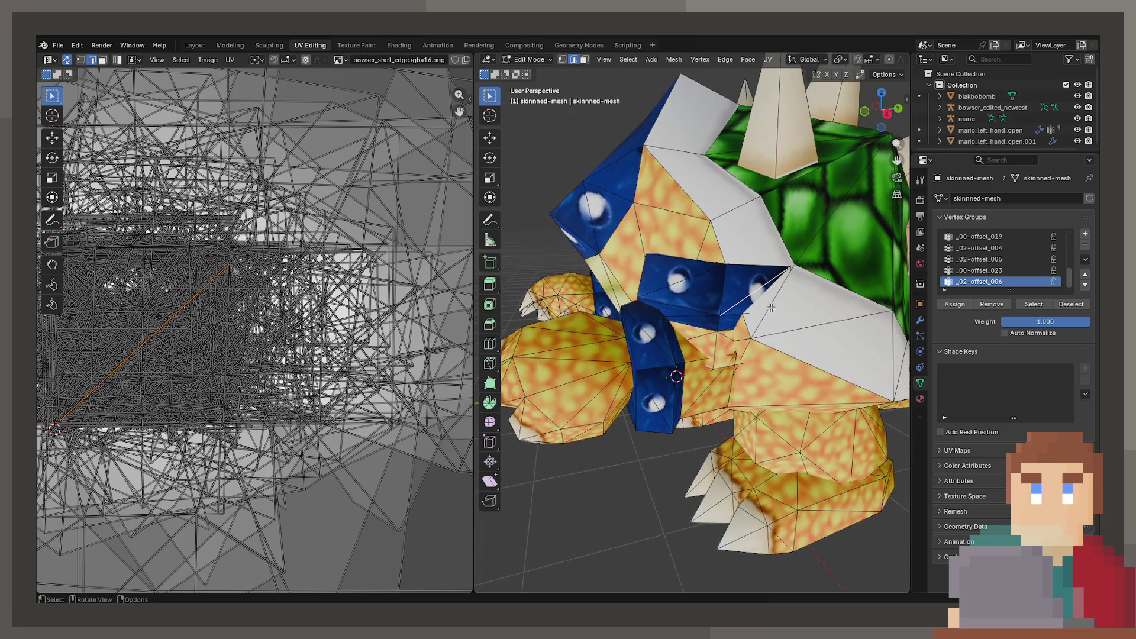
pyautogui.press('x')
pyautogui.click(814, 329)
pyautogui.moveTo(813, 329); pyautogui.dragTo(676, 313)
pyautogui.click(697, 374)
pyautogui.click(705, 342)
pyautogui.scroll(-3)
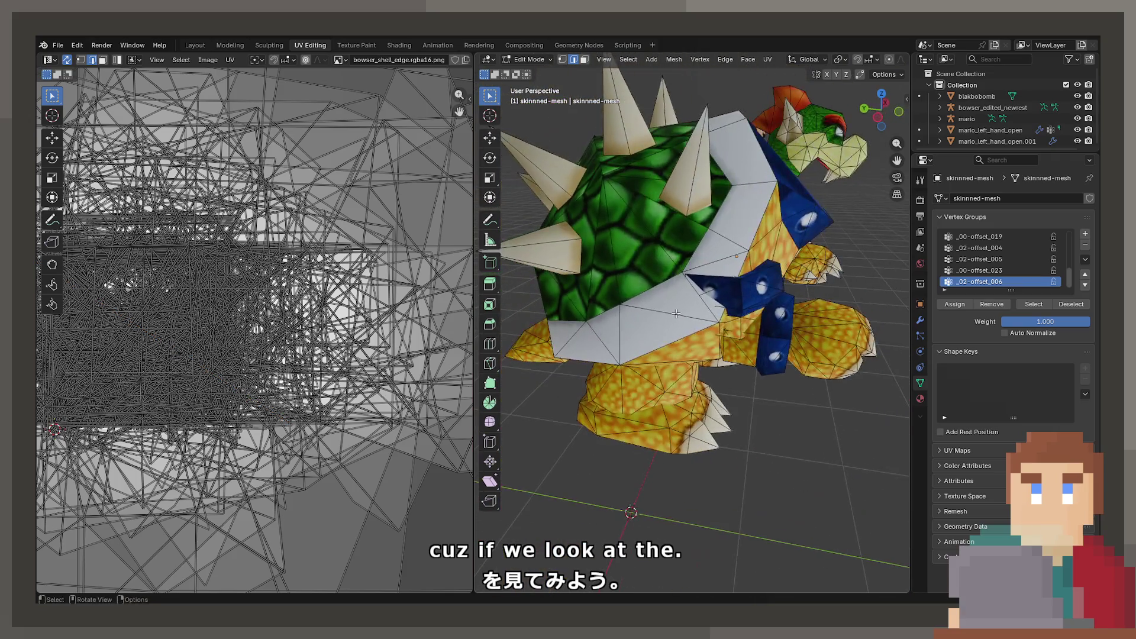
pyautogui.click(737, 271)
pyautogui.press('x')
pyautogui.click(721, 266)
# Step: Dissolve lower shell rim edges, undoing the rim dissolves that merged shell faces badly
pyautogui.click(678, 321)
pyautogui.press('x')
pyautogui.click(678, 321)
pyautogui.scroll(3)
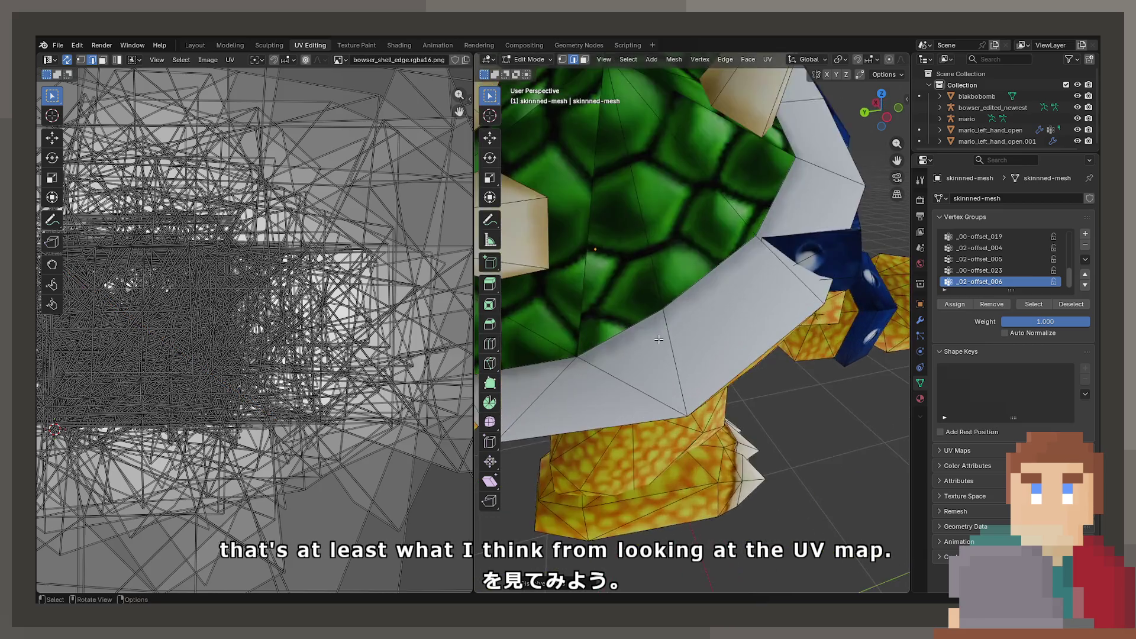
pyautogui.click(685, 288)
pyautogui.press('x')
pyautogui.click(648, 286)
pyautogui.click(649, 288)
pyautogui.press('x')
pyautogui.click(648, 286)
pyautogui.hotkey('ctrl', 'z')
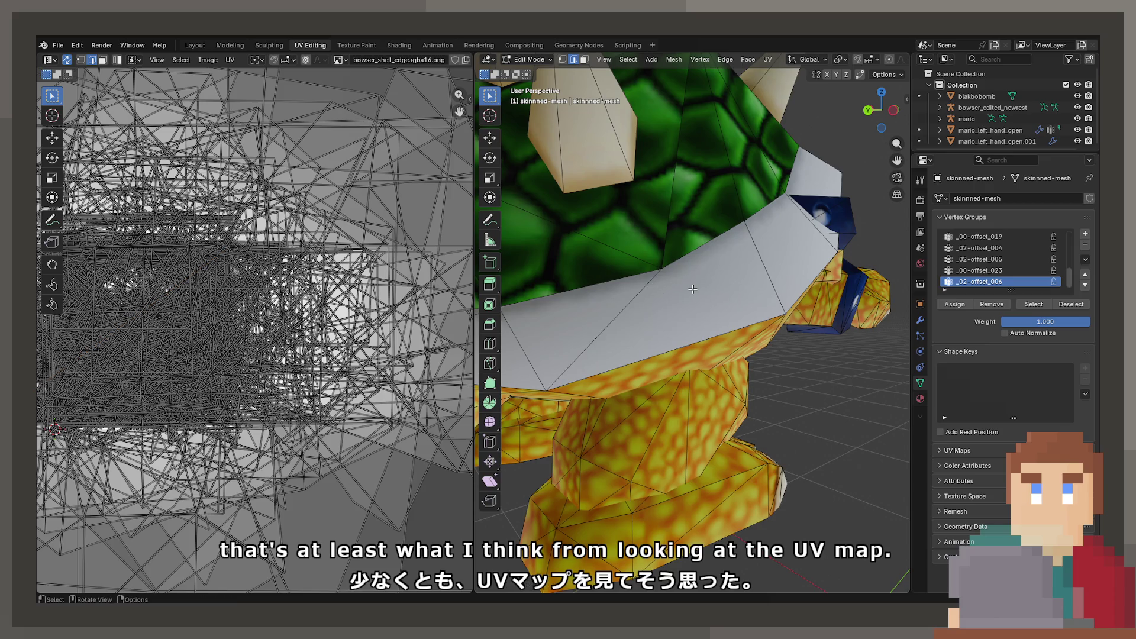
pyautogui.click(693, 288)
pyautogui.click(643, 305)
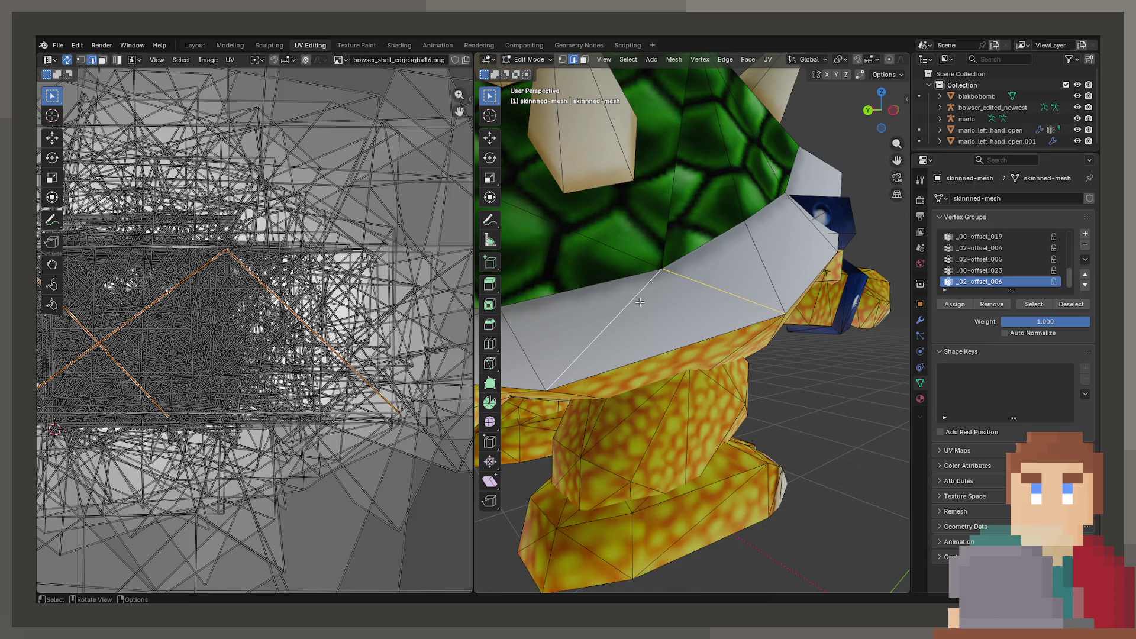
pyautogui.press('x')
pyautogui.click(640, 302)
pyautogui.hotkey('ctrl', 'z')
# Step: Check the belly diagonals, then dissolve a path of edges across the shell top
pyautogui.moveTo(639, 302); pyautogui.dragTo(748, 303)
pyautogui.scroll(-3)
pyautogui.click(748, 303)
pyautogui.scroll(3)
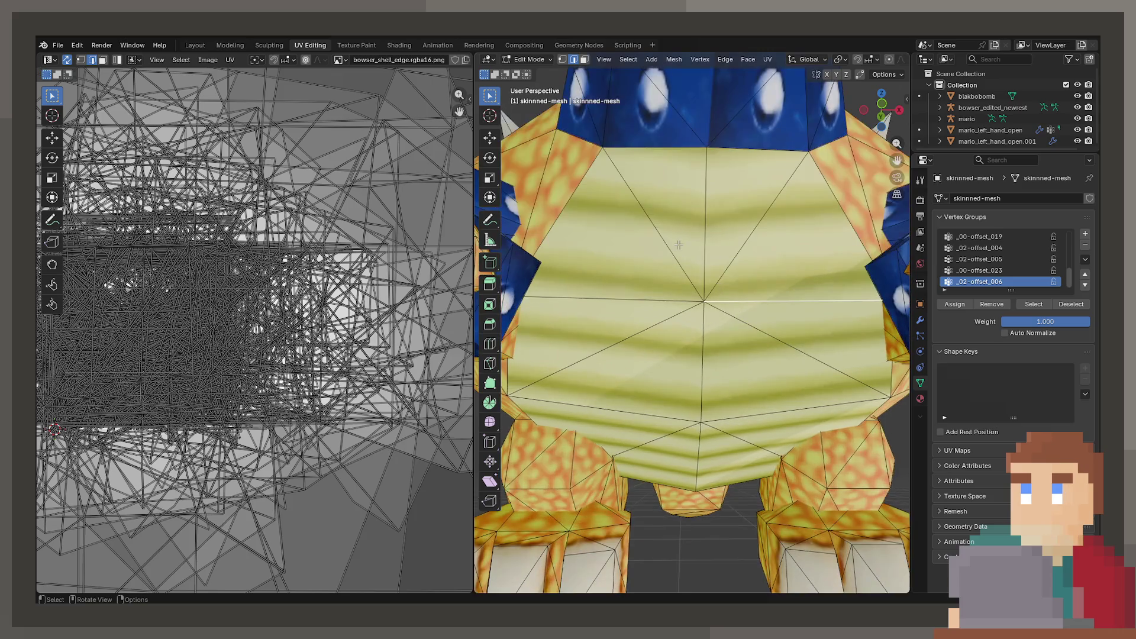
pyautogui.click(750, 231)
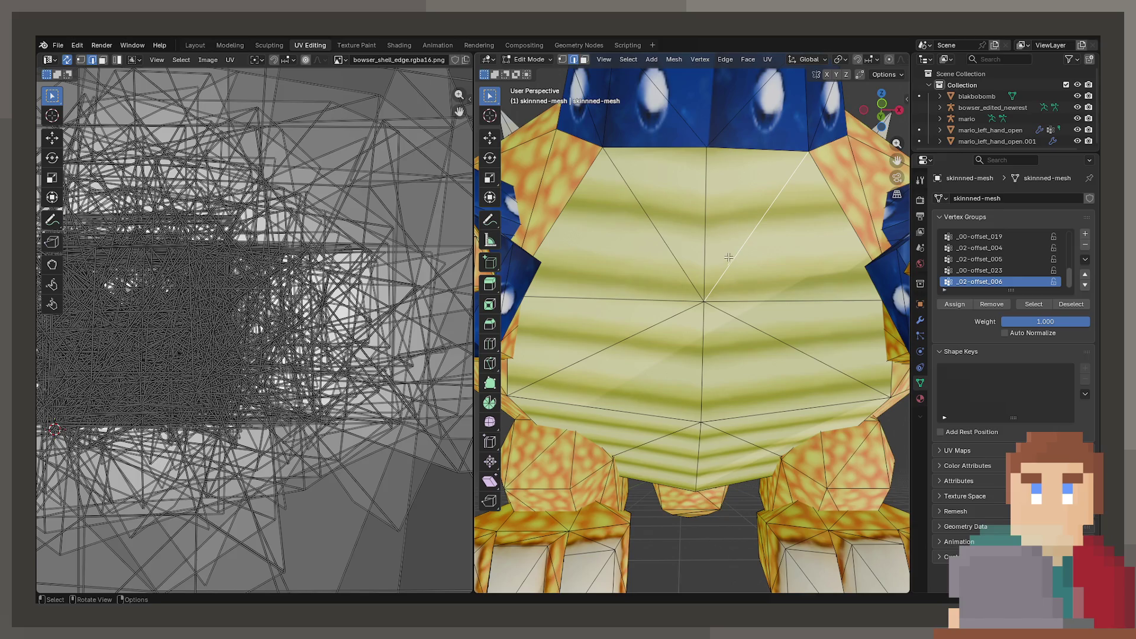
pyautogui.scroll(-3)
pyautogui.moveTo(728, 258); pyautogui.dragTo(662, 258)
pyautogui.scroll(3)
pyautogui.click(706, 226)
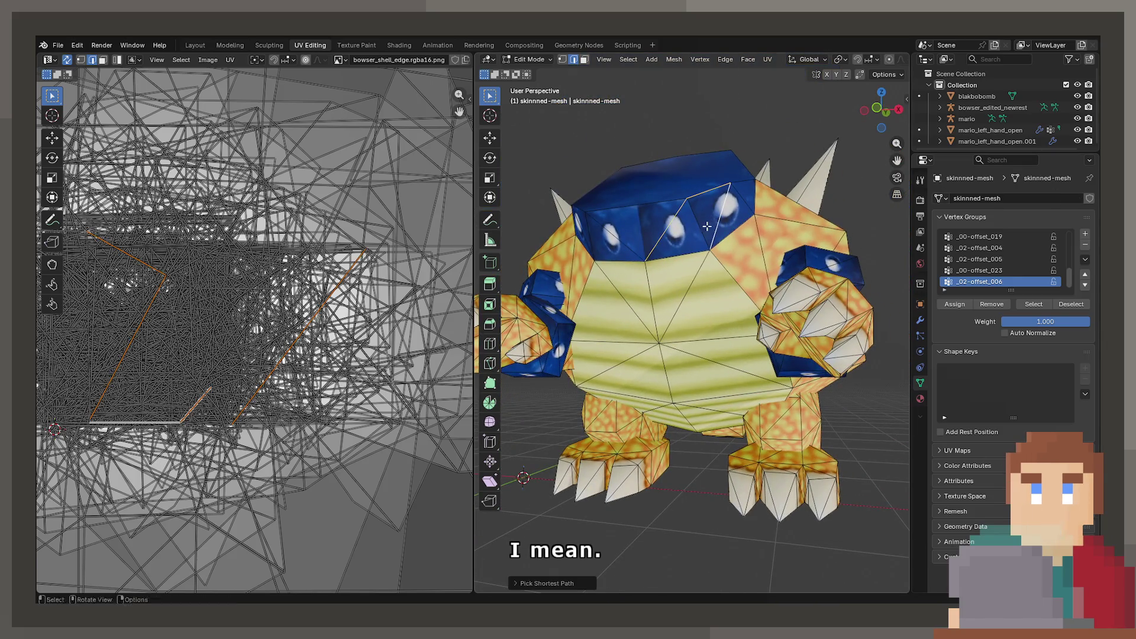
pyautogui.click(662, 226)
pyautogui.click(623, 250)
pyautogui.moveTo(623, 250); pyautogui.dragTo(662, 253)
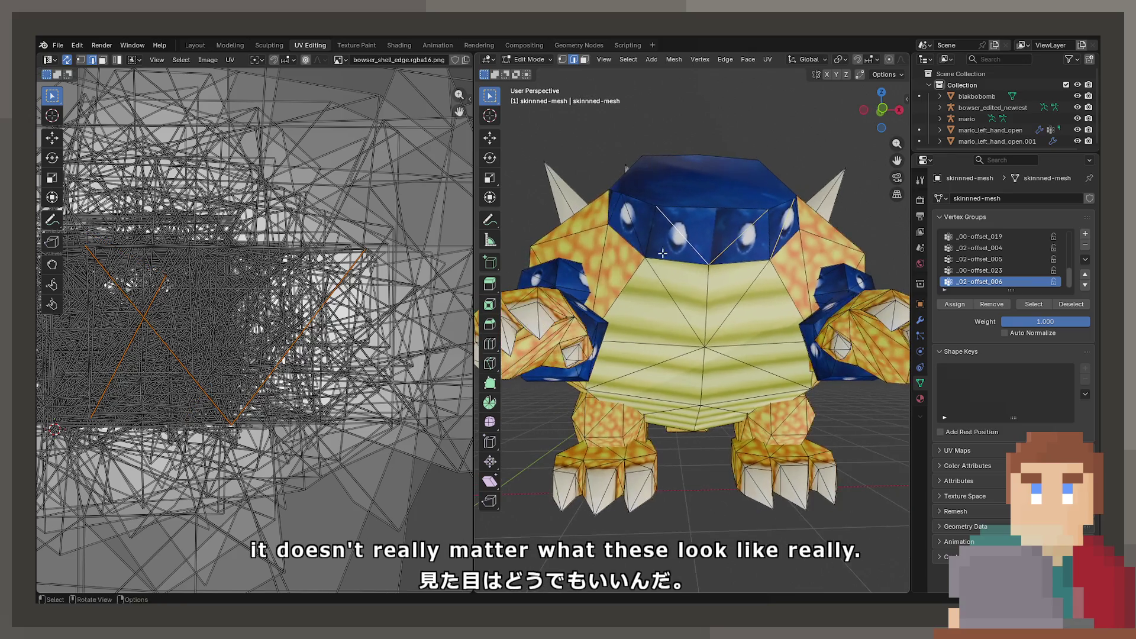
pyautogui.press('x')
pyautogui.click(624, 219)
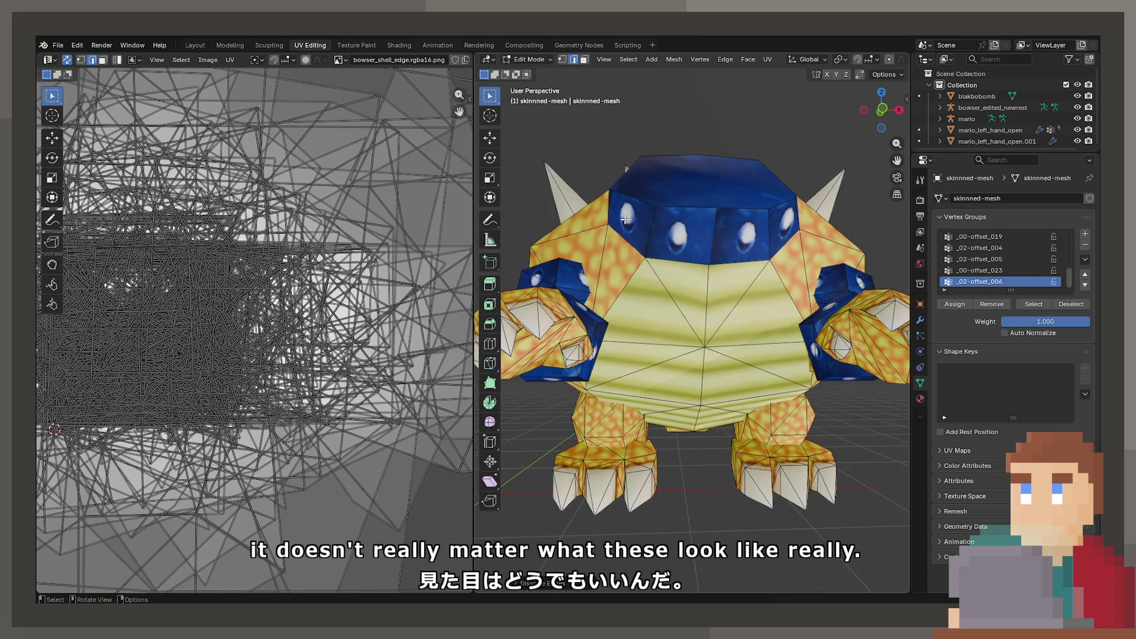
# Step: Orbit to review the shell, head and belly, then return to Object Mode
pyautogui.moveTo(625, 219); pyautogui.dragTo(671, 351)
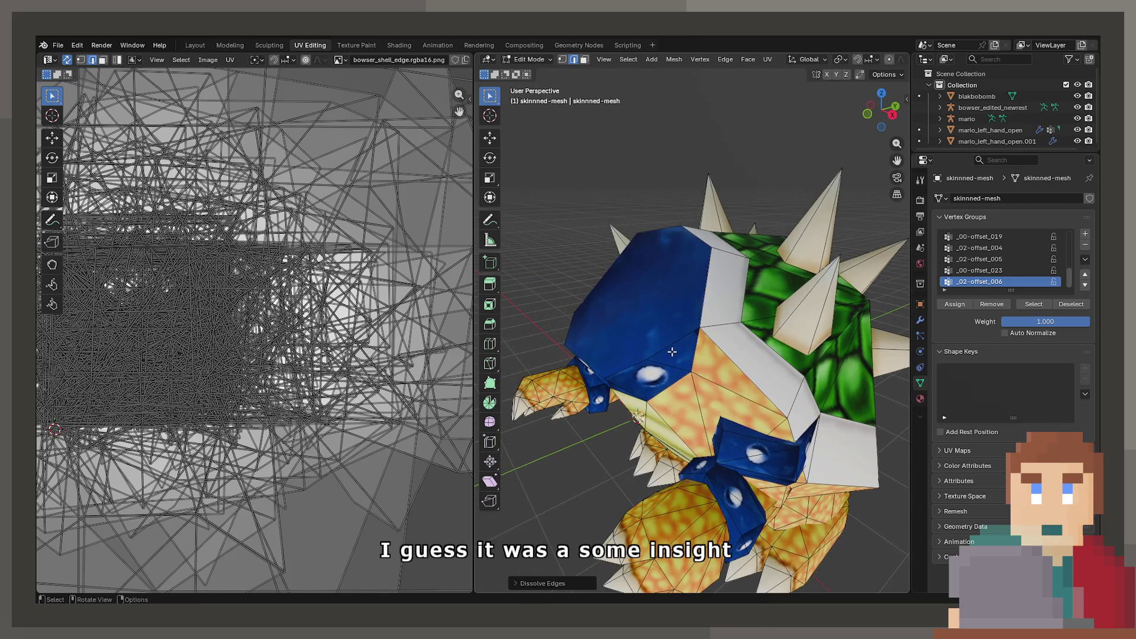
pyautogui.moveTo(865, 518); pyautogui.dragTo(724, 375)
pyautogui.scroll(3)
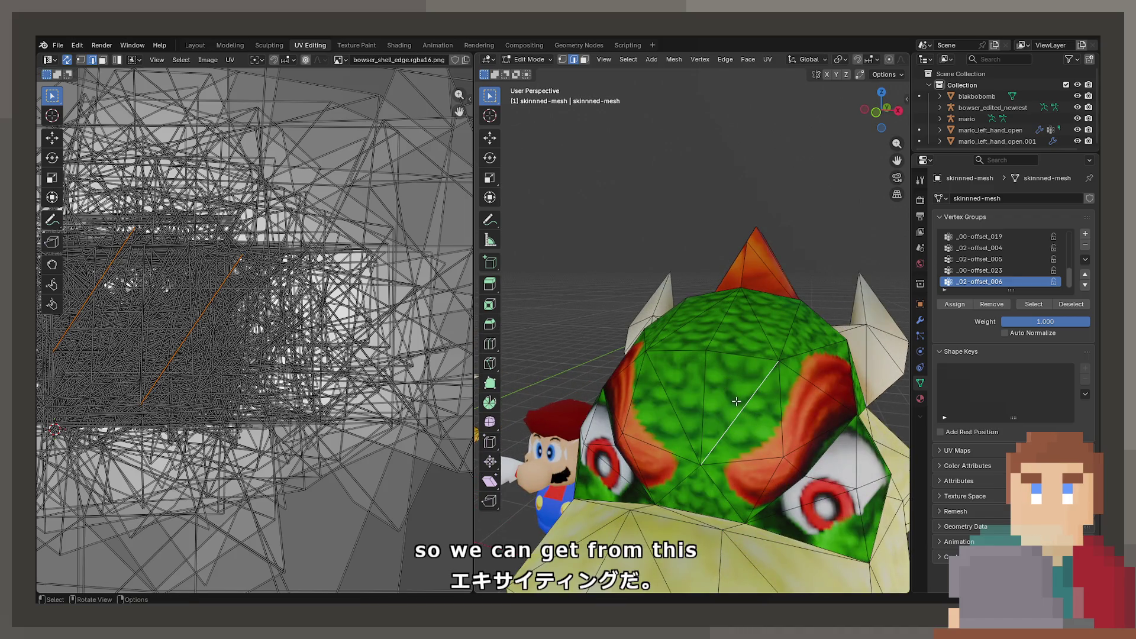
pyautogui.press('Tab')
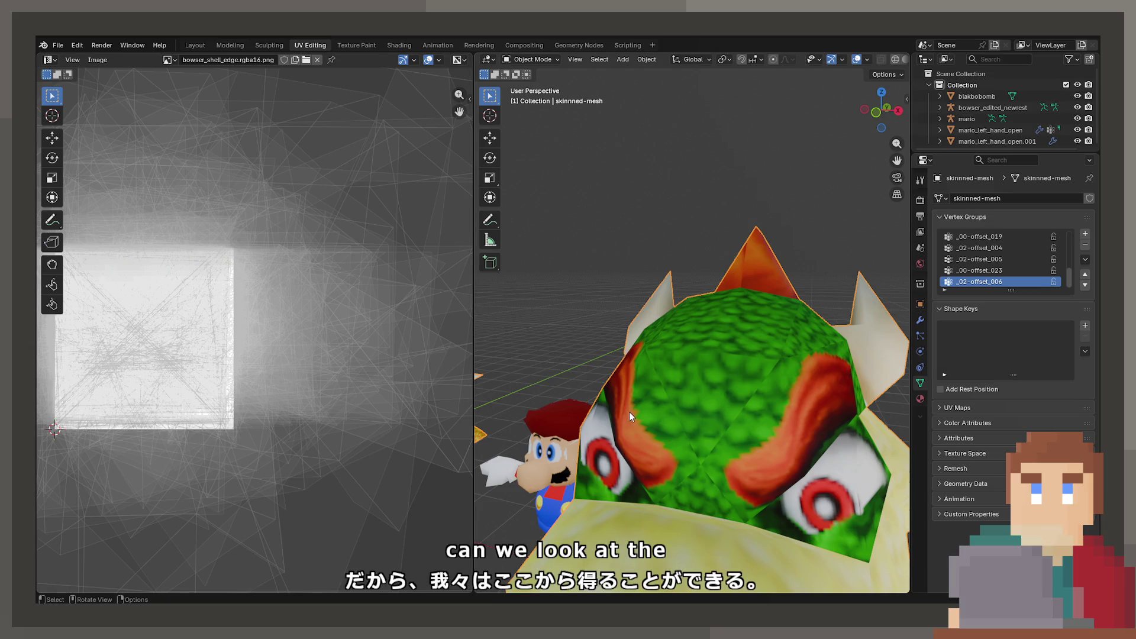
# Step: Deselect the mesh and display bowser_upper_face.rgba16.png after trying bowser_eyebrow.rgba16.png, then re-enter Edit Mode
pyautogui.click(588, 330)
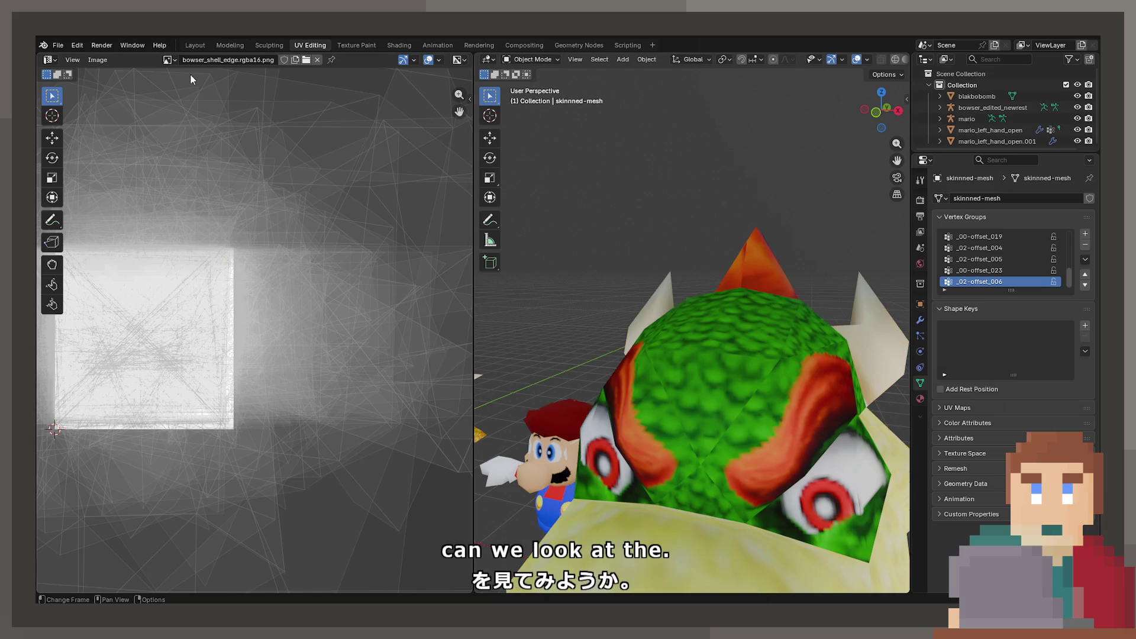
pyautogui.click(169, 61)
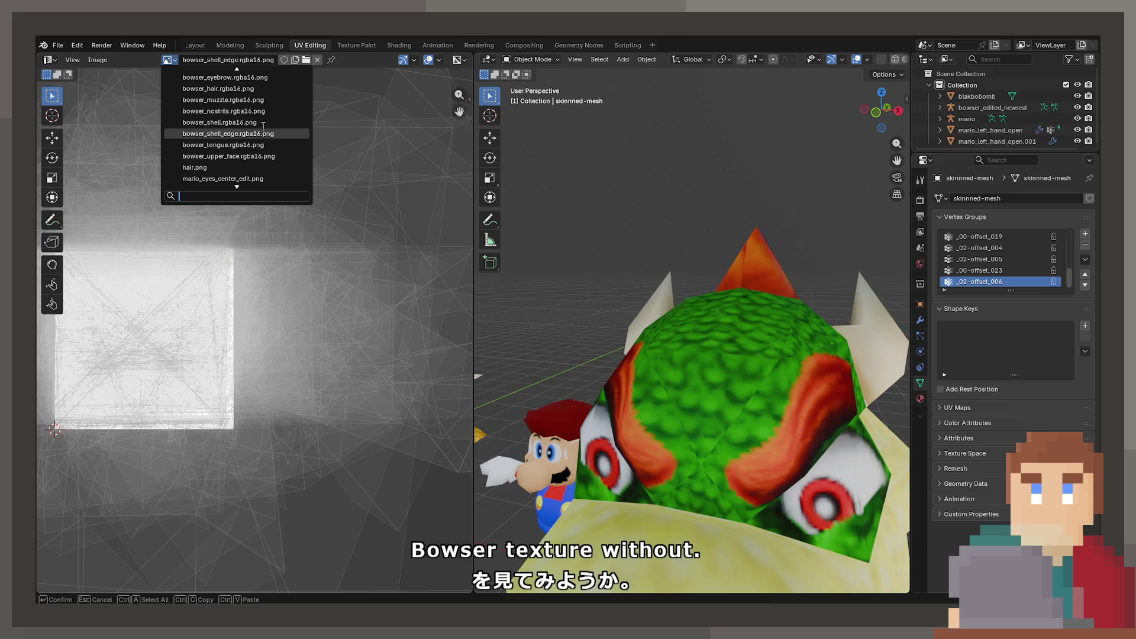
pyautogui.click(231, 77)
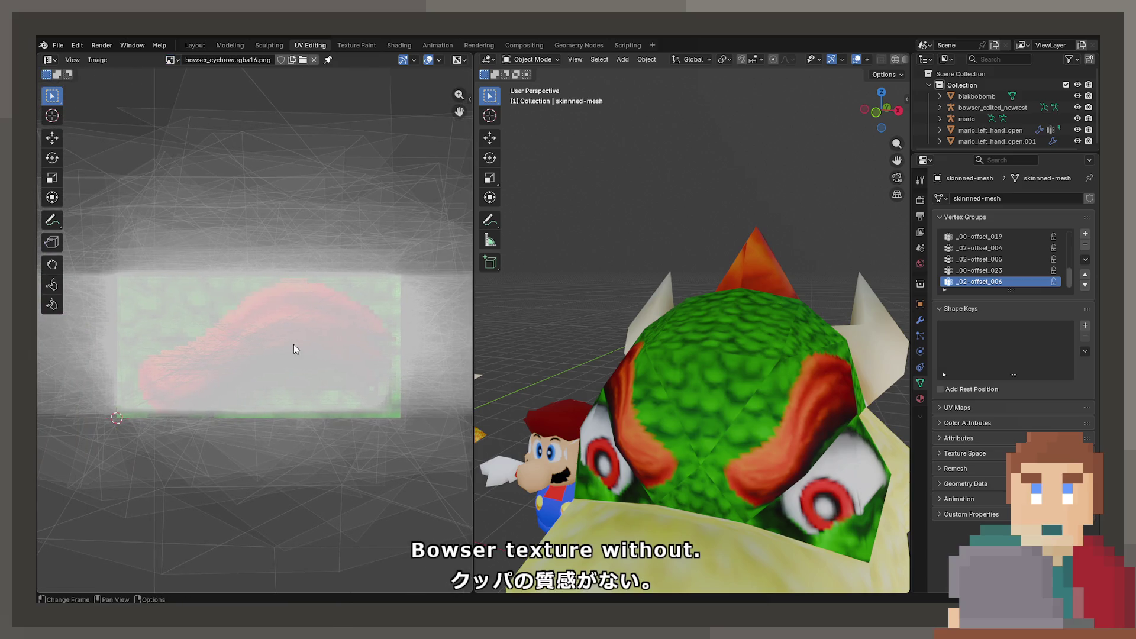
pyautogui.click(170, 60)
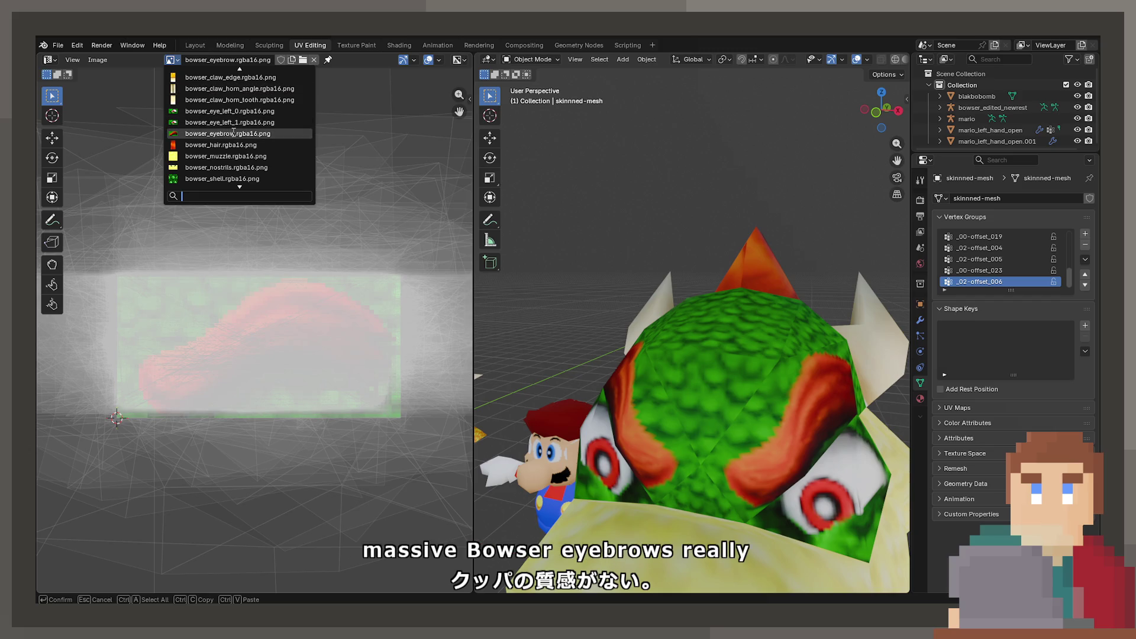
pyautogui.scroll(-3)
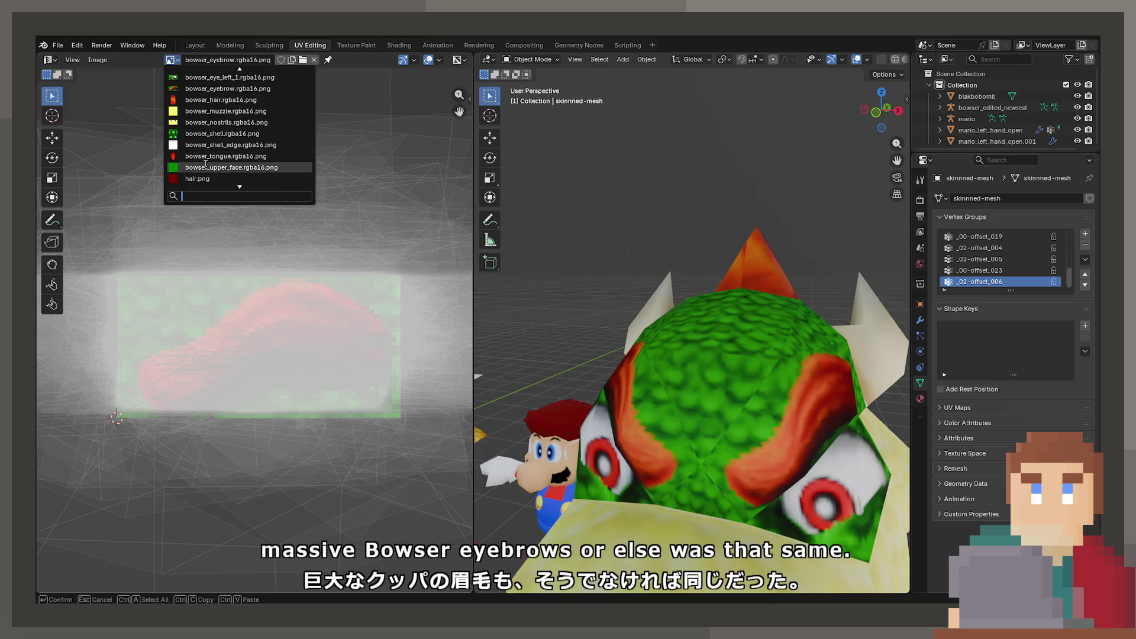
pyautogui.click(205, 166)
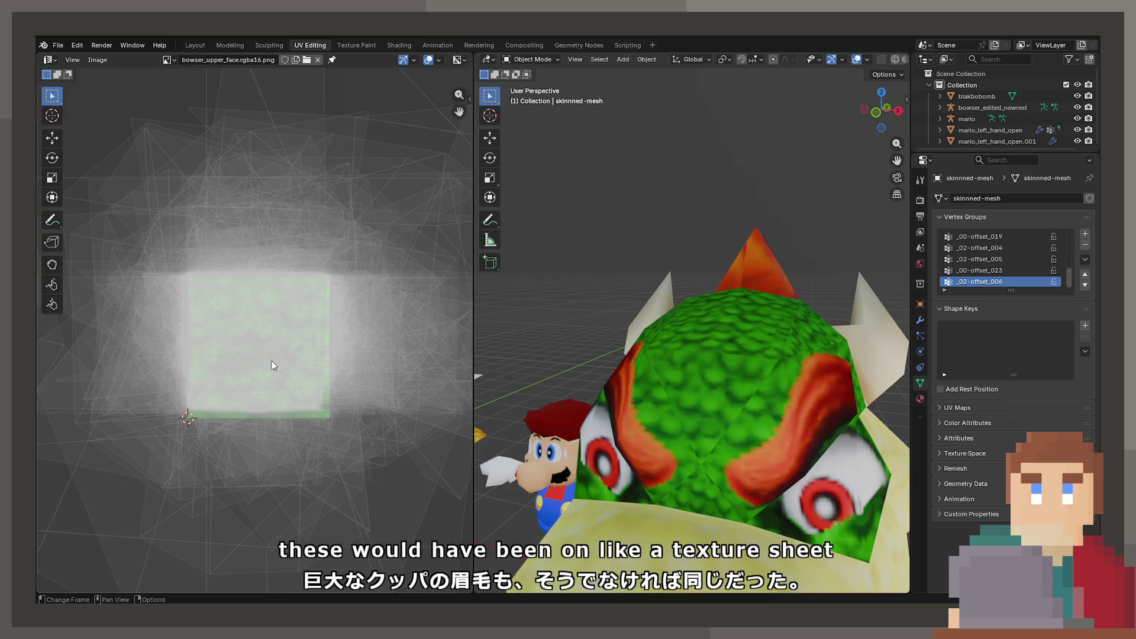
pyautogui.scroll(3)
pyautogui.moveTo(282, 389); pyautogui.dragTo(260, 383)
pyautogui.press('Tab')
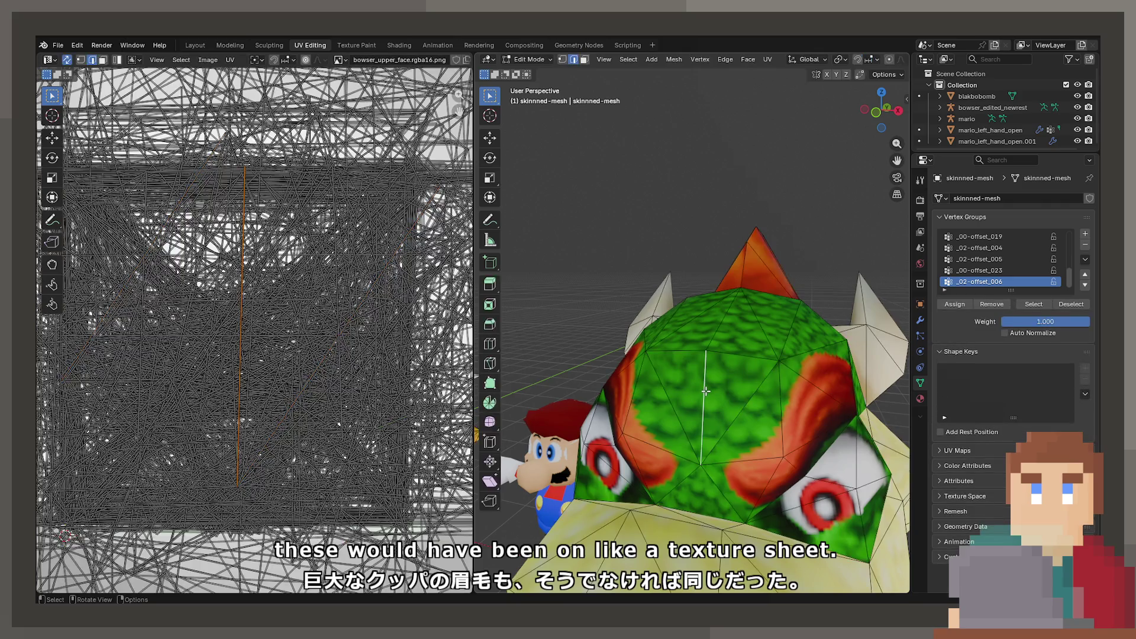
# Step: In face select, select forehead and neighbouring head faces to view their UVs
pyautogui.click(584, 59)
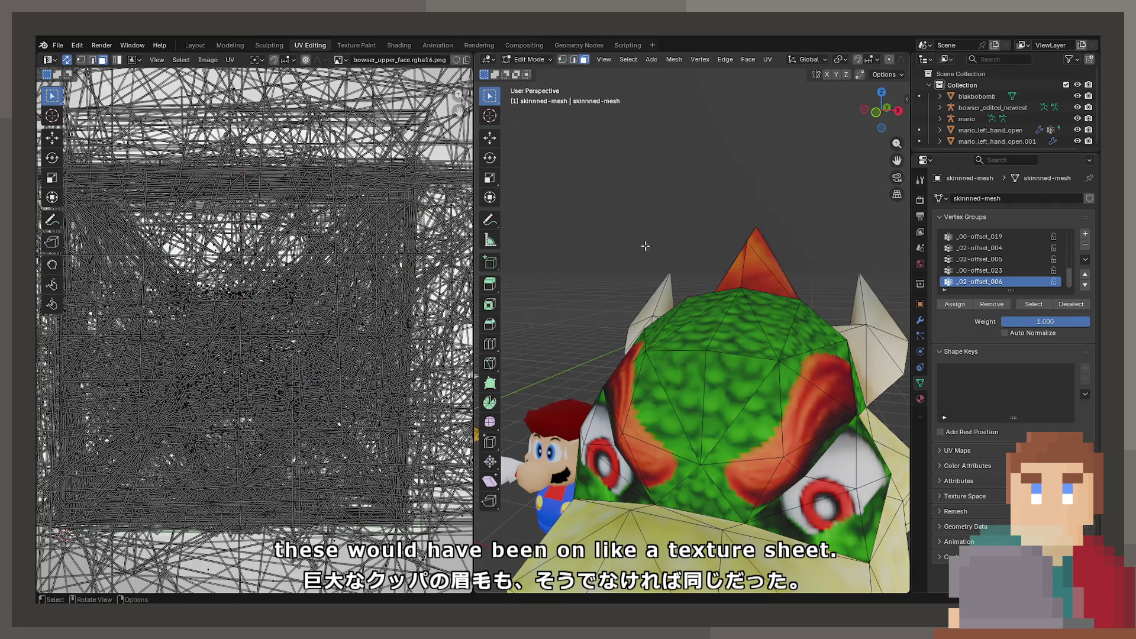
pyautogui.click(757, 415)
pyautogui.click(734, 390)
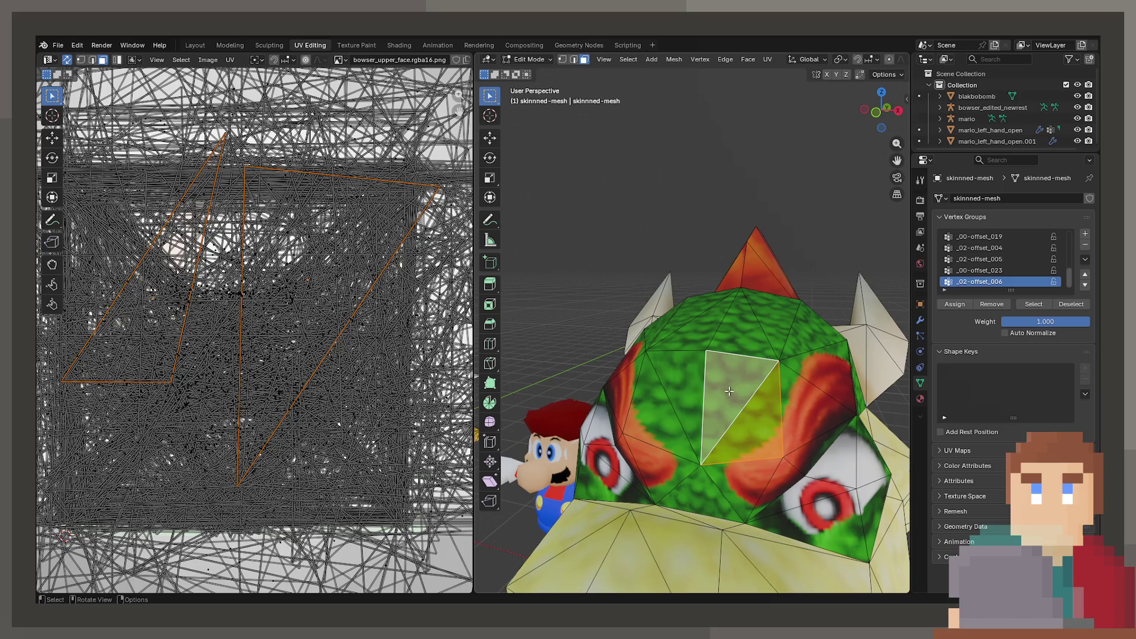
pyautogui.scroll(-3)
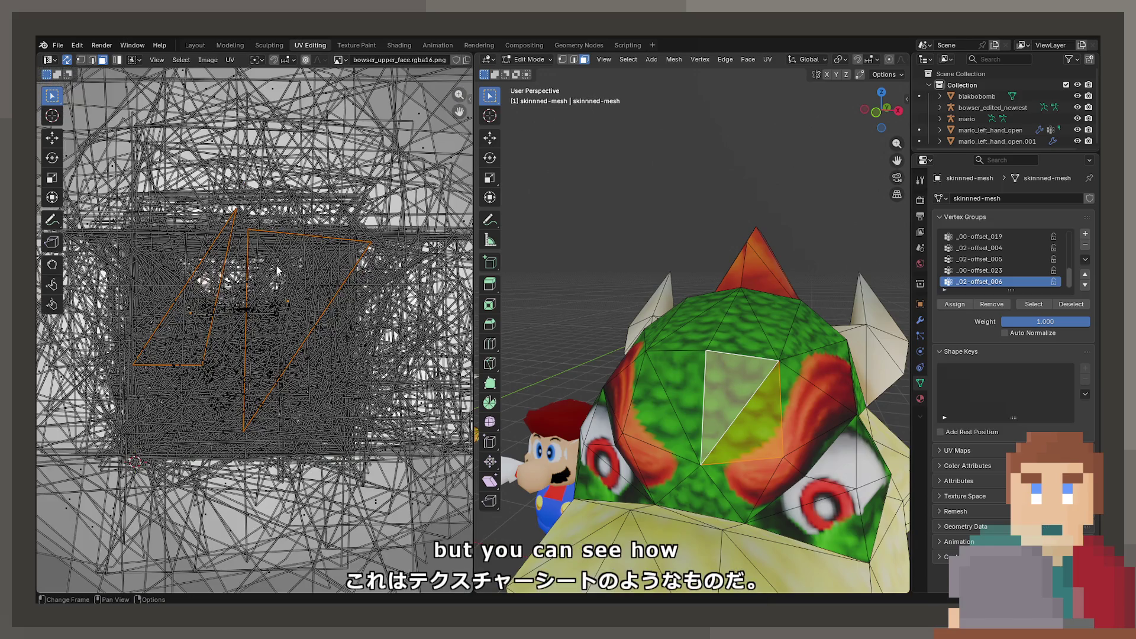
pyautogui.click(776, 405)
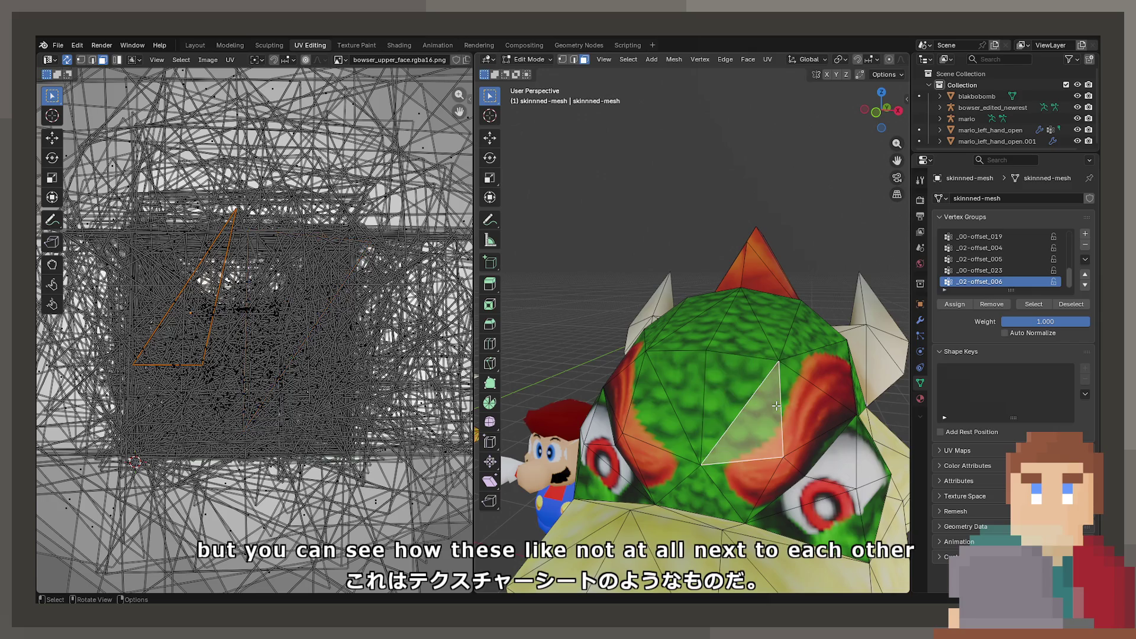
pyautogui.click(779, 482)
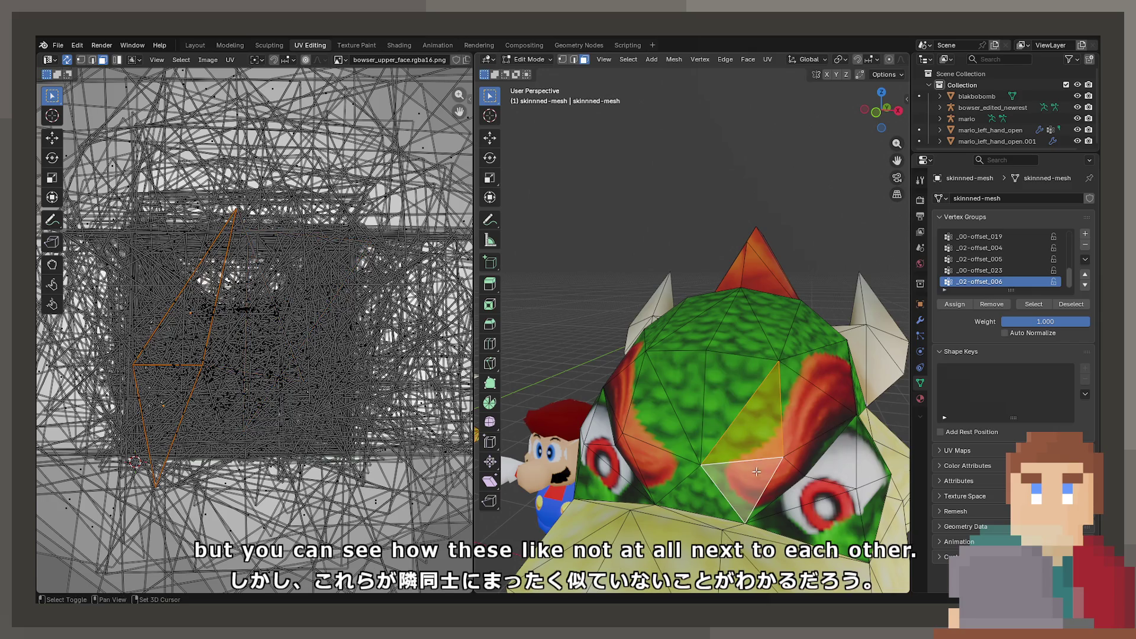
pyautogui.click(807, 441)
pyautogui.moveTo(808, 441); pyautogui.dragTo(719, 391)
pyautogui.click(605, 401)
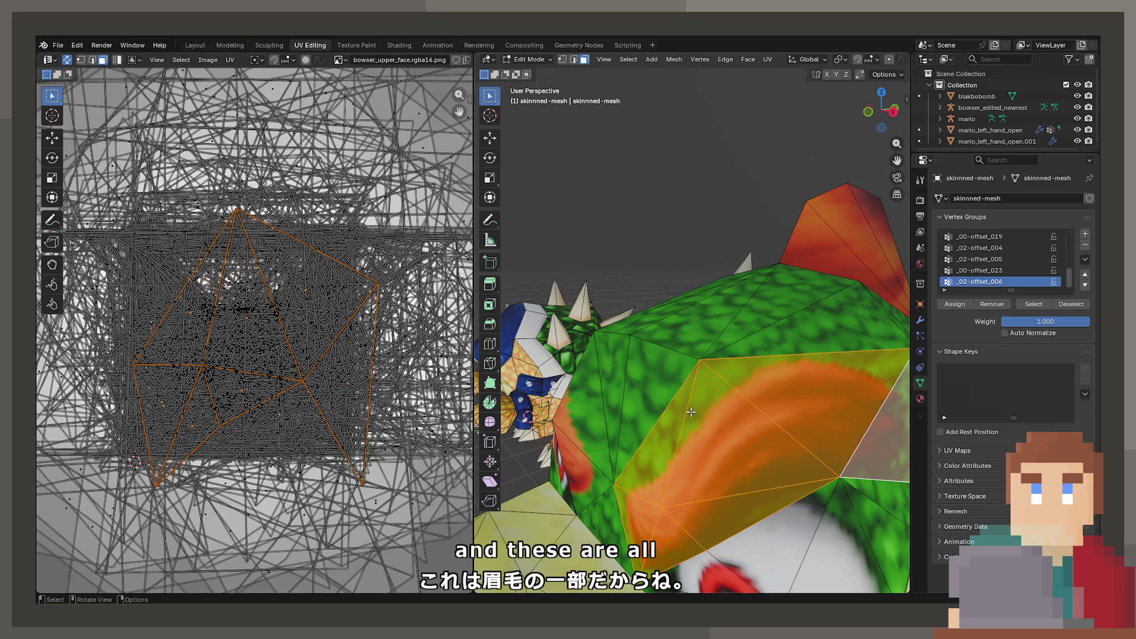
# Step: Inspect single brow triangles and their neighbours' UVs, then return the head to Object Mode
pyautogui.click(661, 395)
pyautogui.moveTo(661, 394); pyautogui.dragTo(707, 445)
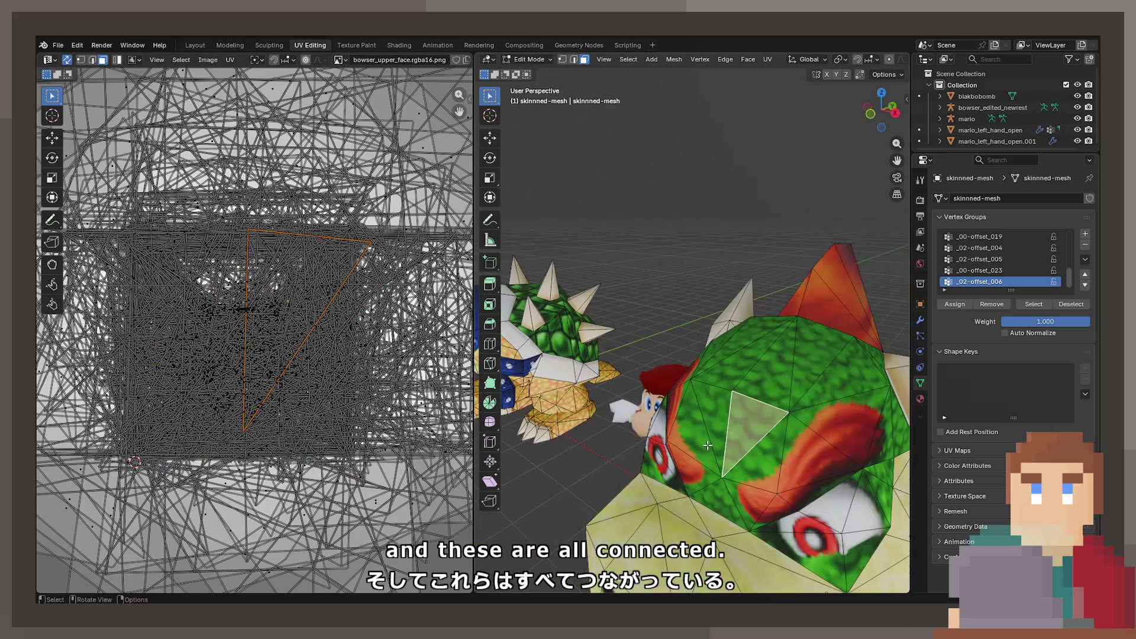
pyautogui.click(725, 404)
pyautogui.click(756, 379)
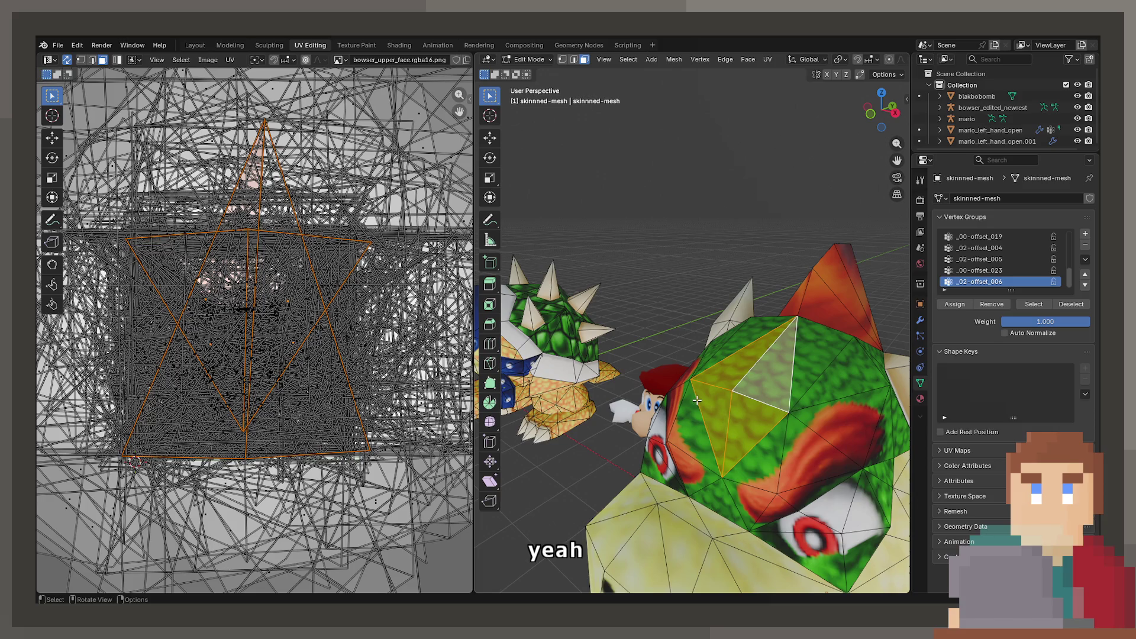
pyautogui.moveTo(693, 390); pyautogui.dragTo(700, 407)
pyautogui.click(698, 367)
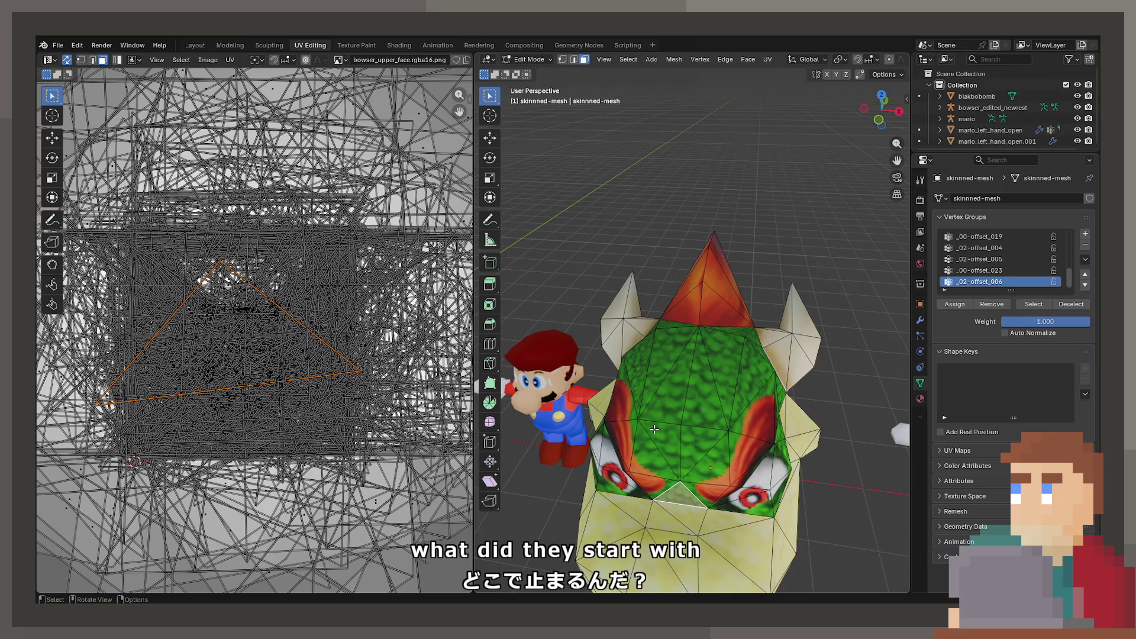
pyautogui.moveTo(640, 390); pyautogui.dragTo(665, 346)
pyautogui.press('Tab')
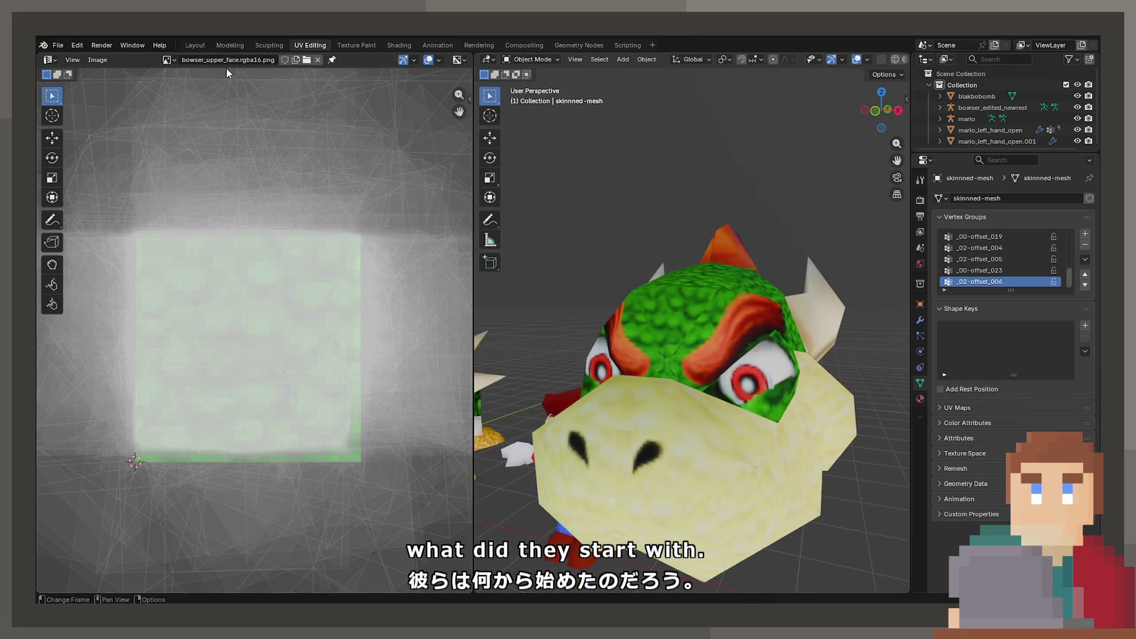
# Step: In the Layout workspace, enter Edit Mode on the jaw piece and select a face inside the mouth
pyautogui.click(196, 45)
pyautogui.scroll(-3)
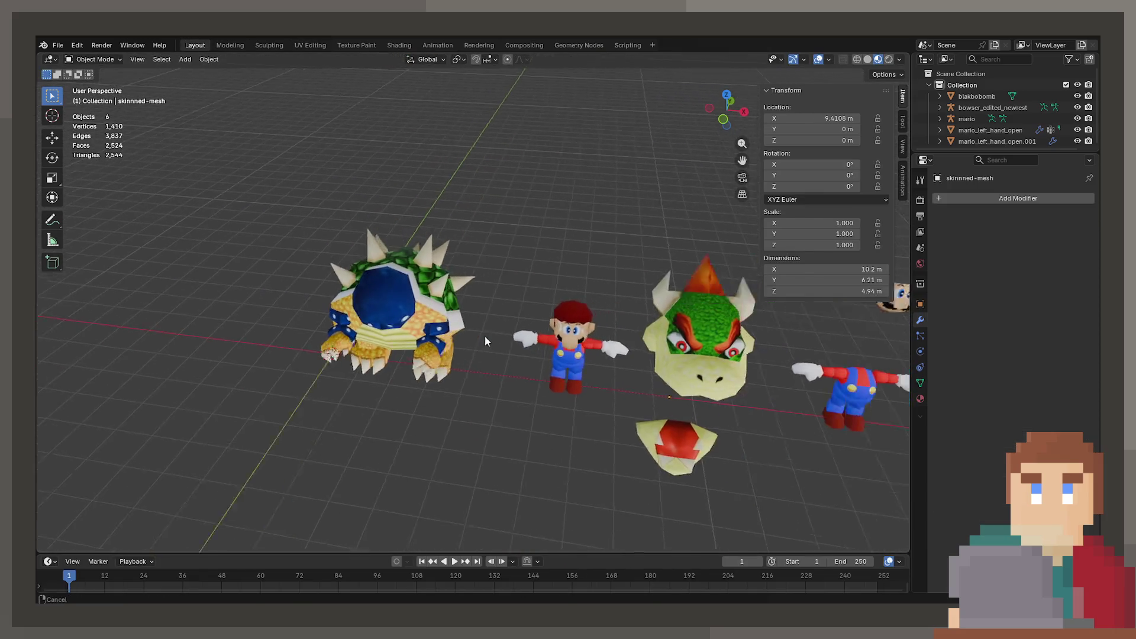
pyautogui.scroll(3)
pyautogui.moveTo(482, 325); pyautogui.dragTo(485, 392)
pyautogui.press('Tab')
pyautogui.click(486, 393)
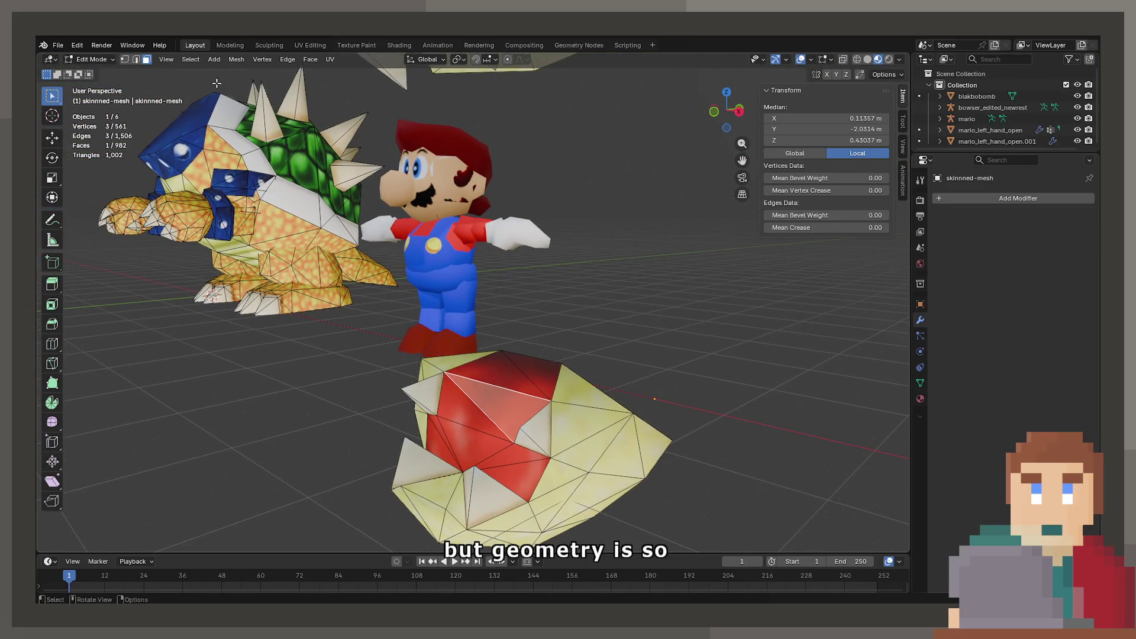
# Step: Dissolve a shortest-path run of edges inside the jaw's mouth, redoing it after an undo
pyautogui.click(138, 60)
pyautogui.click(533, 360)
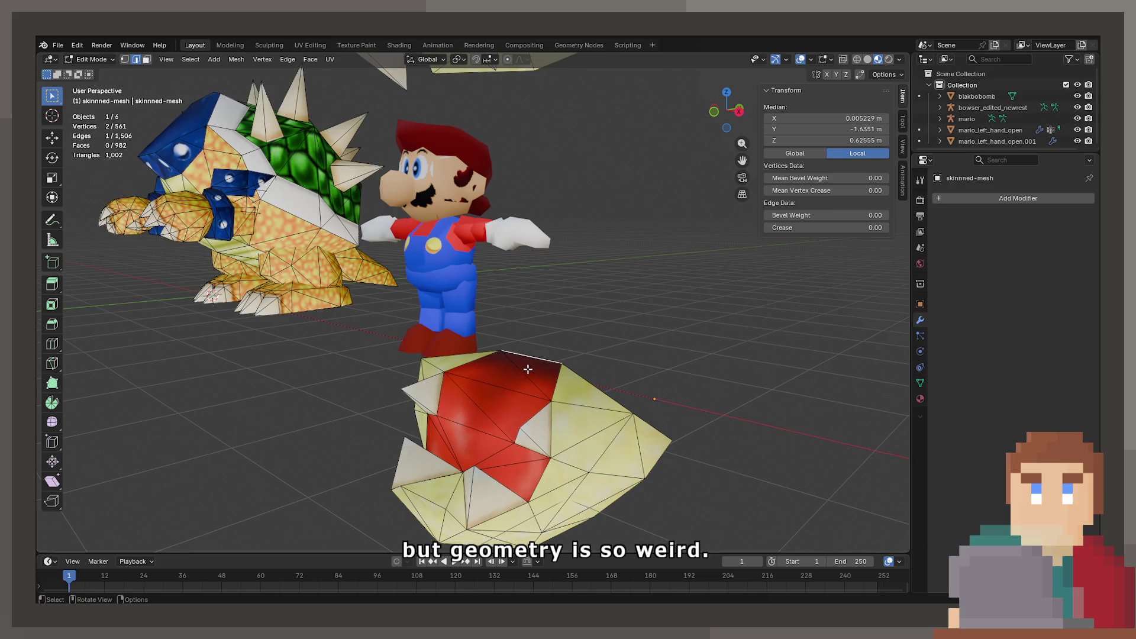
pyautogui.click(487, 416)
pyautogui.press('x')
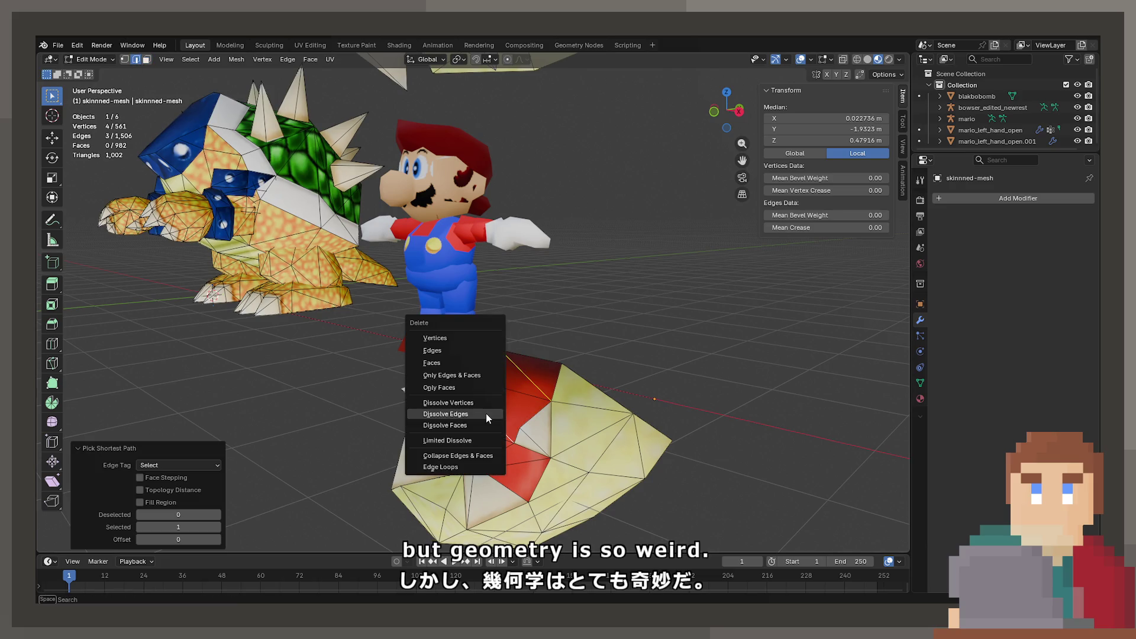
pyautogui.click(485, 413)
pyautogui.moveTo(502, 442); pyautogui.dragTo(571, 432)
pyautogui.hotkey('ctrl', 'z')
pyautogui.press('x')
pyautogui.click(593, 362)
pyautogui.moveTo(594, 362); pyautogui.dragTo(413, 298)
pyautogui.click(489, 150)
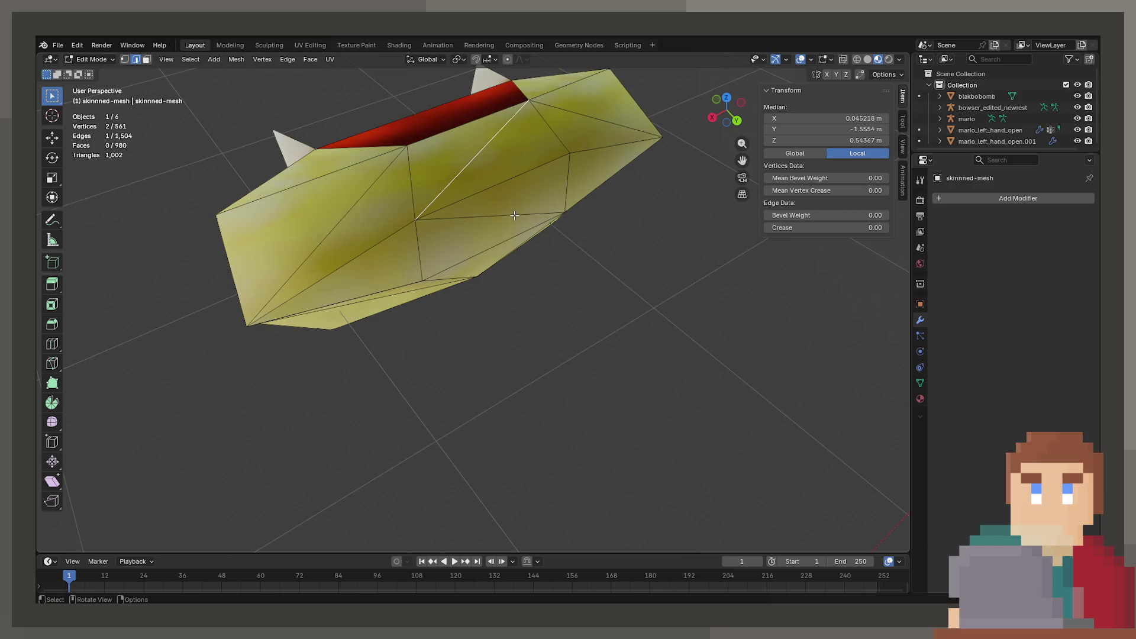
# Step: Dissolve the selected jaw edge path, undoing the accidental vertex dissolve and dissolving edges instead
pyautogui.click(489, 151)
pyautogui.moveTo(490, 151); pyautogui.dragTo(365, 159)
pyautogui.rightClick(485, 160)
pyautogui.click(485, 157)
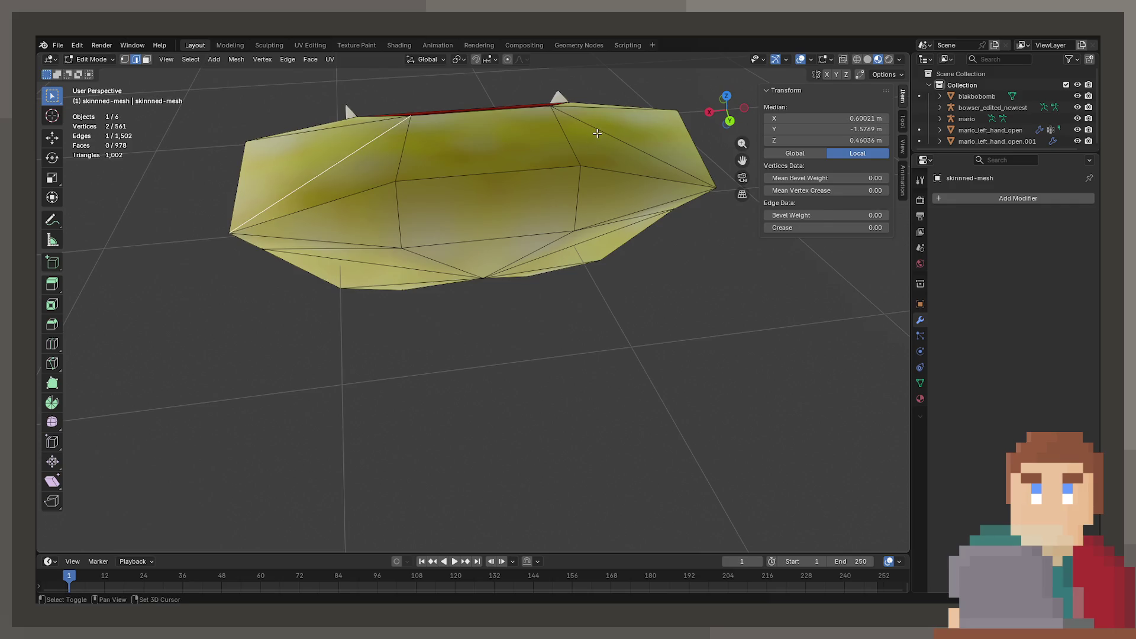
pyautogui.press('x')
pyautogui.moveTo(587, 176); pyautogui.dragTo(603, 150)
pyautogui.hotkey('ctrl', 'z')
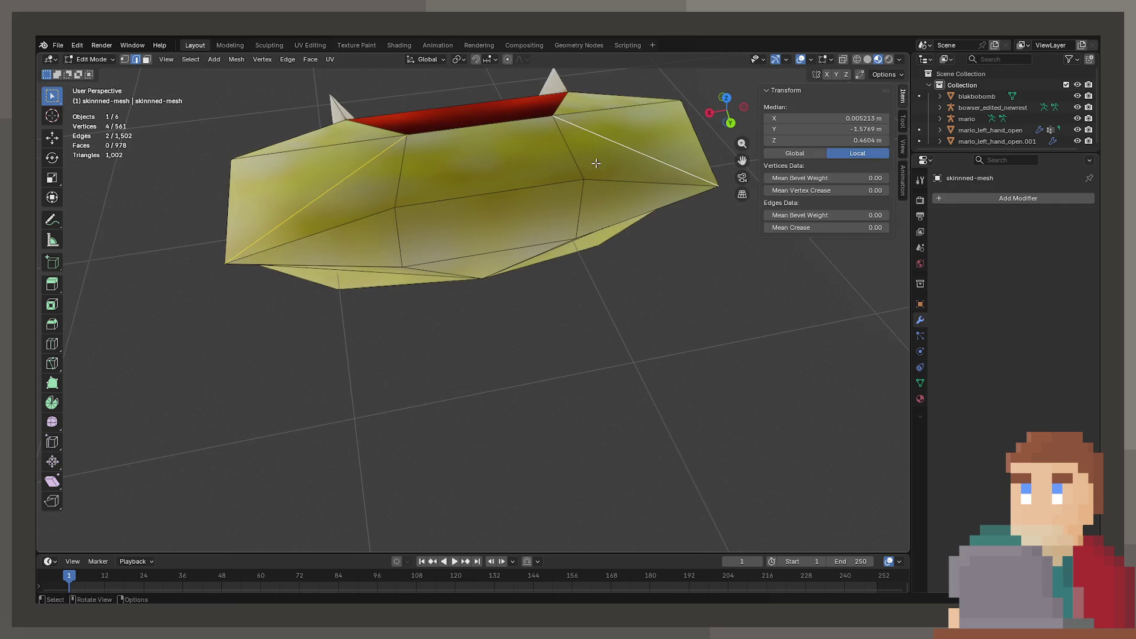
pyautogui.press('x')
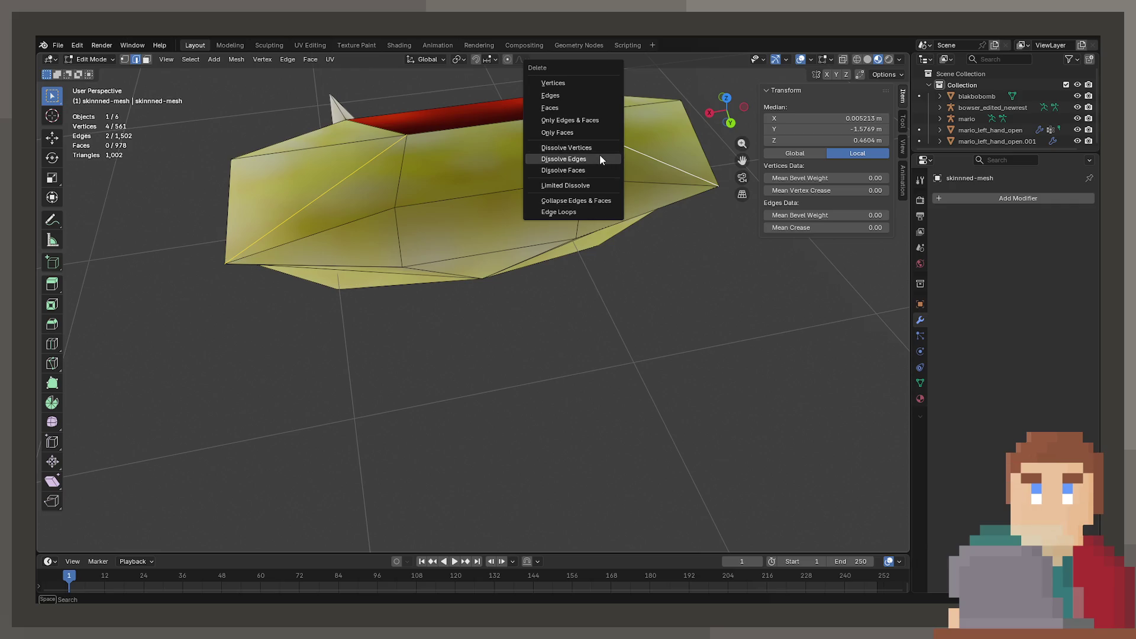
pyautogui.click(599, 155)
pyautogui.moveTo(598, 155); pyautogui.dragTo(497, 270)
# Step: In face select mode, pick a jaw front face and try scaling it, then cancel
pyautogui.click(496, 270)
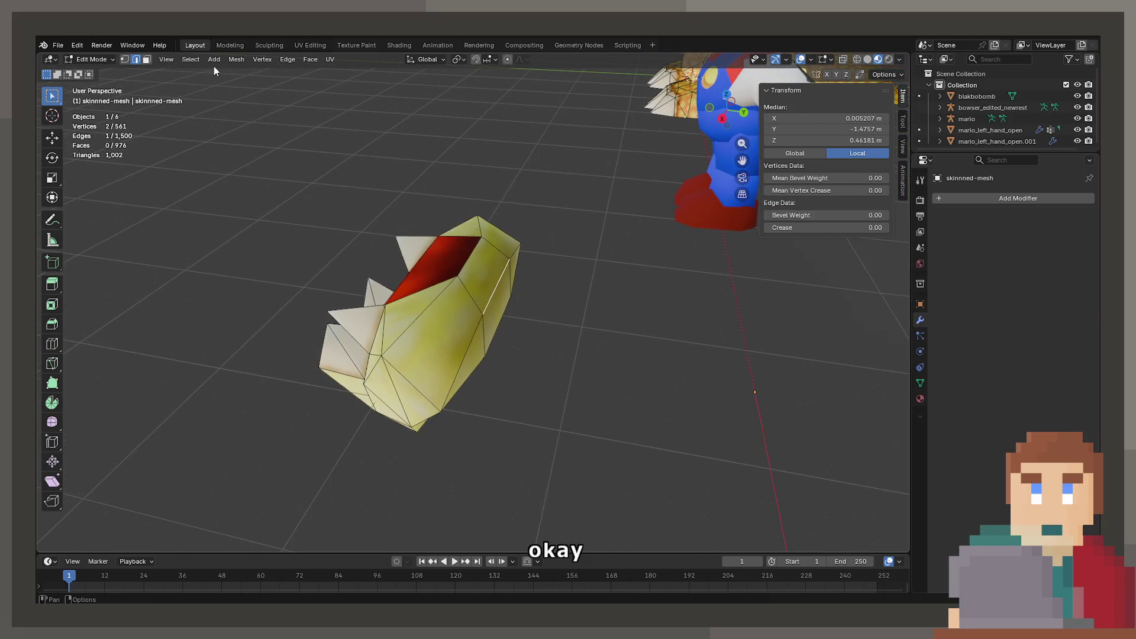
pyautogui.press('3')
pyautogui.click(467, 271)
pyautogui.moveTo(466, 270); pyautogui.dragTo(611, 292)
pyautogui.press('s')
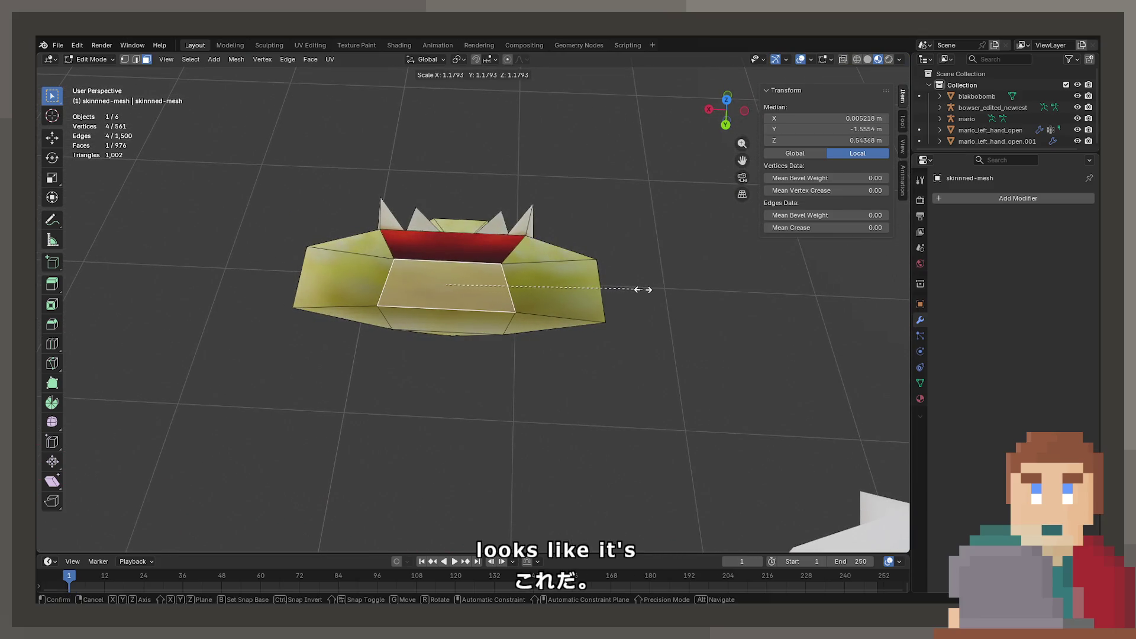
pyautogui.rightClick(652, 289)
pyautogui.moveTo(651, 289); pyautogui.dragTo(422, 243)
pyautogui.moveTo(459, 288); pyautogui.dragTo(353, 270)
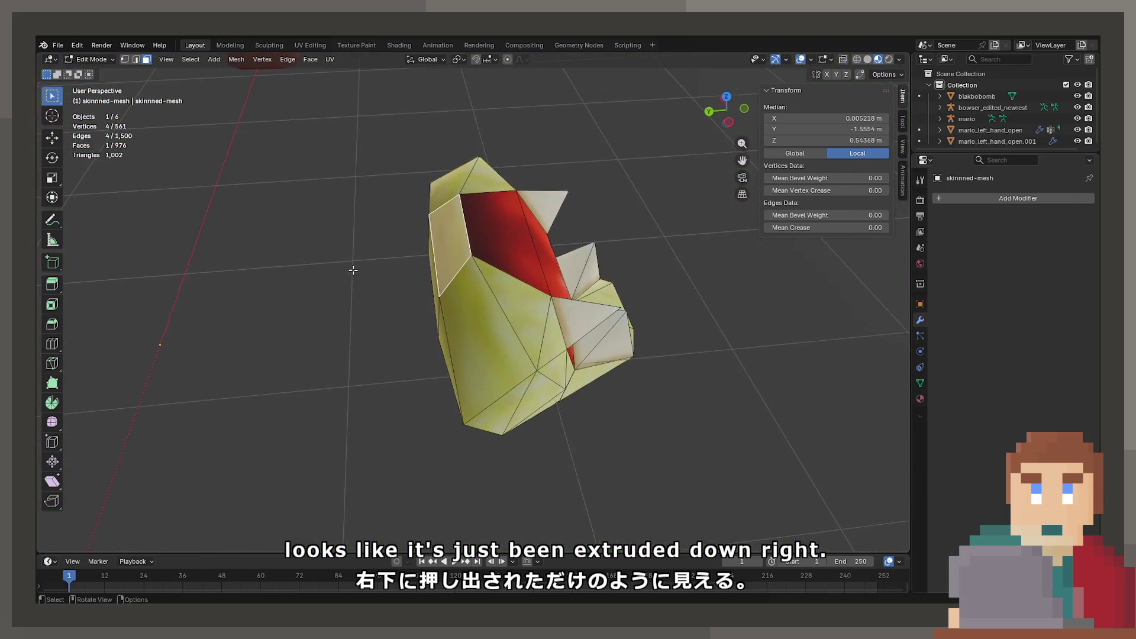
# Step: Select the jaw's front quad face and scale it up, then inspect the result
pyautogui.click(479, 412)
pyautogui.moveTo(479, 412); pyautogui.dragTo(512, 283)
pyautogui.click(504, 314)
pyautogui.click(502, 312)
pyautogui.press('s')
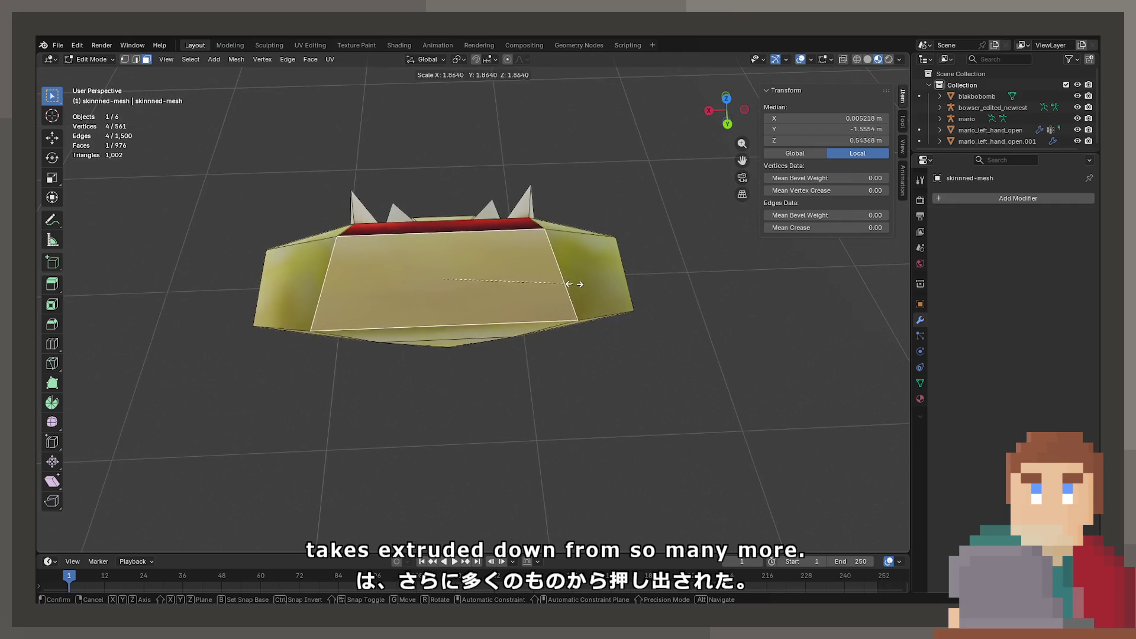
pyautogui.click(700, 272)
pyautogui.moveTo(700, 271); pyautogui.dragTo(355, 228)
pyautogui.moveTo(685, 231); pyautogui.dragTo(481, 304)
# Step: In edge select mode, select a shortest-path edge run on the jaw
pyautogui.press('2')
pyautogui.click(455, 302)
pyautogui.click(408, 263)
pyautogui.moveTo(408, 264); pyautogui.dragTo(535, 383)
pyautogui.scroll(-3)
# Step: Re-enter Edit Mode on Bowser's head via Object Mode and switch to vertex selection
pyautogui.press('Tab')
pyautogui.scroll(3)
pyautogui.press('Tab')
pyautogui.moveTo(494, 286); pyautogui.dragTo(522, 335)
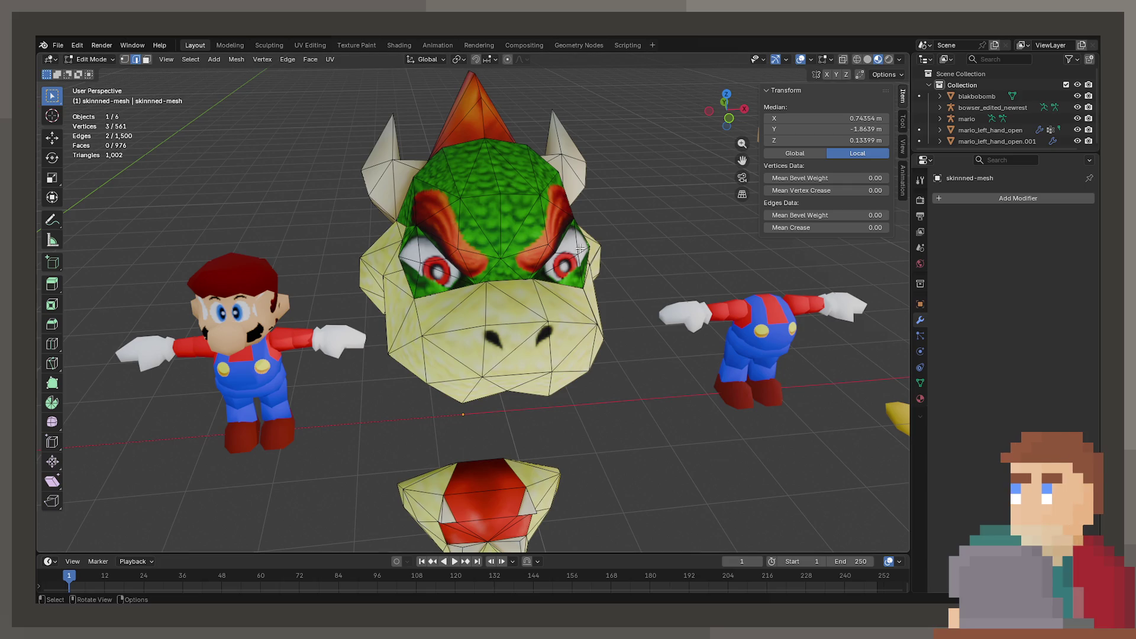
pyautogui.click(125, 59)
pyautogui.moveTo(462, 248); pyautogui.dragTo(464, 322)
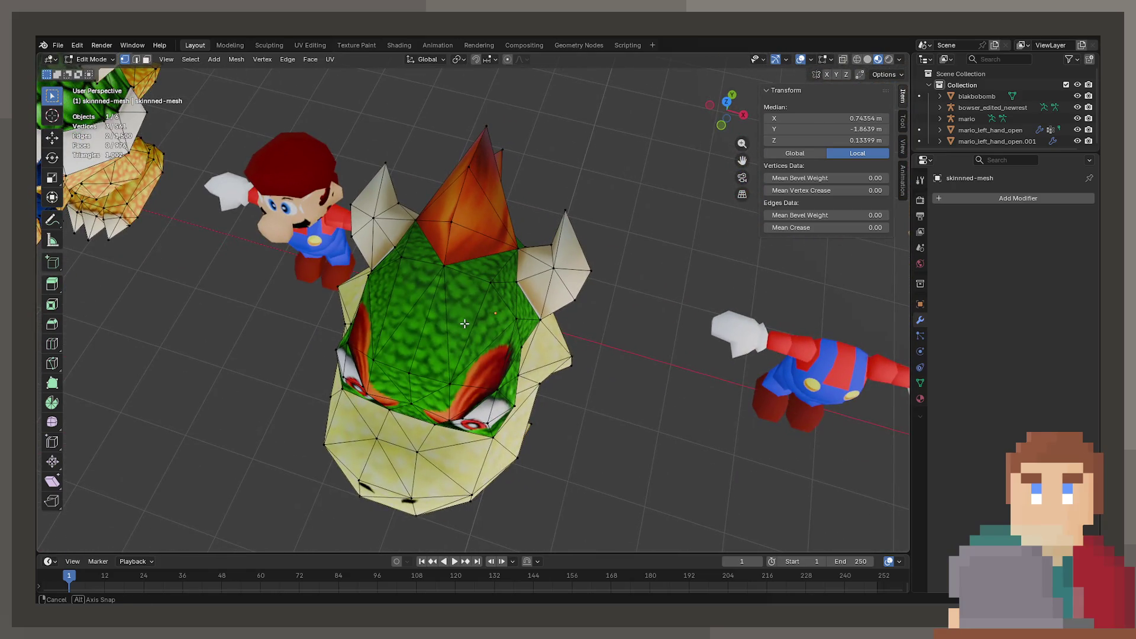
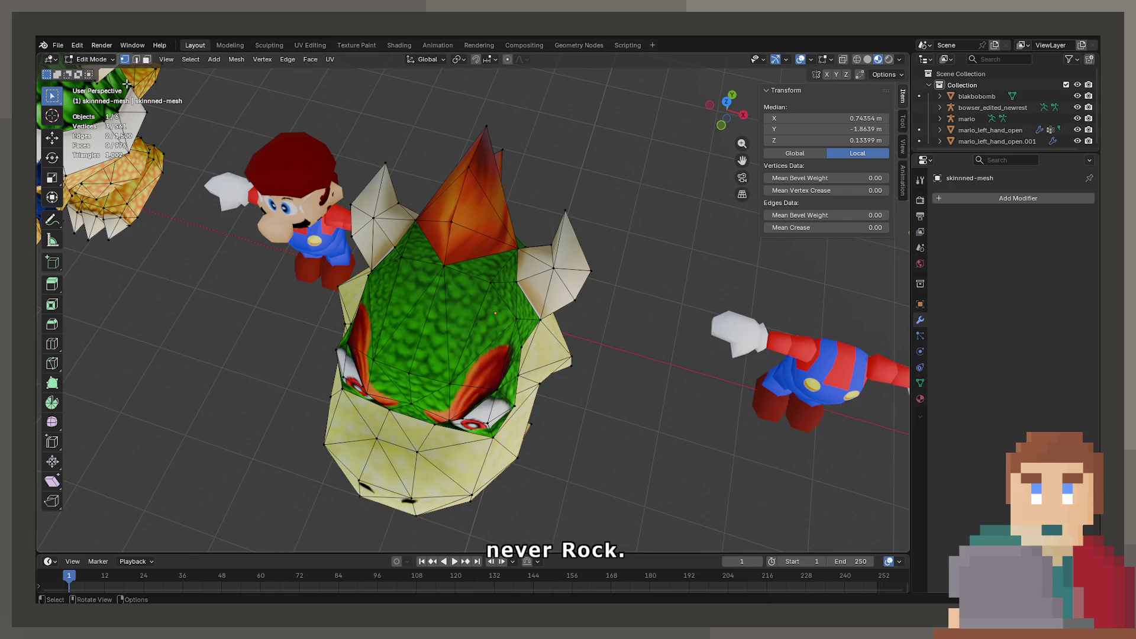
# Step: Switch to Object Mode and import the sphere model from a COLLADA (.dae) file
pyautogui.press('Tab')
pyautogui.click(58, 45)
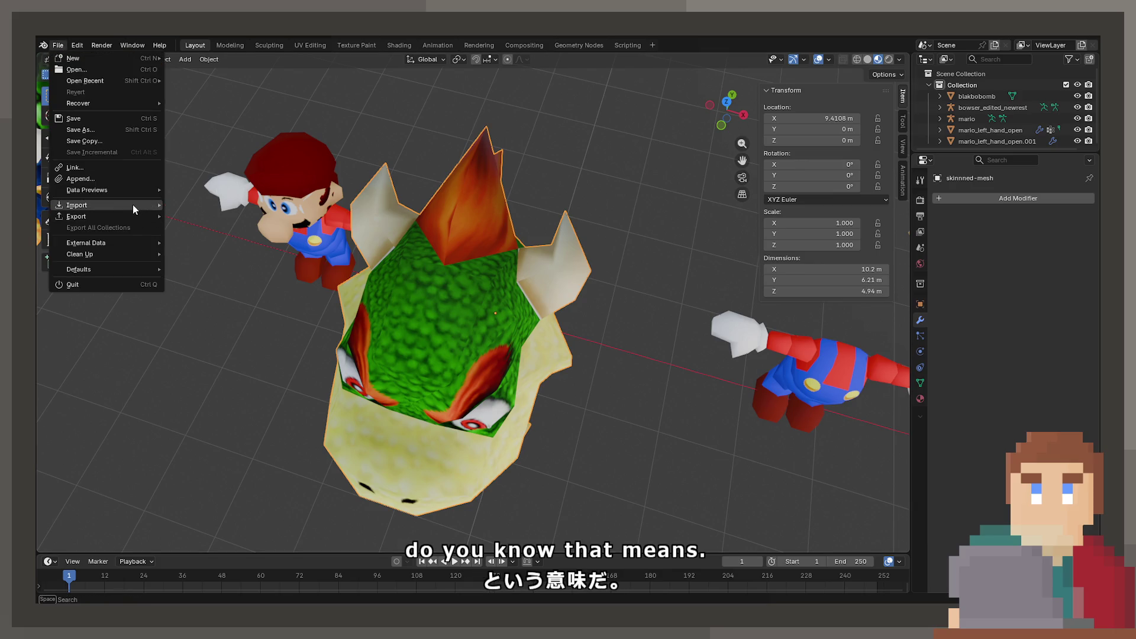
pyautogui.moveTo(133, 205)
pyautogui.click(233, 329)
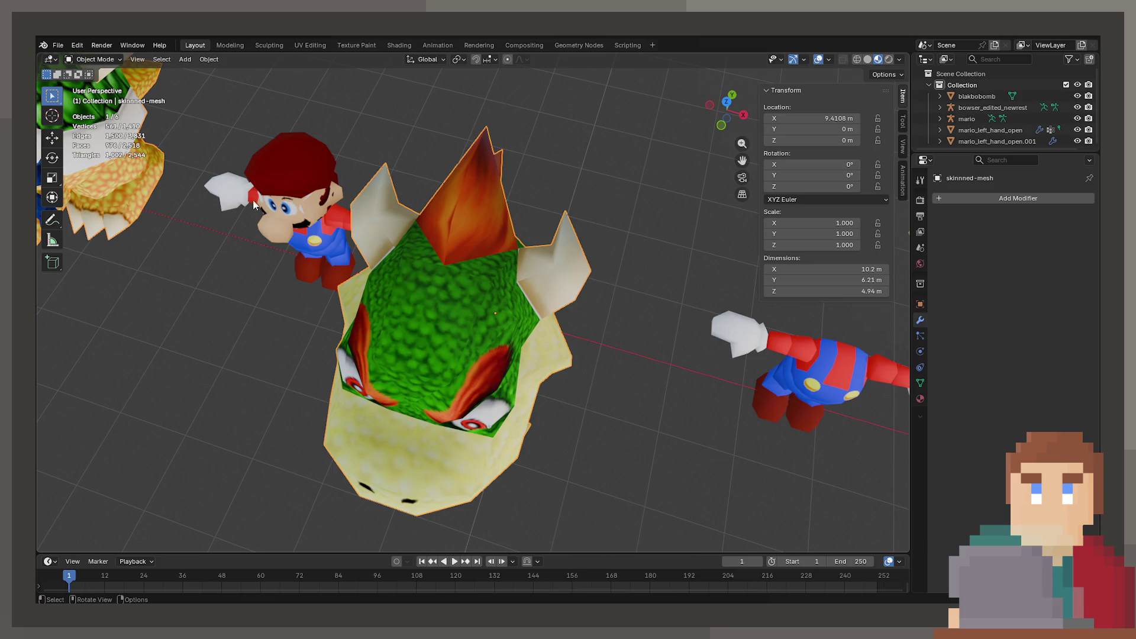
pyautogui.moveTo(257, 166); pyautogui.dragTo(512, 252)
# Step: Scale the huge imported sphere down, first to 0.116 and then smaller still
pyautogui.press('s')
pyautogui.press('Escape')
pyautogui.click(704, 345)
pyautogui.press('s')
pyautogui.click(497, 310)
pyautogui.scroll(3)
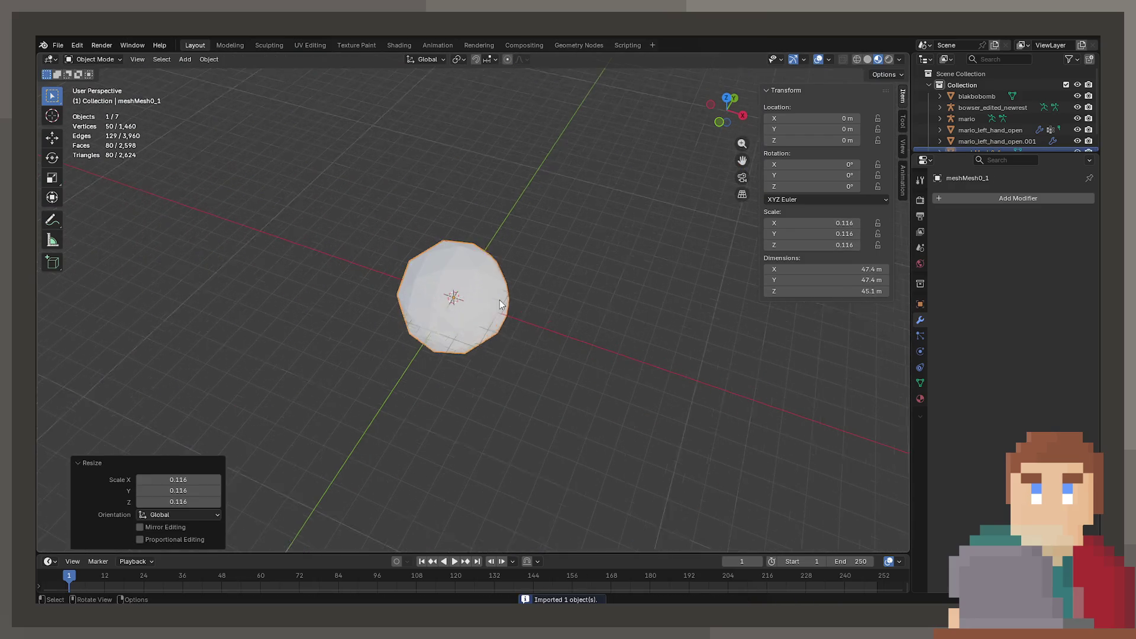
pyautogui.scroll(3)
pyautogui.press('s')
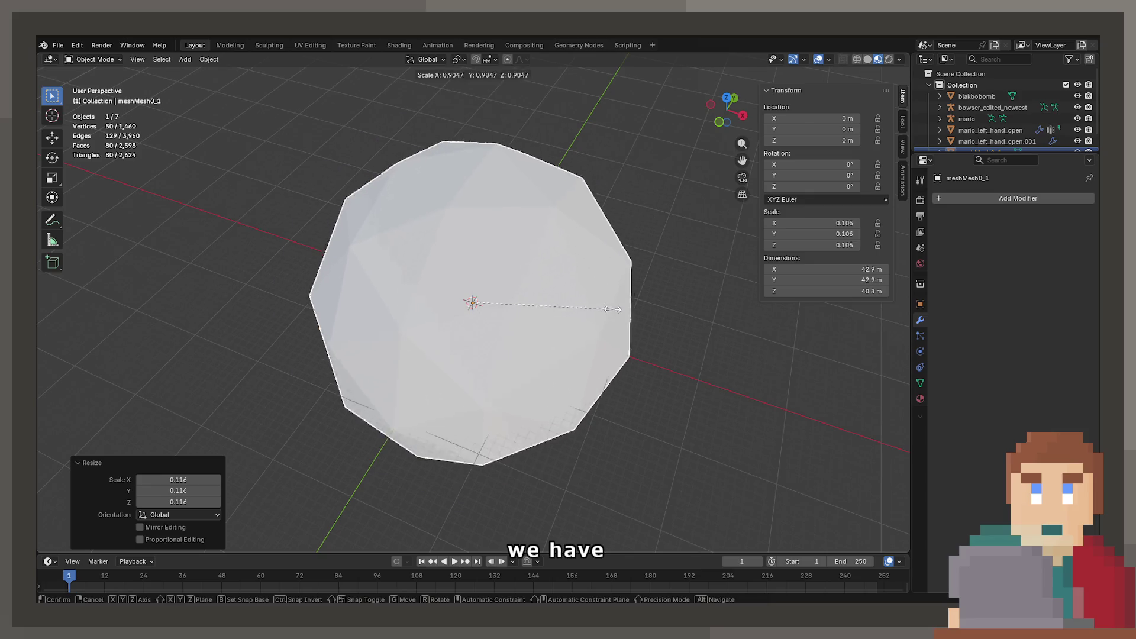
pyautogui.click(473, 305)
pyautogui.scroll(3)
pyautogui.press('Escape')
# Step: Move the sphere along X beside the Mario and Bowser models and enter Edit Mode
pyautogui.moveTo(816, 337); pyautogui.dragTo(560, 331)
pyautogui.press('g')
pyautogui.click(845, 406)
pyautogui.press('Tab')
pyautogui.moveTo(681, 367); pyautogui.dragTo(467, 195)
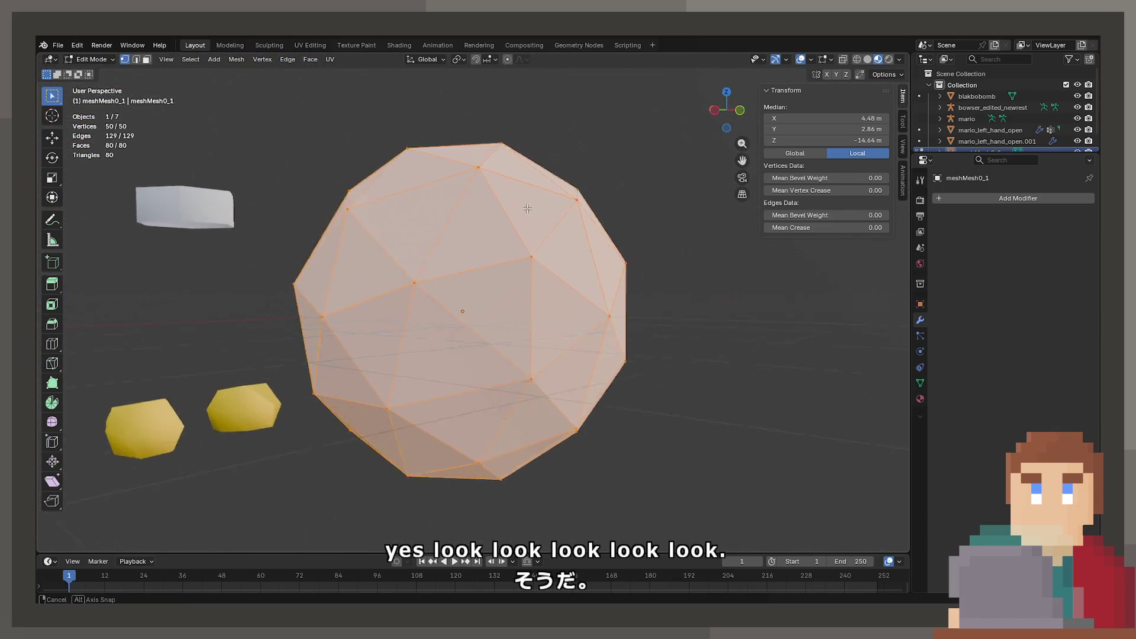
# Step: Orbit around the sphere checking single, top and lower vertices, then return to Object Mode
pyautogui.moveTo(558, 207); pyautogui.dragTo(601, 210)
pyautogui.moveTo(607, 335); pyautogui.dragTo(553, 228)
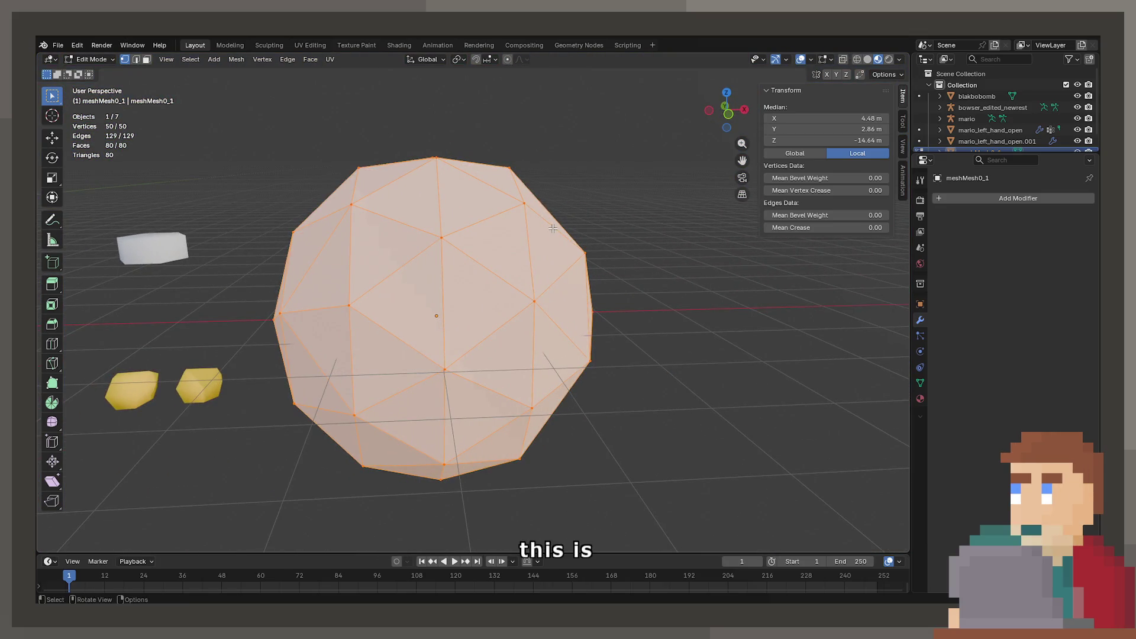
pyautogui.moveTo(509, 295); pyautogui.dragTo(366, 325)
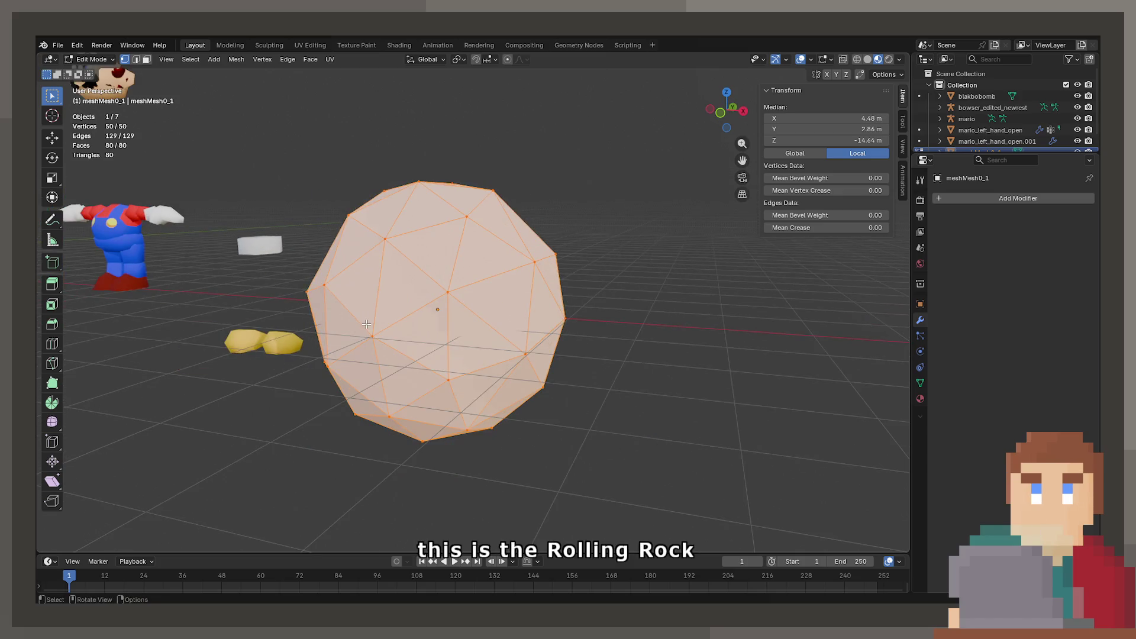
pyautogui.moveTo(533, 385); pyautogui.dragTo(504, 328)
pyautogui.click(493, 330)
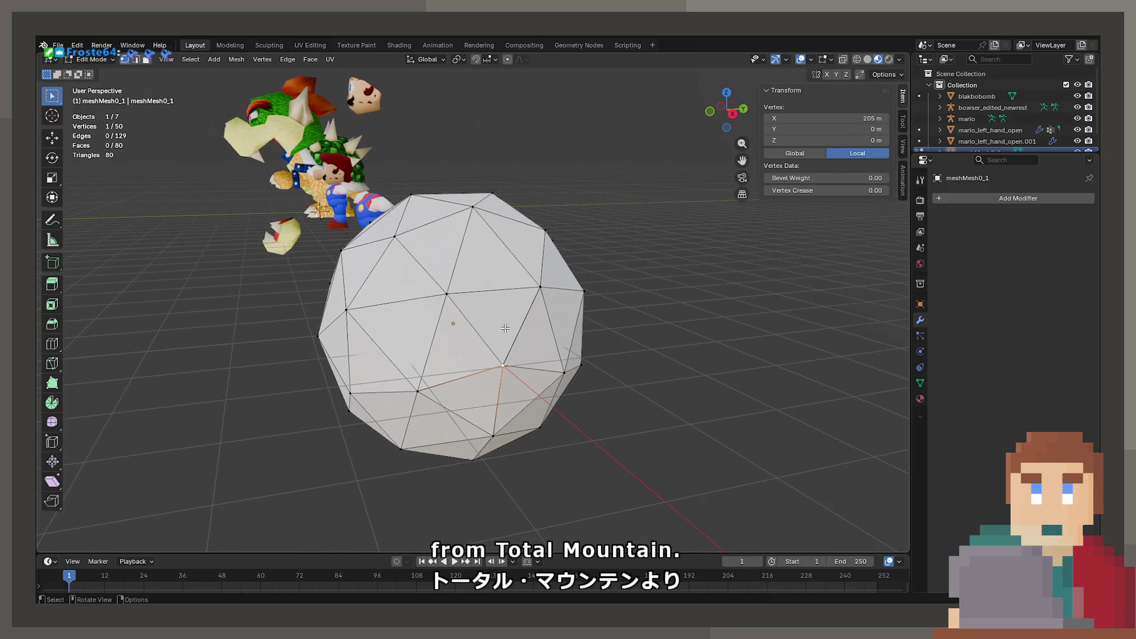
pyautogui.moveTo(542, 290); pyautogui.dragTo(499, 284)
pyautogui.click(463, 210)
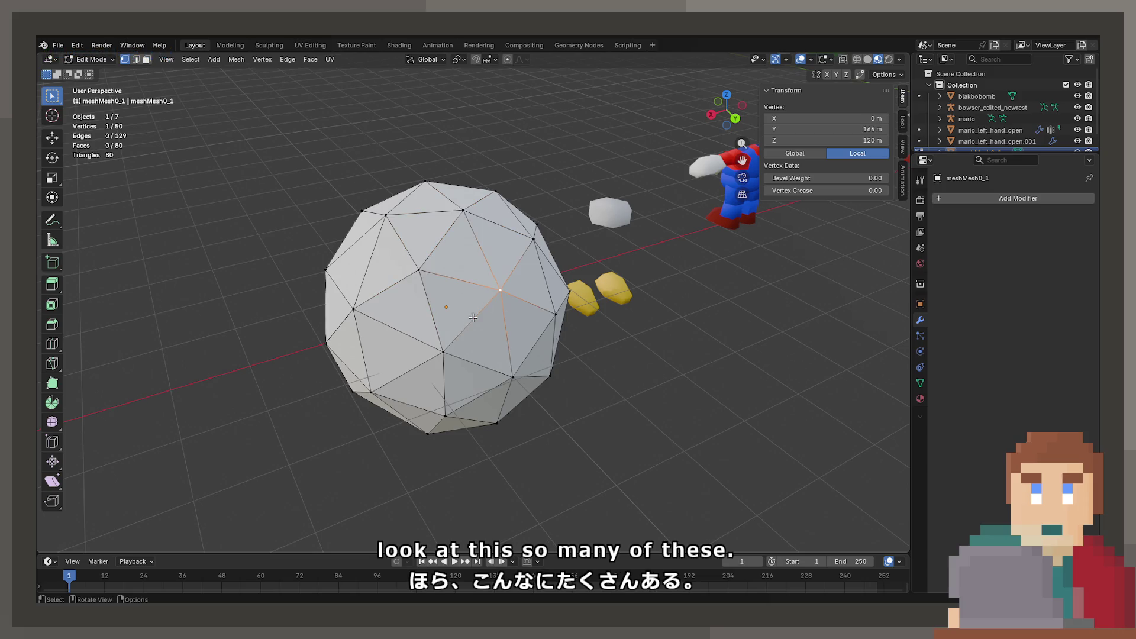
pyautogui.click(504, 388)
pyautogui.moveTo(504, 389); pyautogui.dragTo(464, 367)
pyautogui.press('Tab')
pyautogui.press('Tab')
pyautogui.press('Tab')
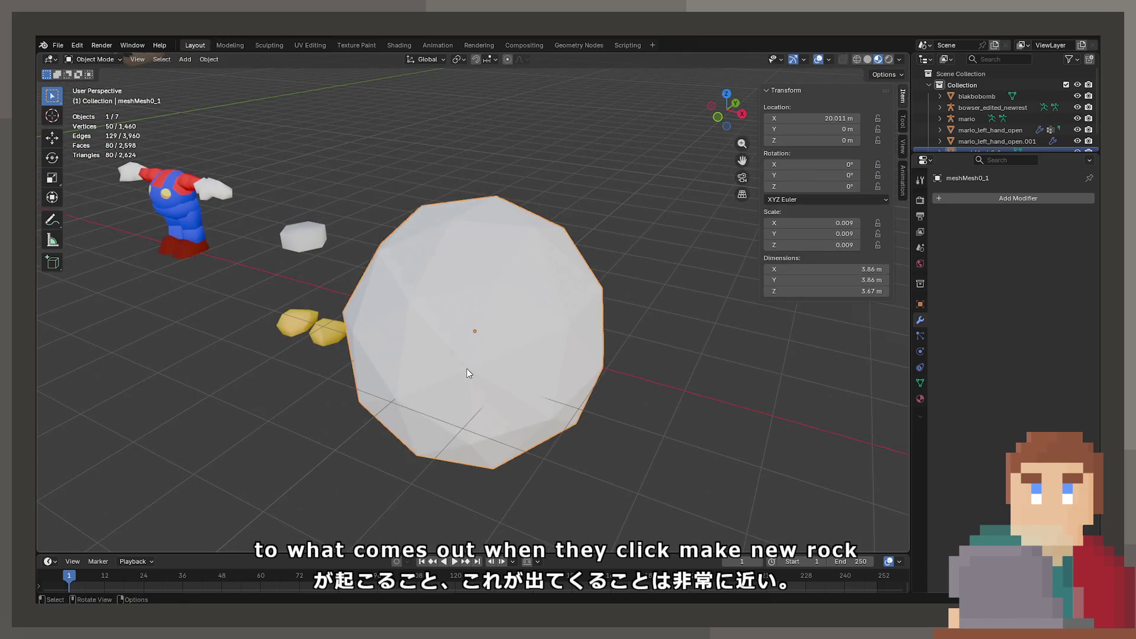
# Step: Add a trial icosphere from the Add menu, then delete it
pyautogui.hotkey('shift', 'a')
pyautogui.moveTo(462, 368)
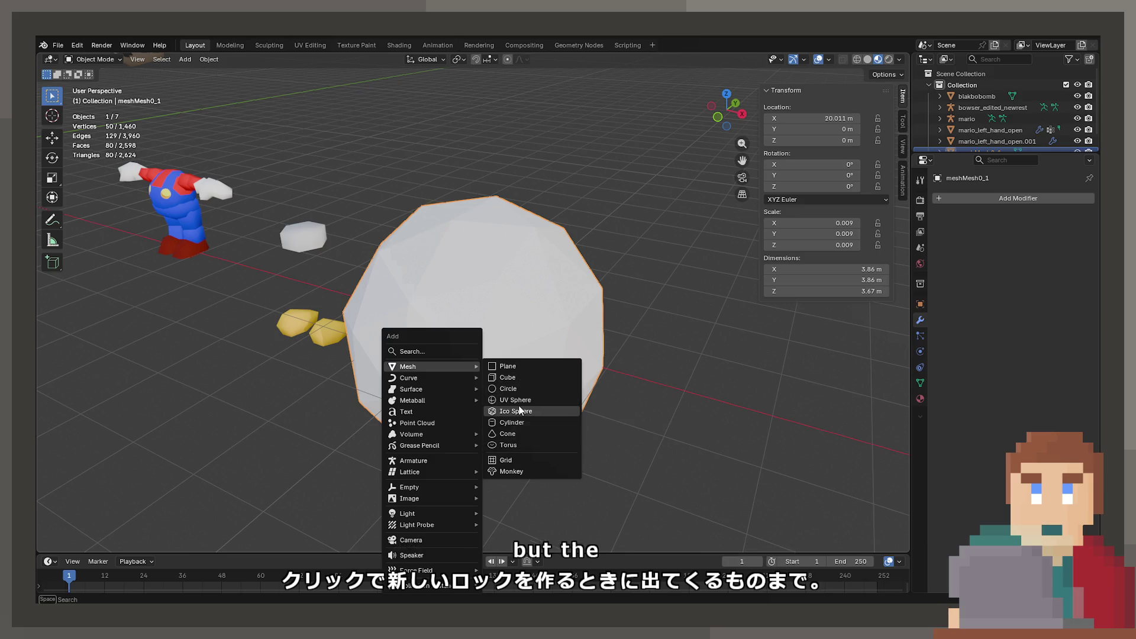
pyautogui.click(519, 410)
pyautogui.moveTo(410, 420); pyautogui.dragTo(502, 301)
pyautogui.press('Delete')
# Step: Select the imported rock sphere, frame it with numpad period and enter Edit Mode
pyautogui.moveTo(681, 307); pyautogui.dragTo(484, 334)
pyautogui.click(484, 335)
pyautogui.press('KP_Decimal')
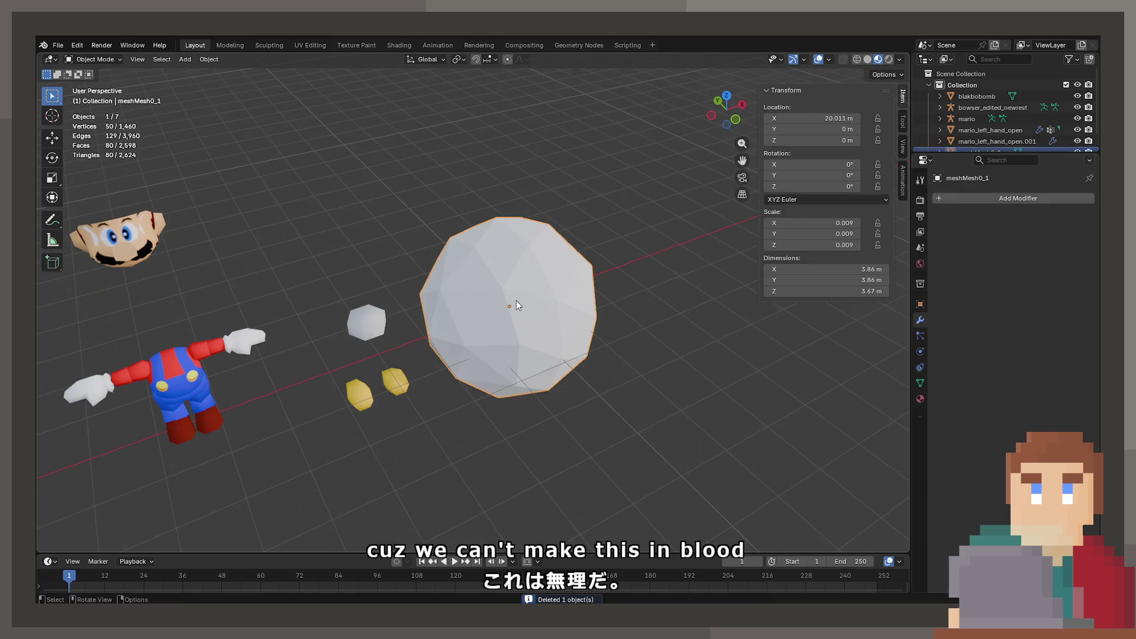
pyautogui.press('Tab')
pyautogui.moveTo(515, 301); pyautogui.dragTo(443, 364)
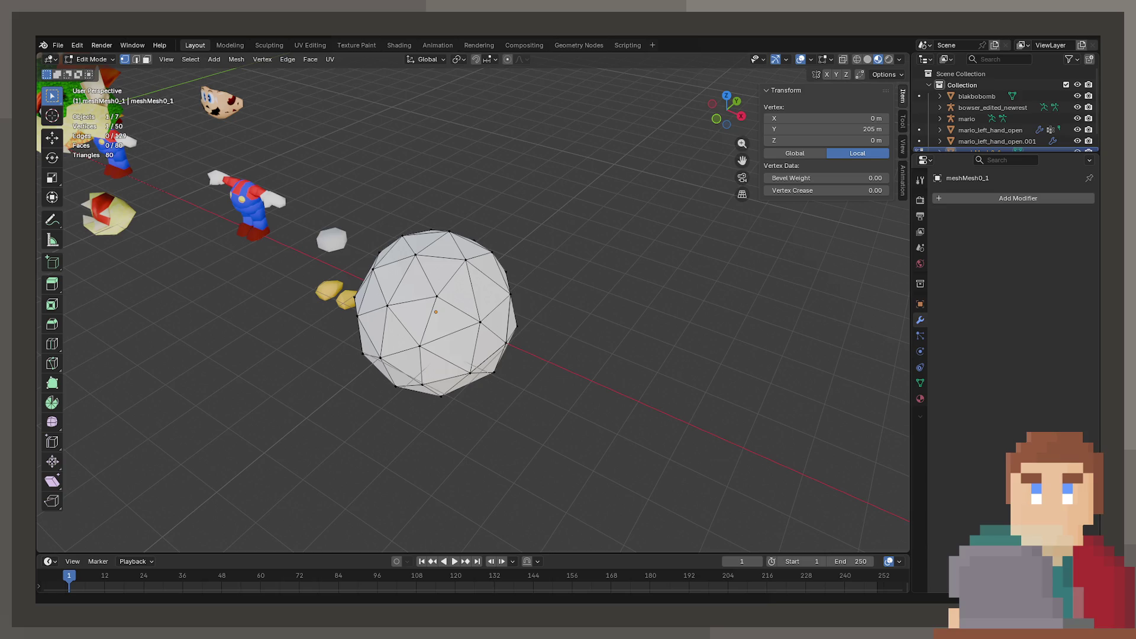
pyautogui.scroll(3)
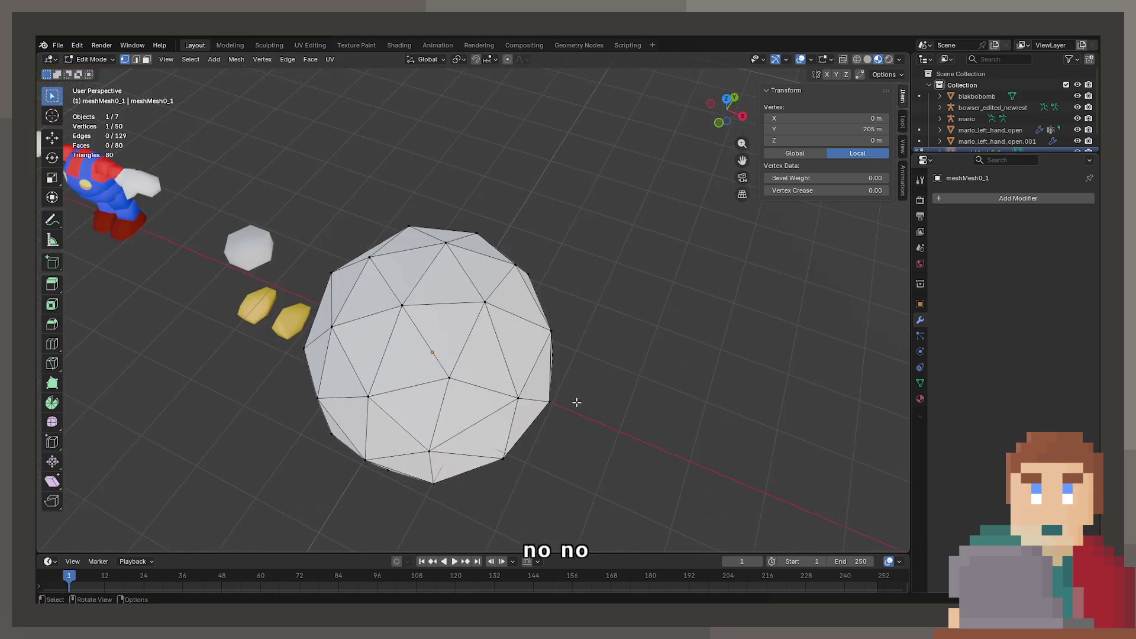
# Step: Back in Object Mode, add a new icosphere at the origin
pyautogui.moveTo(578, 400); pyautogui.dragTo(544, 389)
pyautogui.press('Tab')
pyautogui.hotkey('shift', 'a')
pyautogui.moveTo(548, 343)
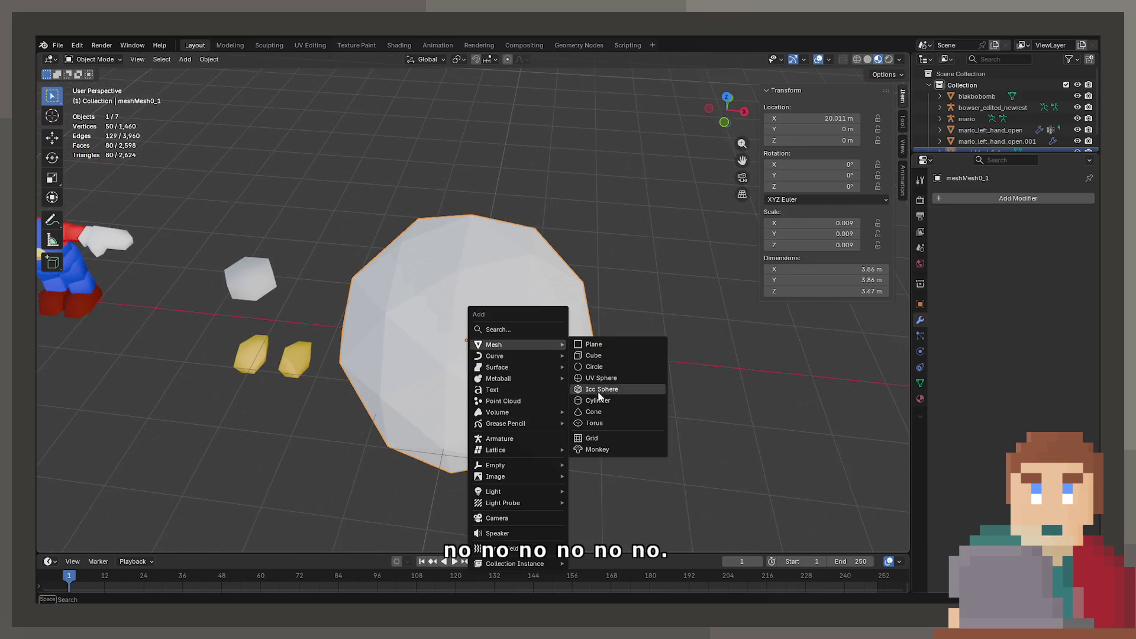
pyautogui.click(605, 395)
pyautogui.scroll(-3)
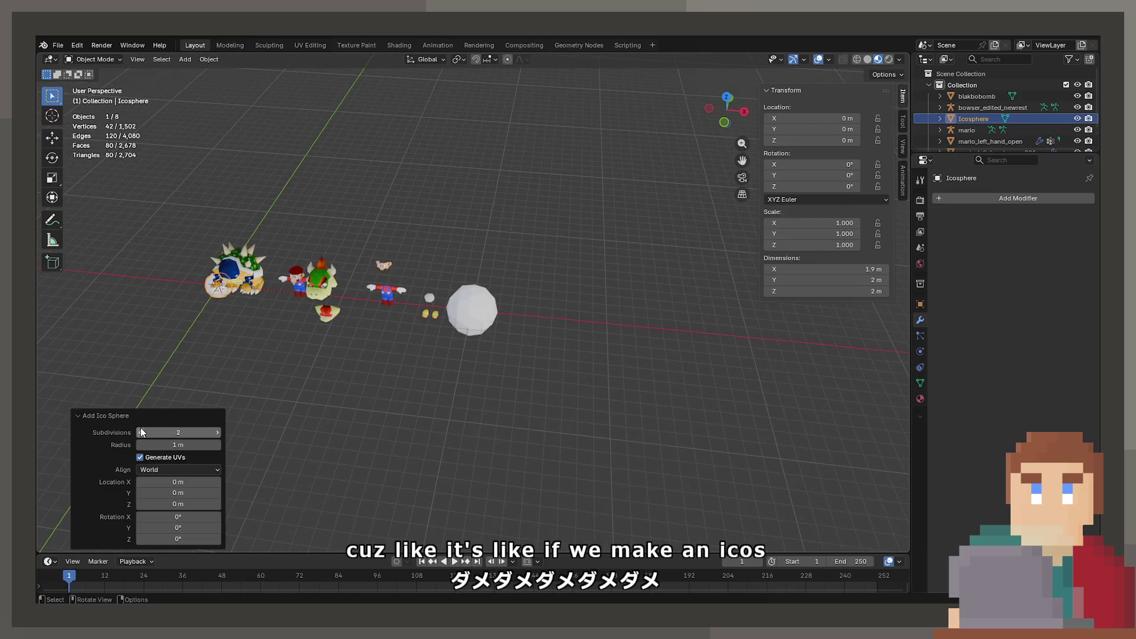
# Step: Move the icosphere along X beside the rock sphere and scale it to 1.830 to match
pyautogui.press('g')
pyautogui.click(538, 286)
pyautogui.press('s')
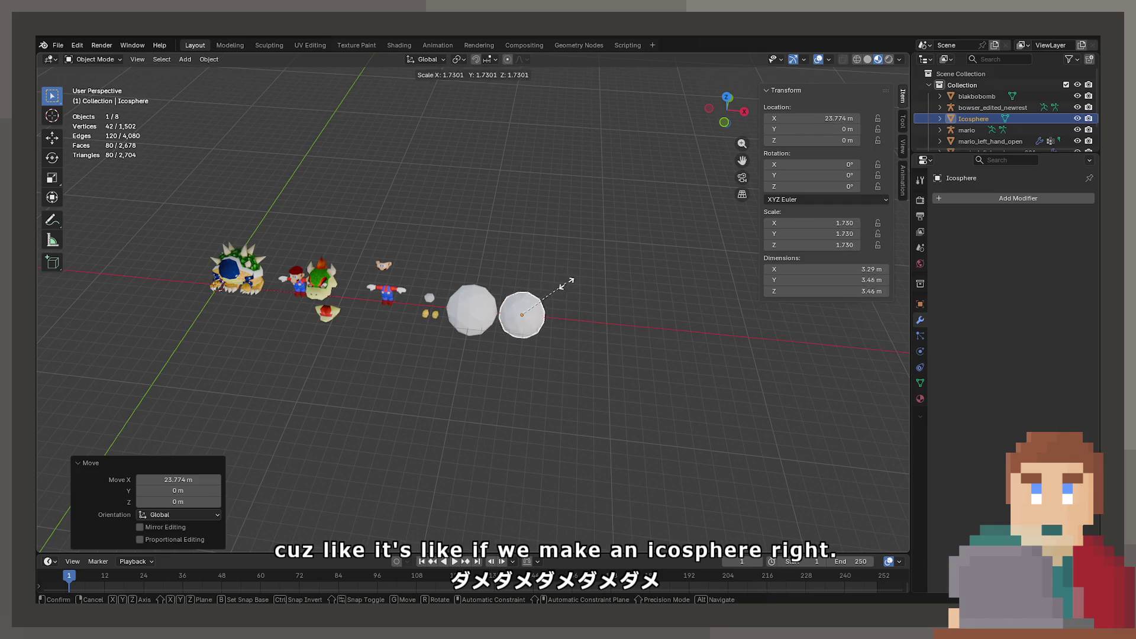
pyautogui.click(576, 284)
pyautogui.scroll(3)
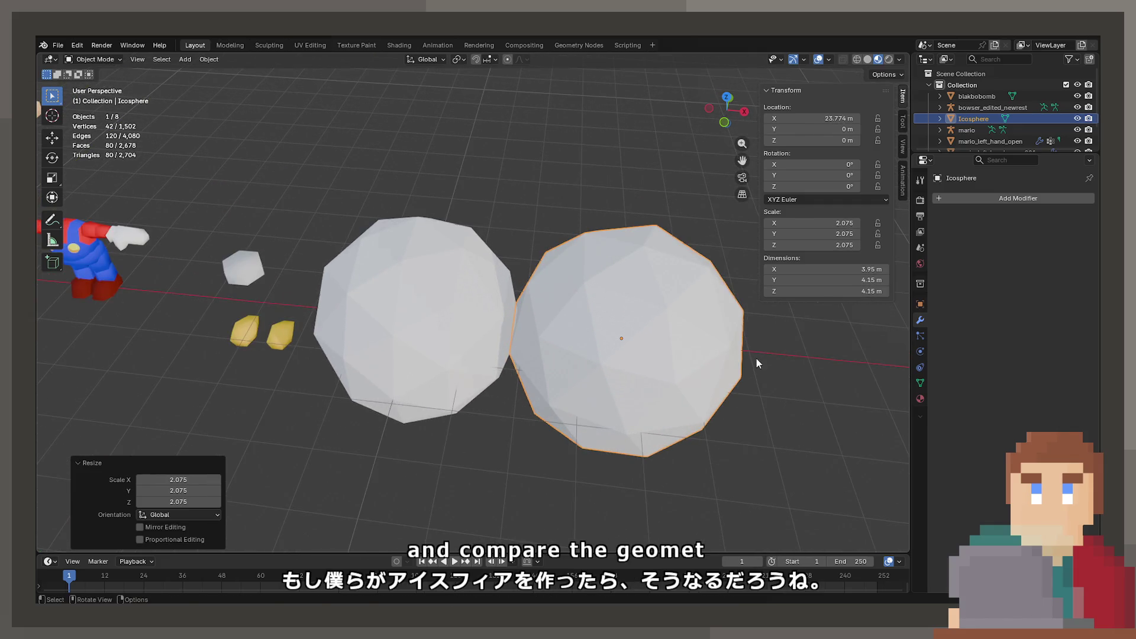
pyautogui.press('s')
pyautogui.click(740, 356)
pyautogui.press('g')
pyautogui.click(765, 356)
# Step: Check the spheres in wireframe shading, then return to material preview
pyautogui.press('z')
pyautogui.click(670, 402)
pyautogui.press('z')
pyautogui.click(643, 449)
# Step: Select both the icosphere and rock sphere and enter Edit Mode on them together
pyautogui.press('Tab')
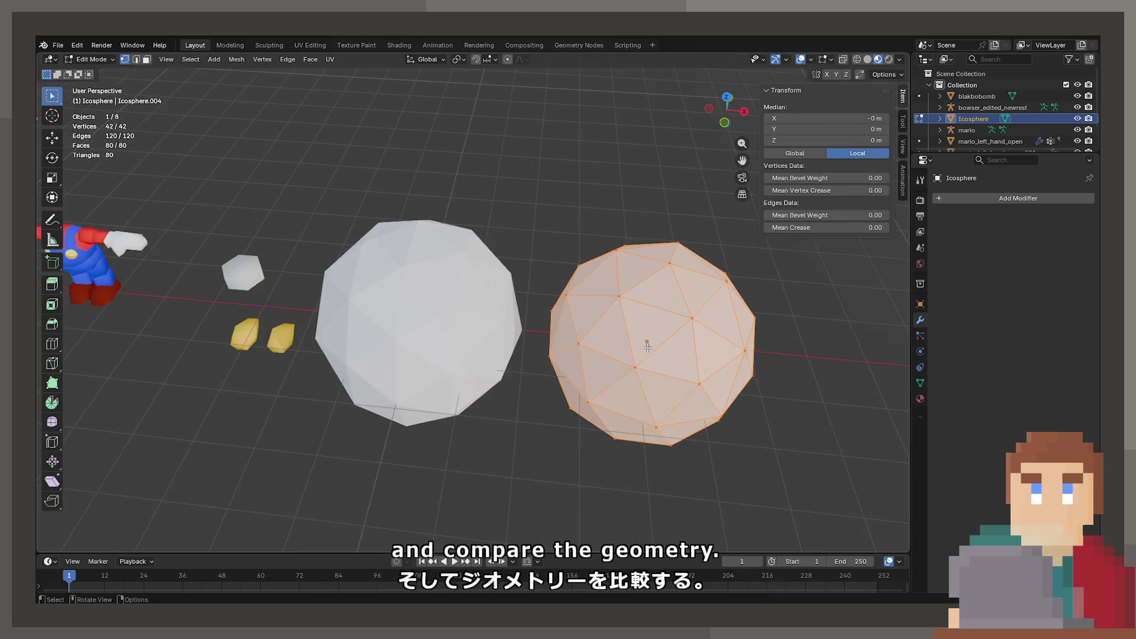
pyautogui.press('Tab')
pyautogui.click(447, 307)
pyautogui.press('Tab')
pyautogui.moveTo(532, 355); pyautogui.dragTo(544, 369)
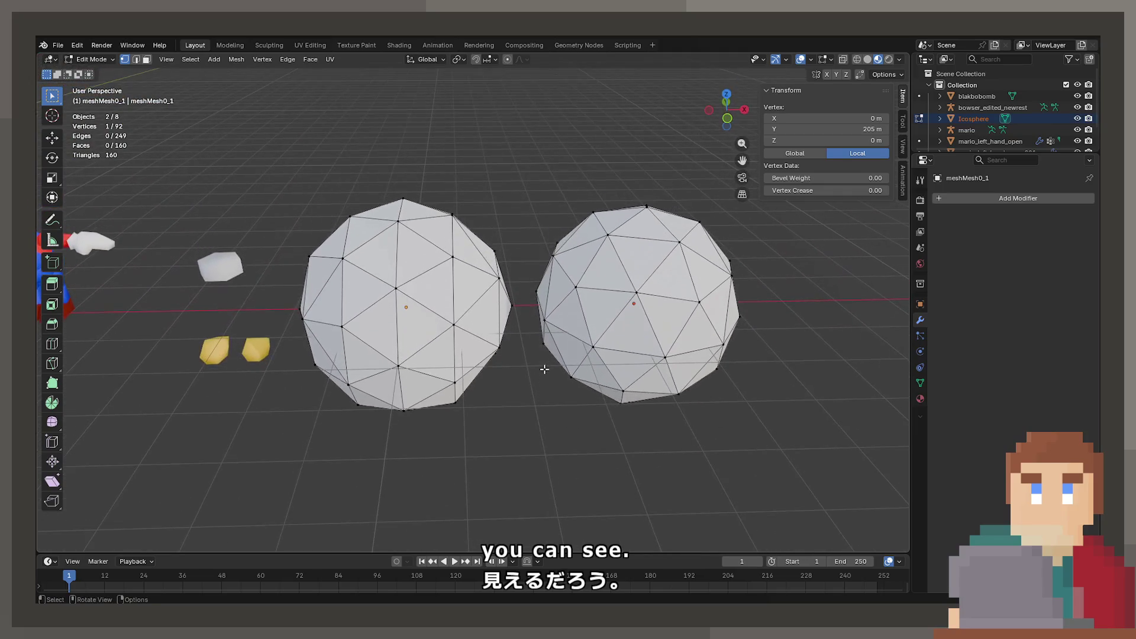
# Step: Select the whole icosphere mesh and rotate it 25.4° about the Y axis
pyautogui.moveTo(454, 318); pyautogui.dragTo(407, 332)
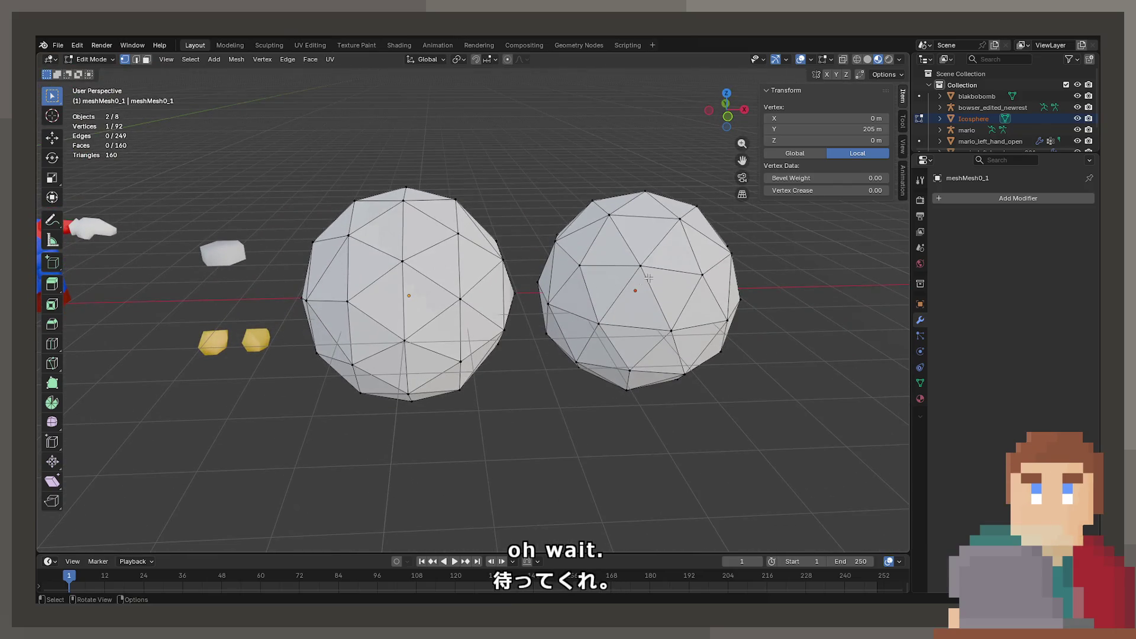
pyautogui.click(649, 277)
pyautogui.press('l')
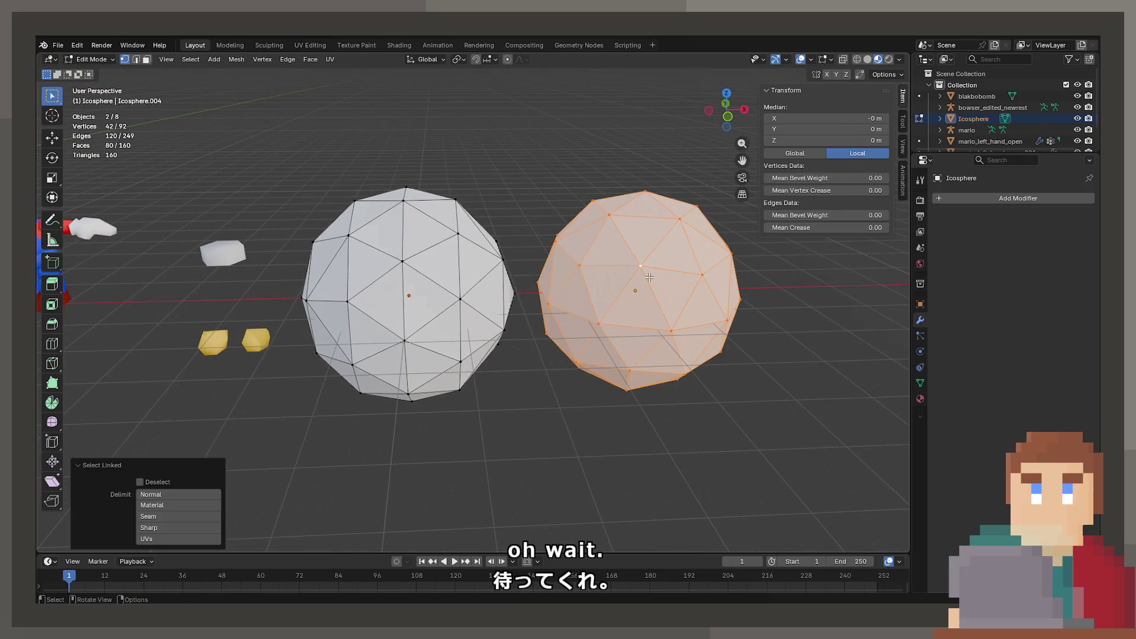
pyautogui.moveTo(649, 277); pyautogui.dragTo(701, 211)
pyautogui.press('r')
pyautogui.press('y')
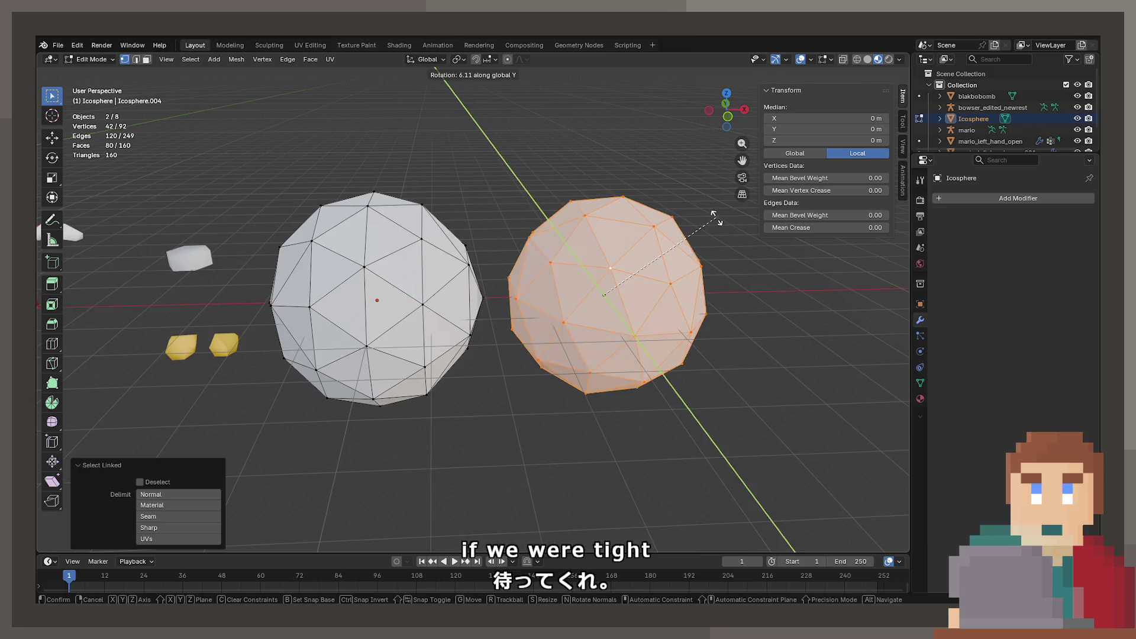
pyautogui.click(735, 248)
pyautogui.moveTo(736, 248); pyautogui.dragTo(656, 334)
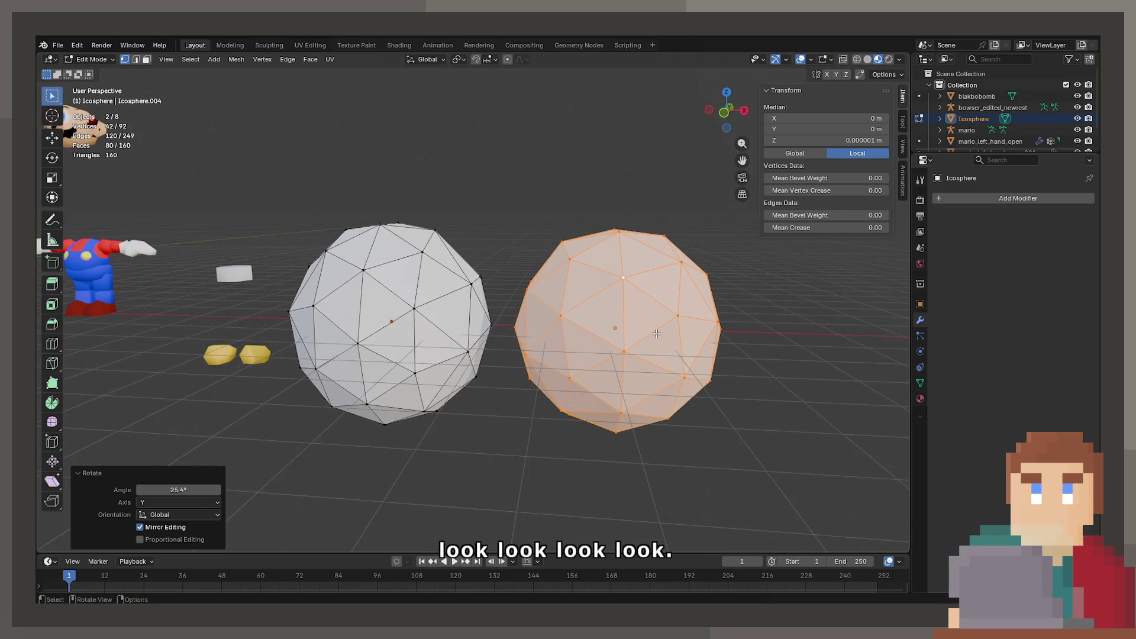
# Step: In front view, resize the icosphere and move it along X over the rock sphere
pyautogui.press('KP_1')
pyautogui.press('r')
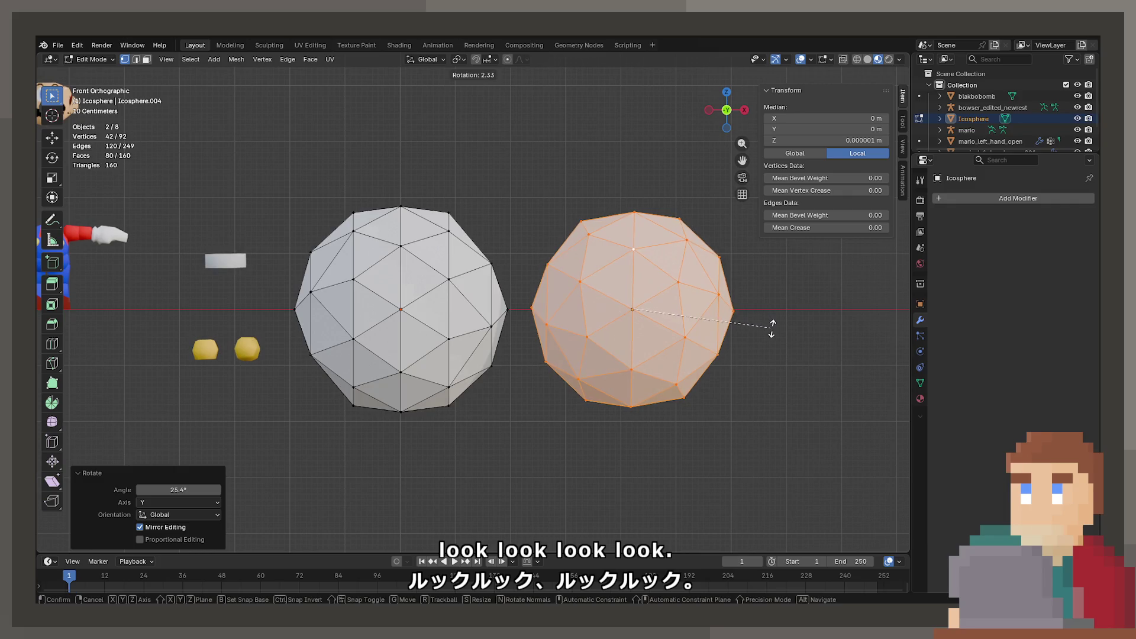
pyautogui.press('s')
pyautogui.click(783, 325)
pyautogui.press('g')
pyautogui.press('x')
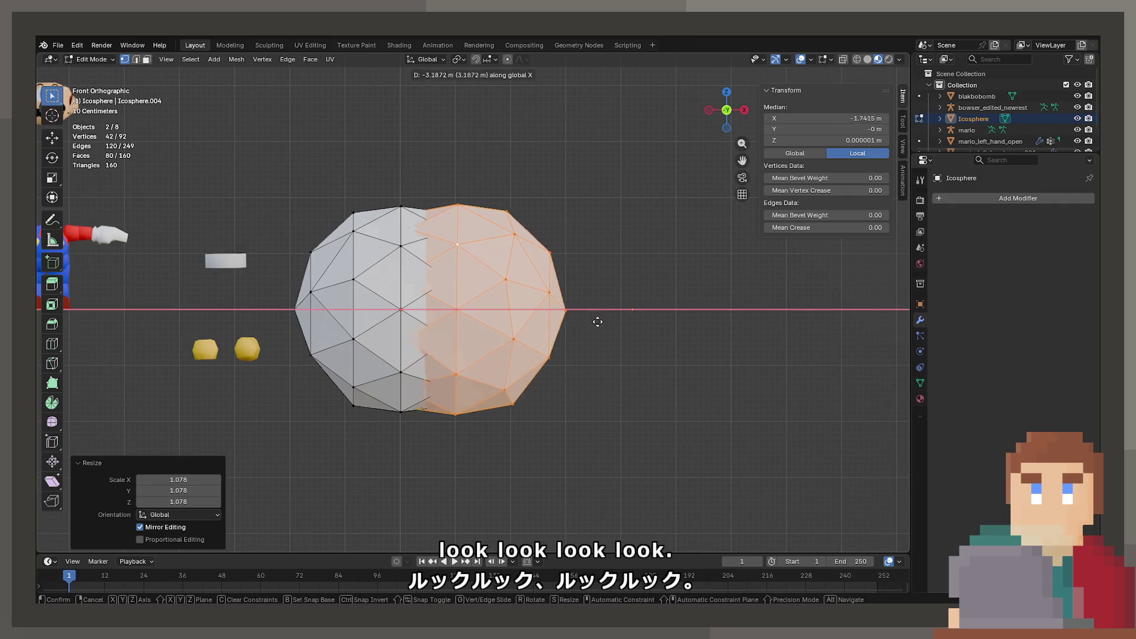
pyautogui.click(550, 318)
# Step: Rescale the icosphere by 0.976 to match, then move it 4.5244 m back along X
pyautogui.press('s')
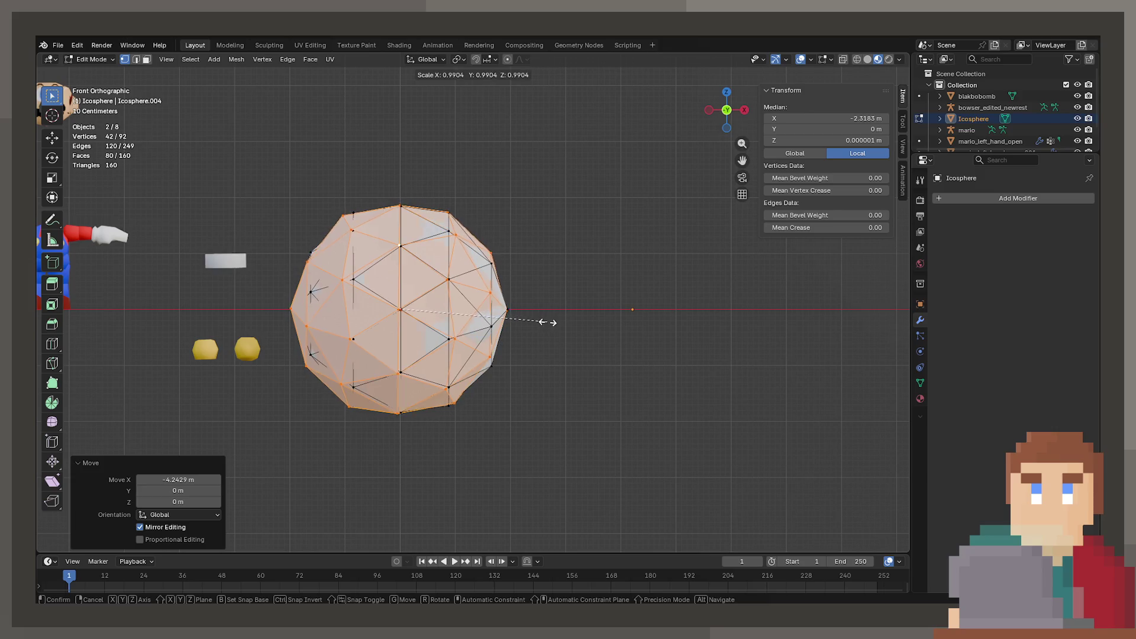
pyautogui.click(546, 323)
pyautogui.hotkey('shift', 'd')
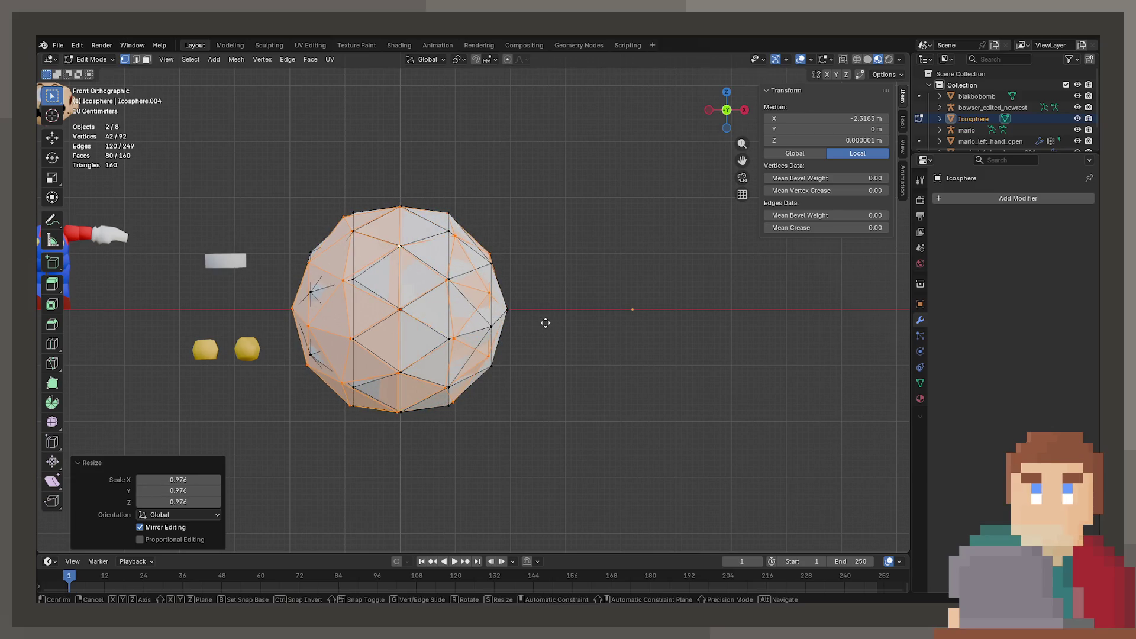
pyautogui.press('x')
pyautogui.click(794, 328)
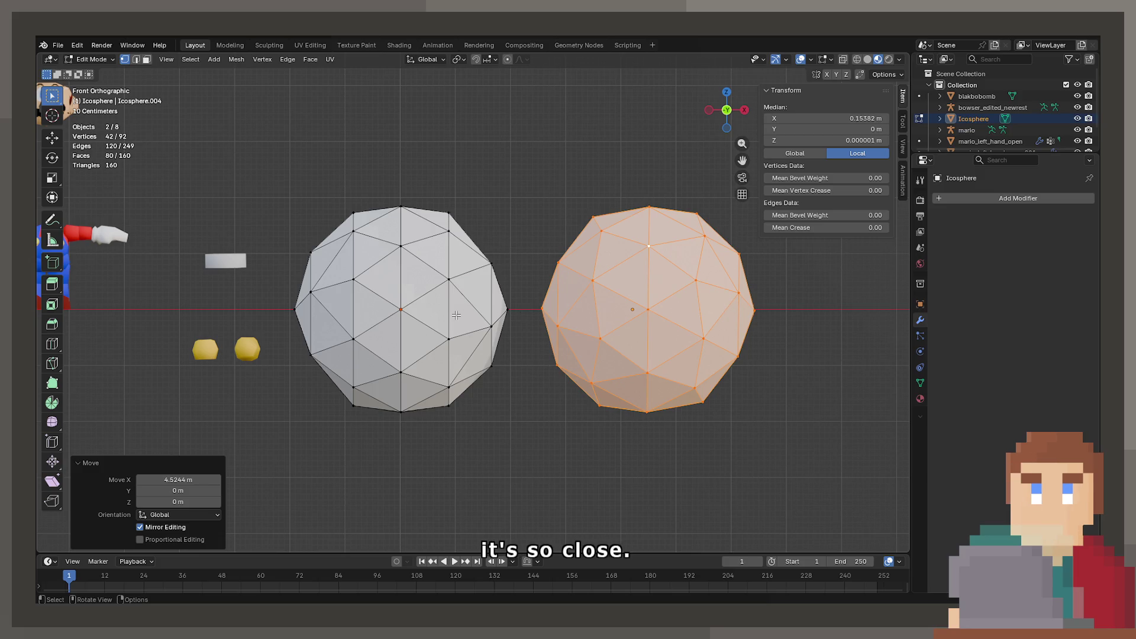
# Step: In top view, select a first chain of icosphere vertices and scale it to zero along X
pyautogui.moveTo(617, 283); pyautogui.dragTo(504, 372)
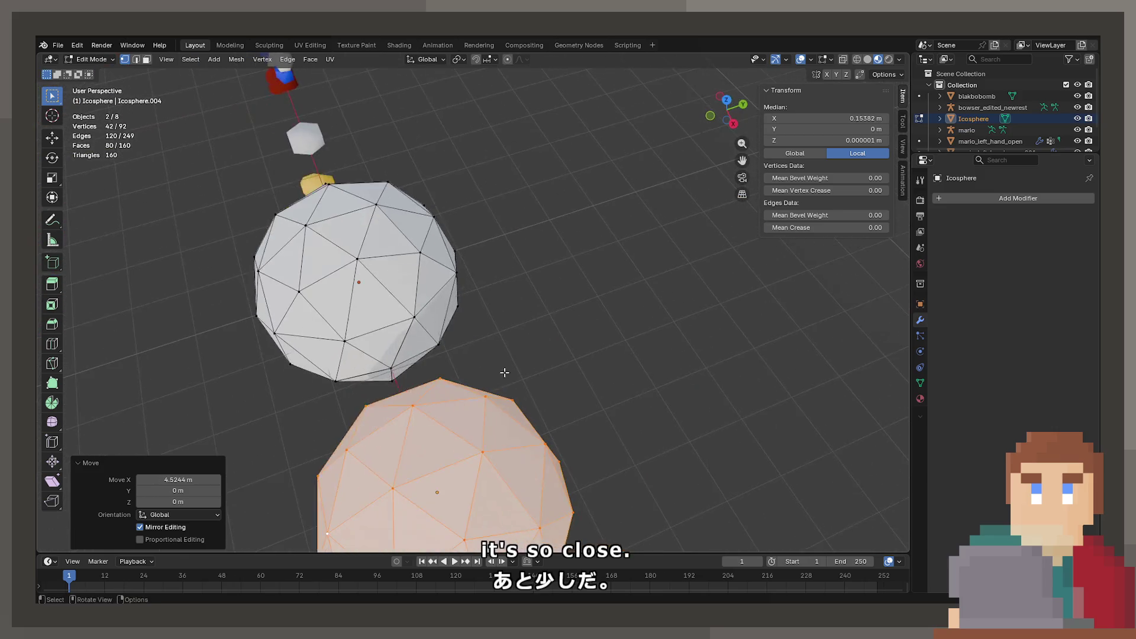
pyautogui.press('KP_7')
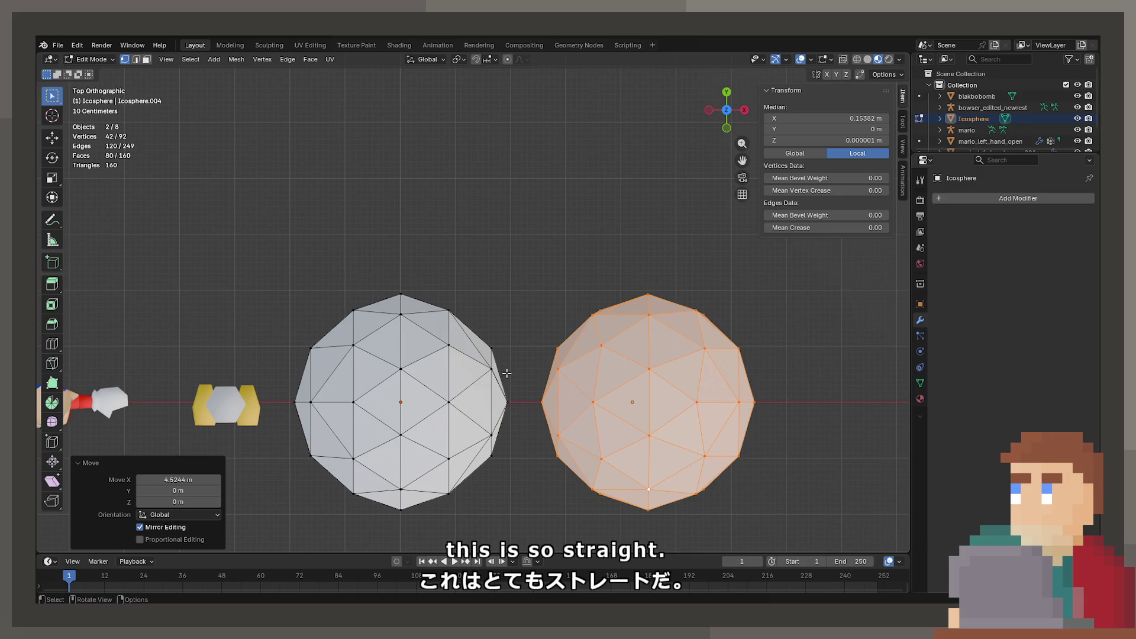
pyautogui.click(599, 370)
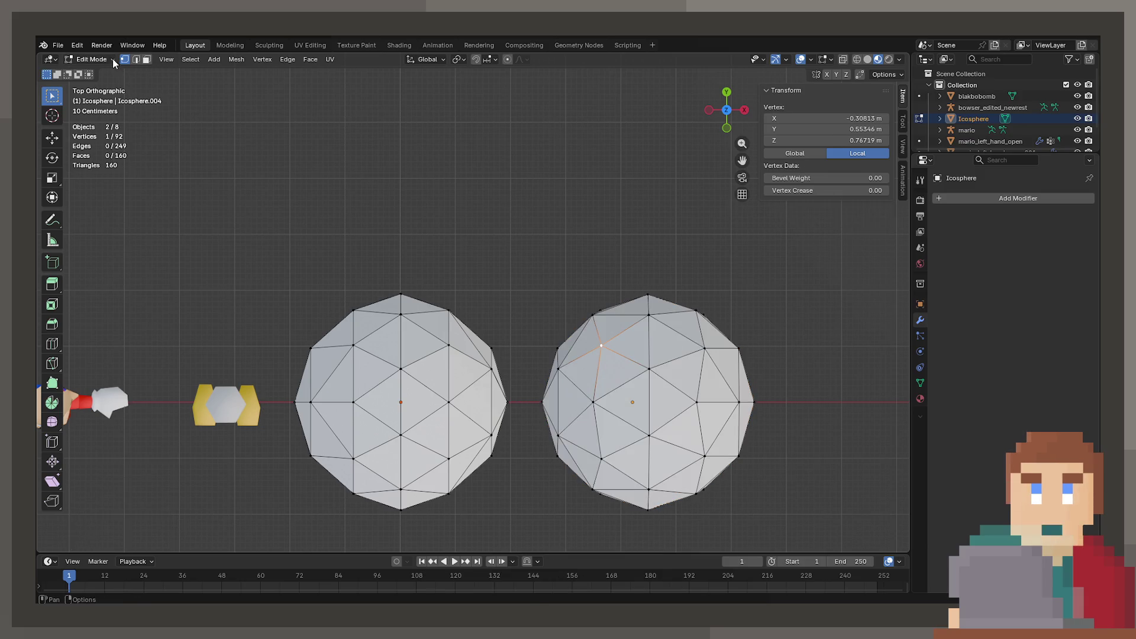
pyautogui.click(601, 342)
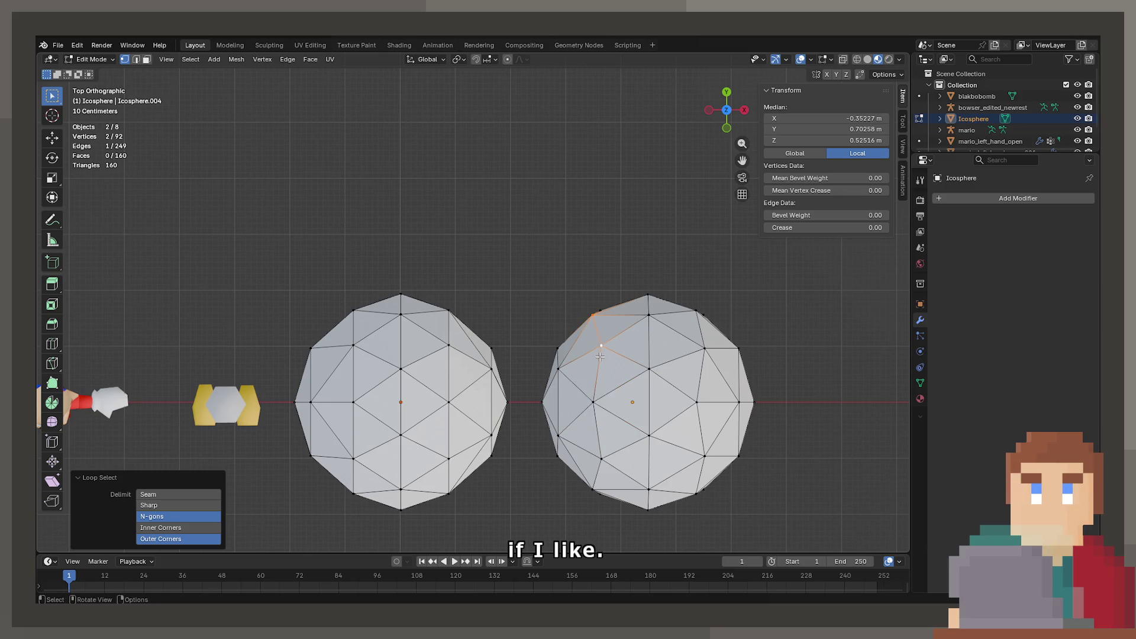
pyautogui.click(648, 368)
pyautogui.moveTo(597, 414); pyautogui.dragTo(619, 323)
pyautogui.moveTo(623, 459); pyautogui.dragTo(521, 308)
pyautogui.click(602, 314)
pyautogui.click(371, 273)
pyautogui.moveTo(371, 273); pyautogui.dragTo(424, 337)
pyautogui.click(423, 337)
pyautogui.press('s')
pyautogui.press('x')
pyautogui.press('0')
pyautogui.press('Return')
# Step: Flatten a second vertex chain to a single X position with sx0
pyautogui.moveTo(556, 335); pyautogui.dragTo(544, 369)
pyautogui.click(467, 281)
pyautogui.click(471, 255)
pyautogui.click(504, 373)
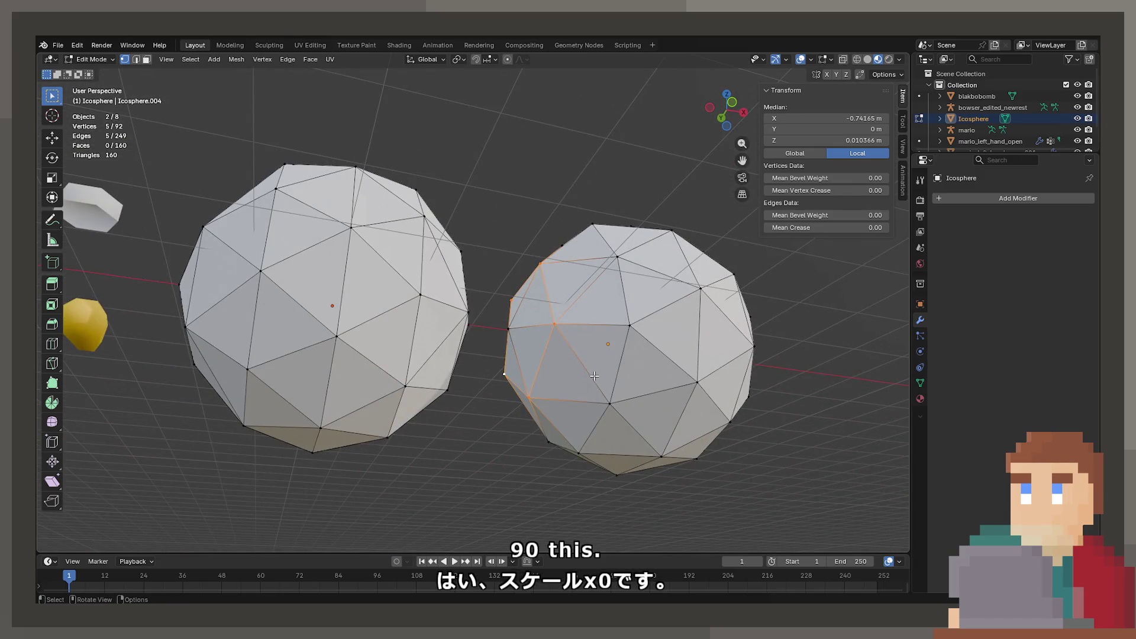
pyautogui.write('sx')
pyautogui.write('0')
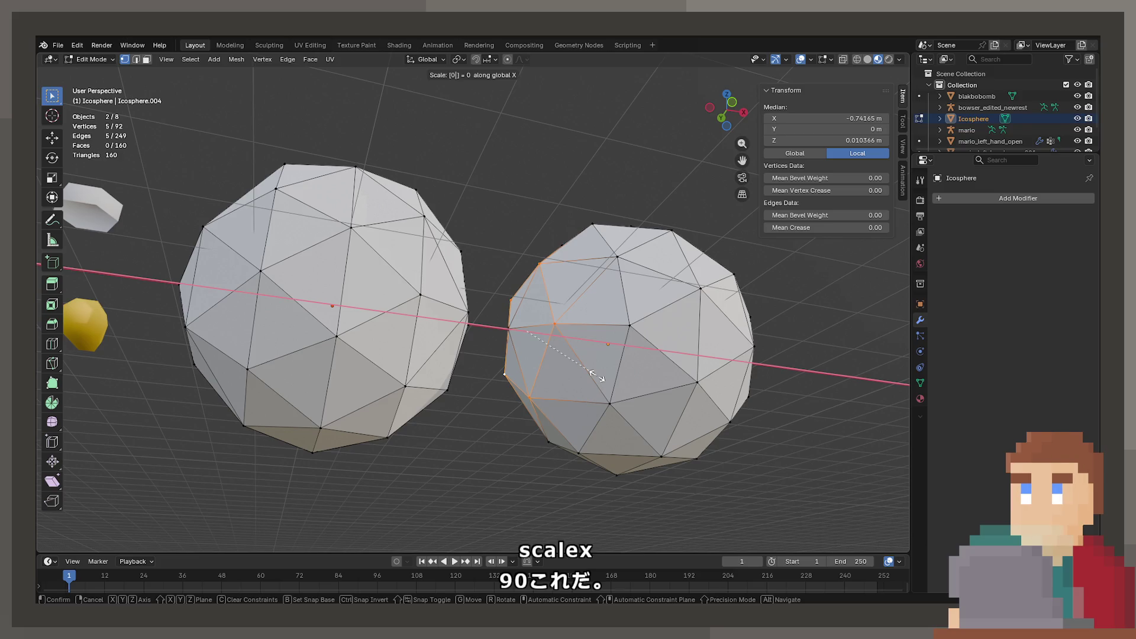
pyautogui.press('Return')
# Step: Select a third chain down to the bottom vertex and flatten it along X
pyautogui.moveTo(597, 376); pyautogui.dragTo(491, 401)
pyautogui.click(363, 325)
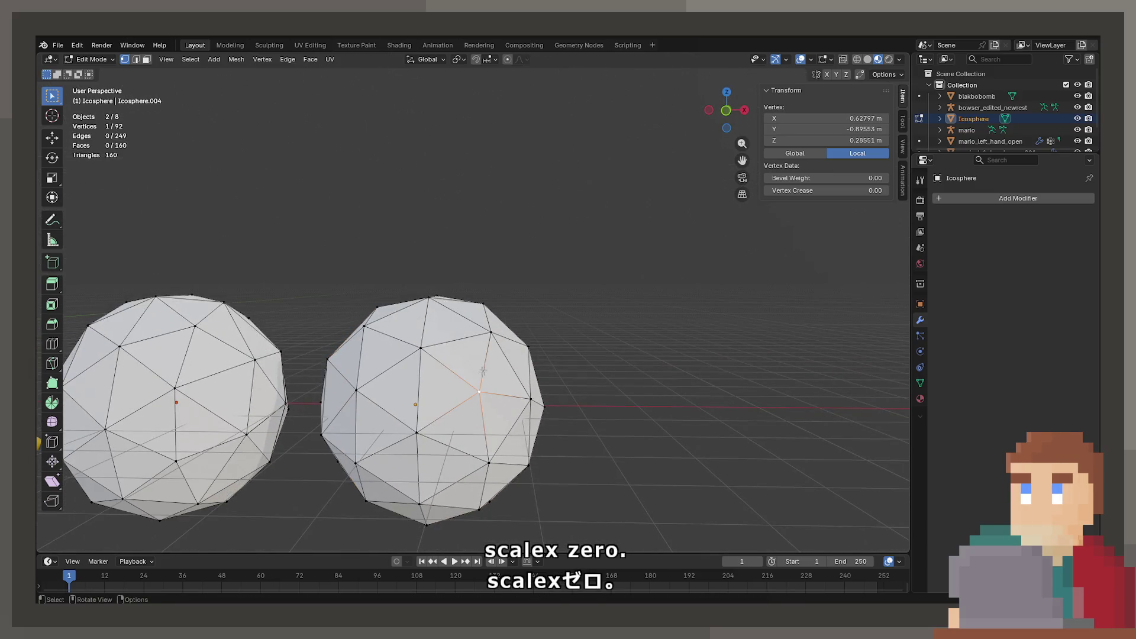
pyautogui.click(491, 332)
pyautogui.moveTo(490, 332); pyautogui.dragTo(371, 379)
pyautogui.click(484, 332)
pyautogui.click(511, 418)
pyautogui.moveTo(511, 419); pyautogui.dragTo(364, 467)
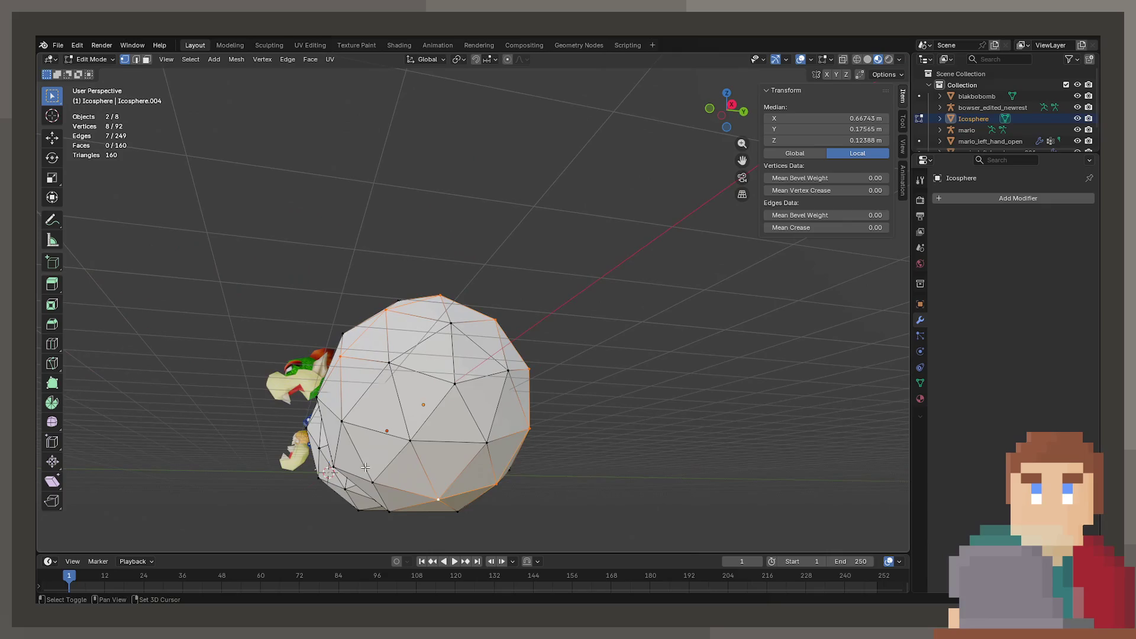
pyautogui.moveTo(419, 443); pyautogui.dragTo(428, 490)
pyautogui.click(428, 495)
pyautogui.write('sx0')
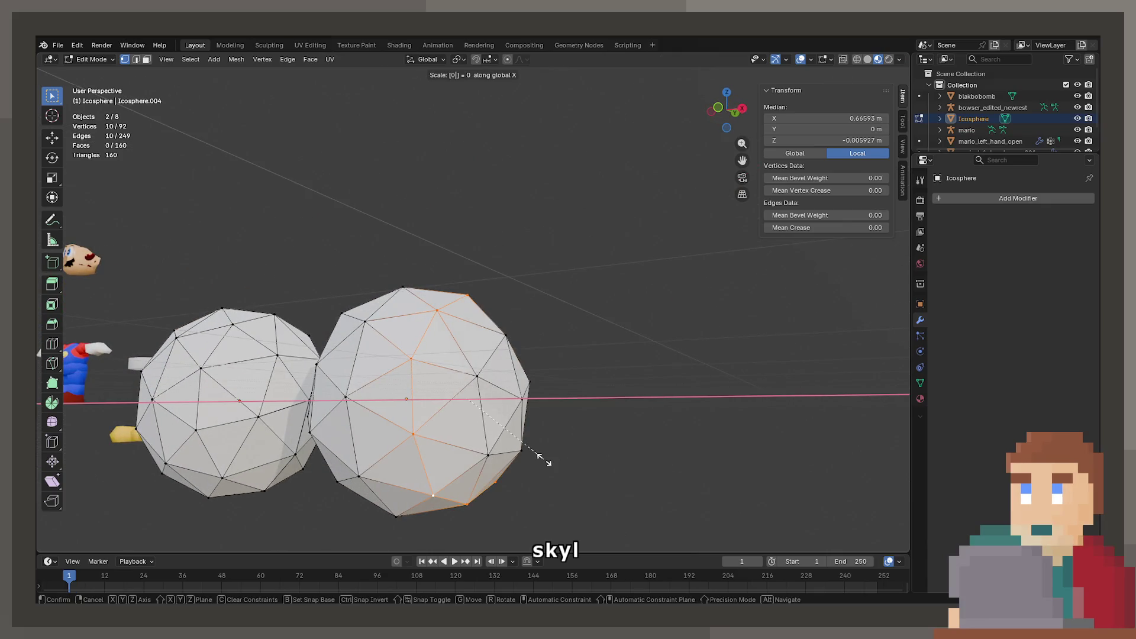
pyautogui.press('Return')
# Step: Flatten a fourth vertex chain along X, then leave Edit Mode and view from the front
pyautogui.click(528, 381)
pyautogui.click(552, 385)
pyautogui.moveTo(553, 385); pyautogui.dragTo(468, 389)
pyautogui.click(471, 391)
pyautogui.click(393, 452)
pyautogui.press('s')
pyautogui.press('x')
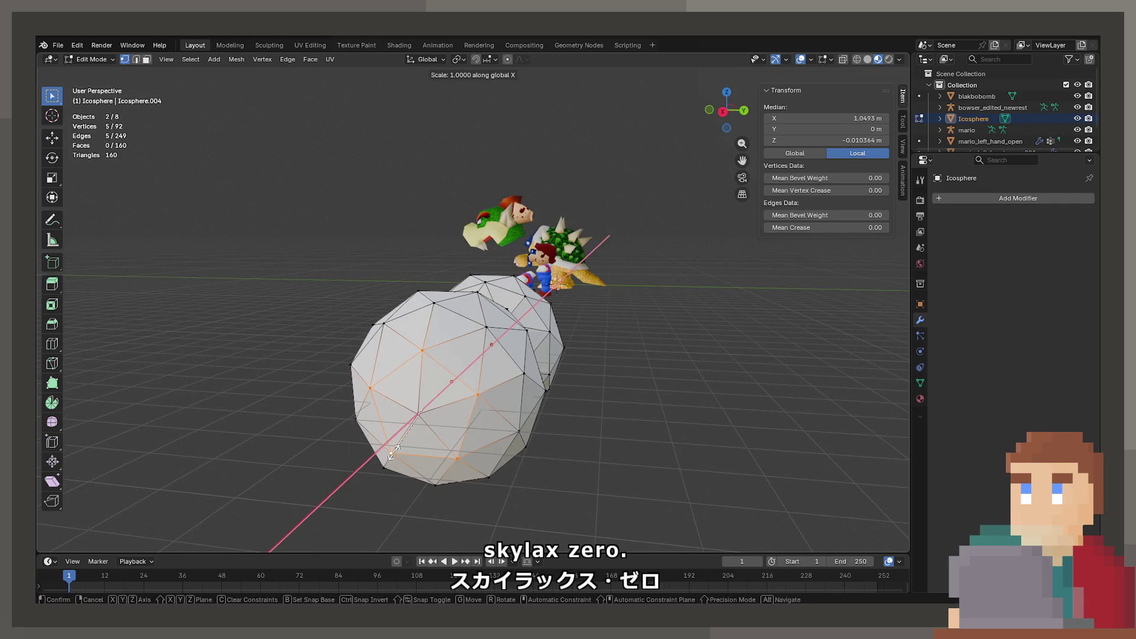
pyautogui.press('Return')
pyautogui.moveTo(392, 451); pyautogui.dragTo(520, 340)
pyautogui.press('Tab')
pyautogui.press('Tab')
pyautogui.press('KP_1')
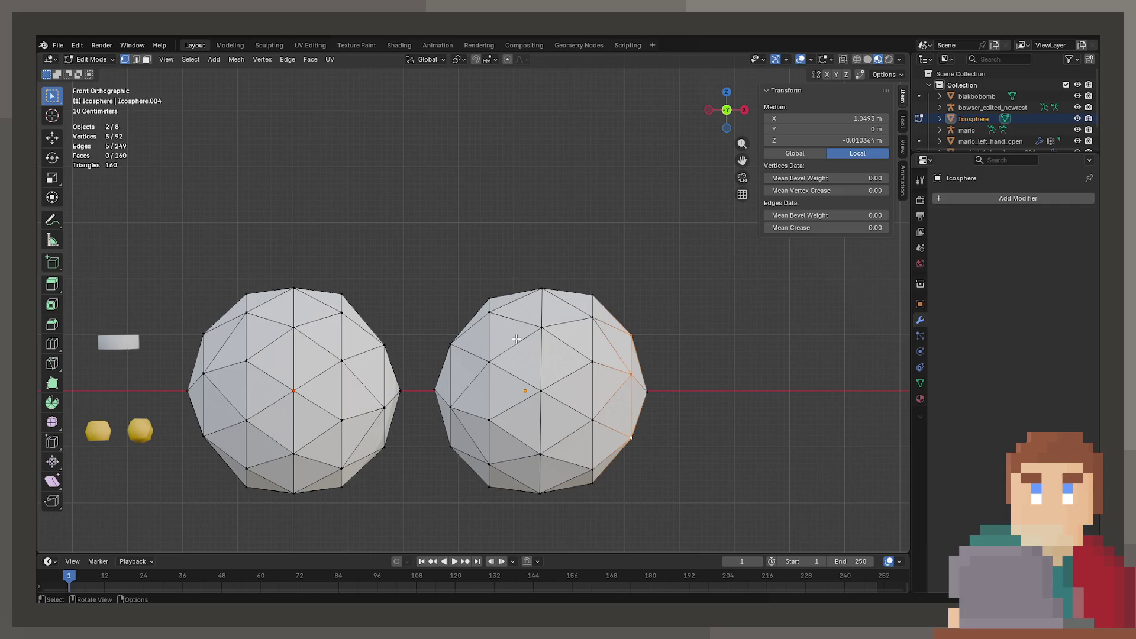
# Step: Compare matching vertices on the left reference sphere and the right icosphere in front view
pyautogui.click(228, 341)
pyautogui.click(219, 333)
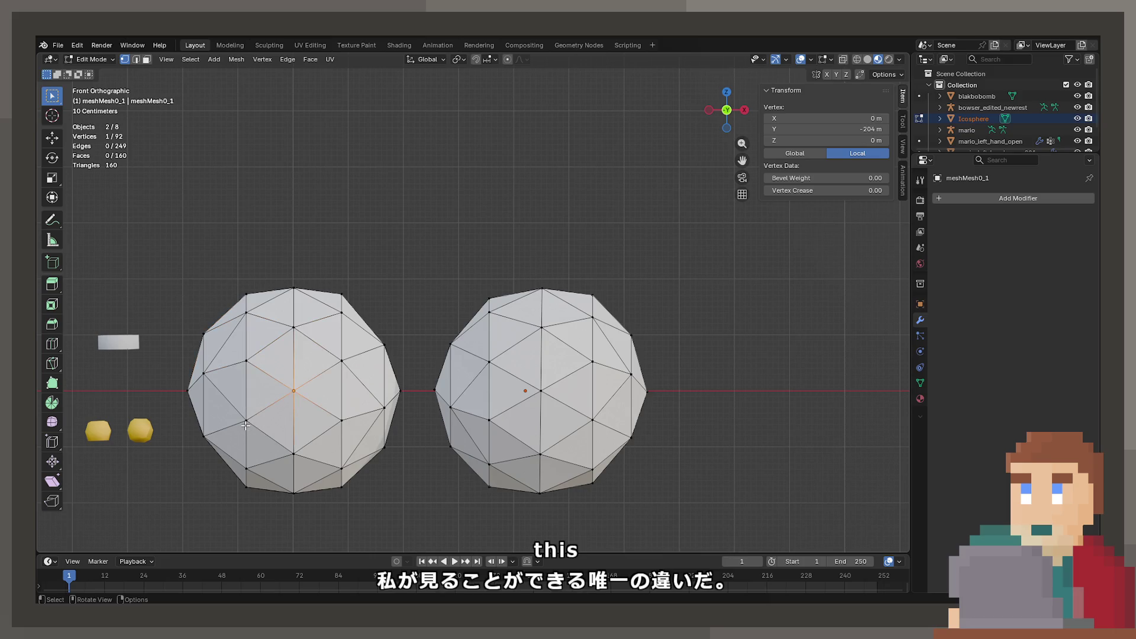
pyautogui.click(283, 492)
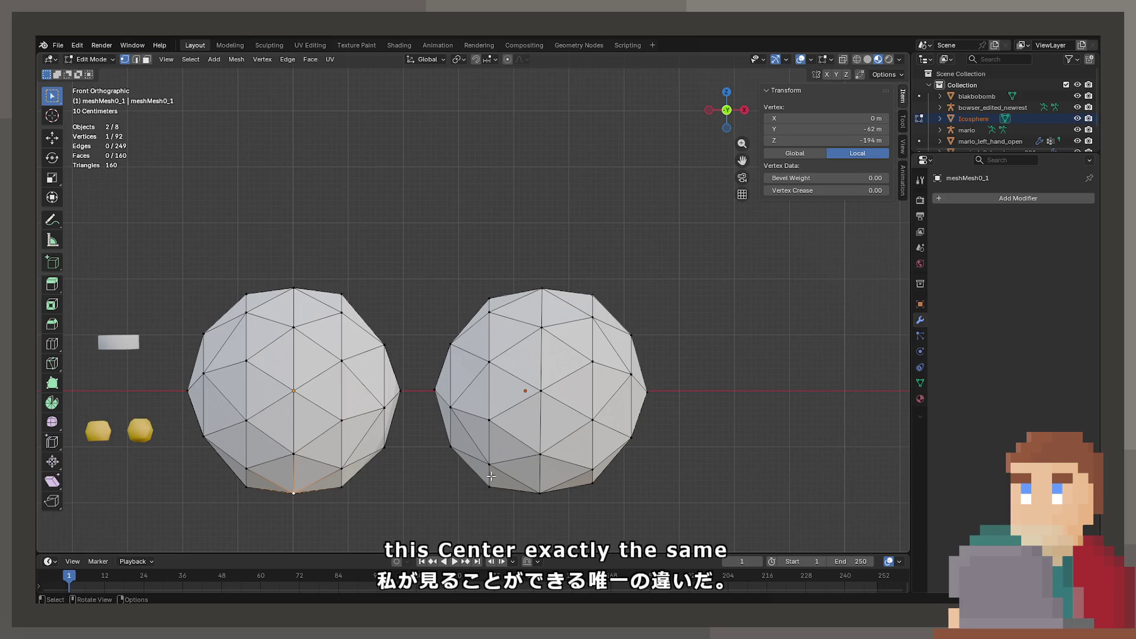
pyautogui.click(539, 456)
pyautogui.click(490, 418)
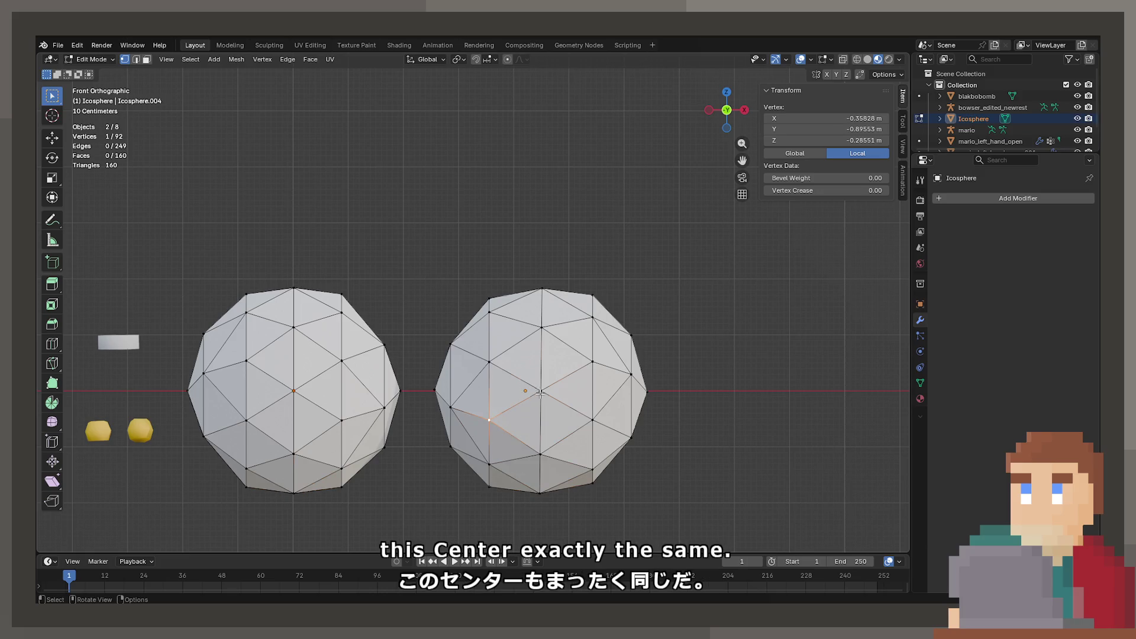
pyautogui.click(247, 360)
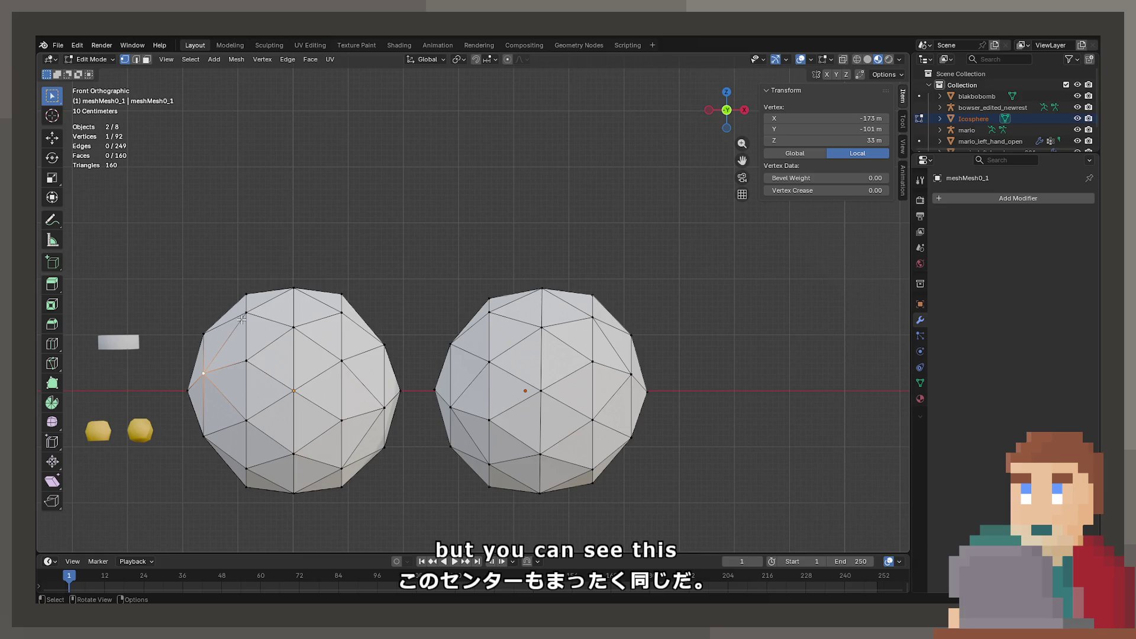
pyautogui.click(229, 343)
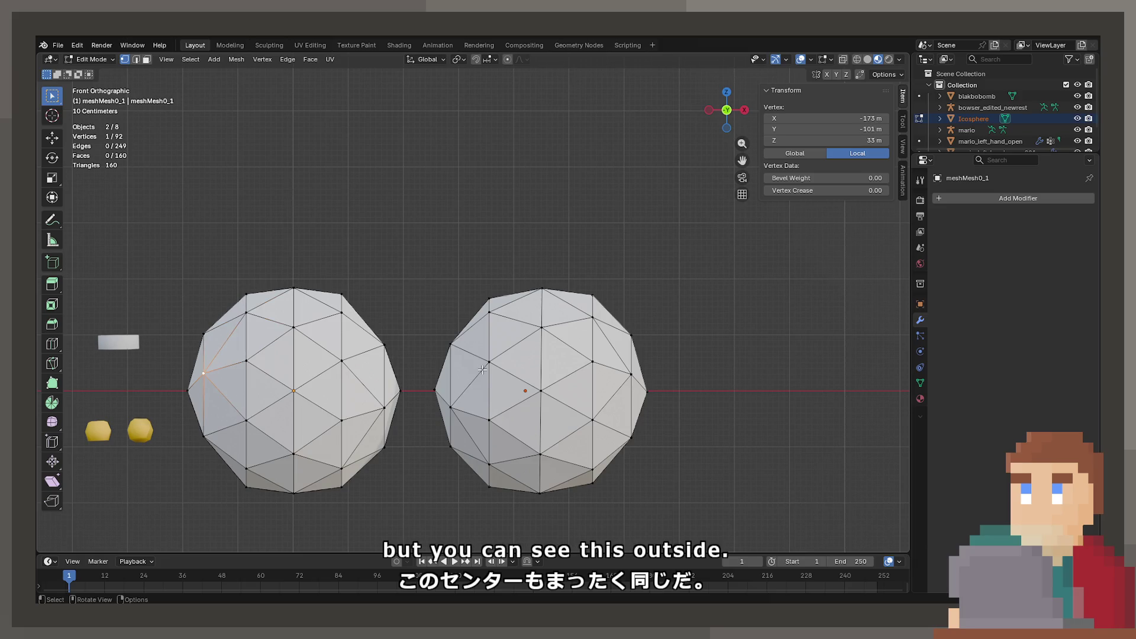
pyautogui.click(203, 335)
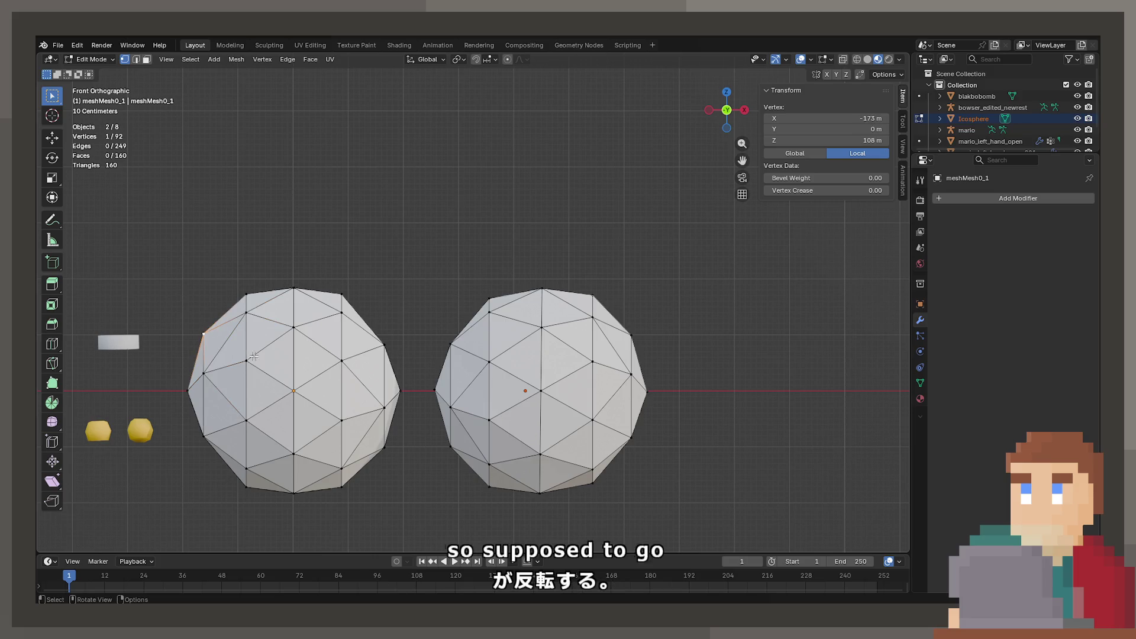
pyautogui.click(490, 363)
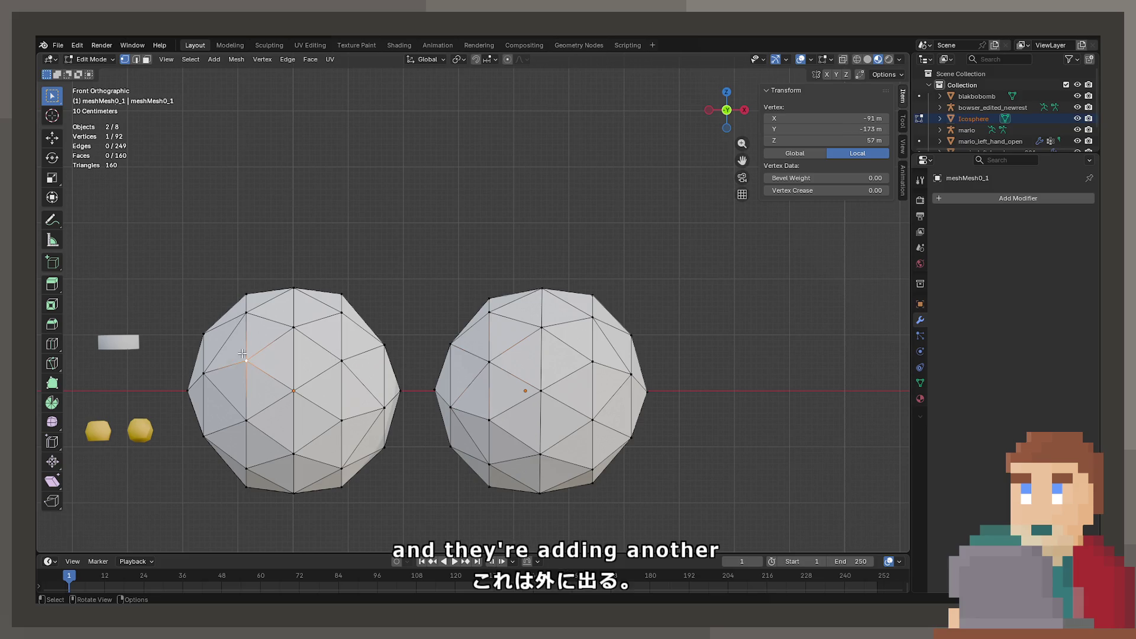
pyautogui.click(208, 369)
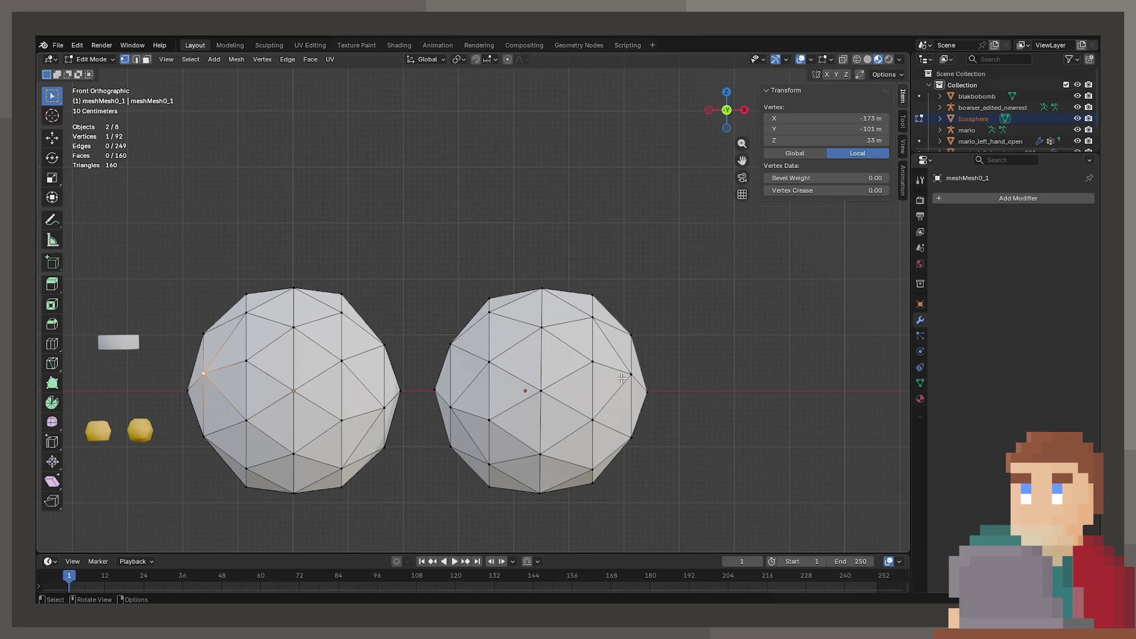
# Step: Select the whole right icosphere mesh and rotate it 180° about Z
pyautogui.click(621, 377)
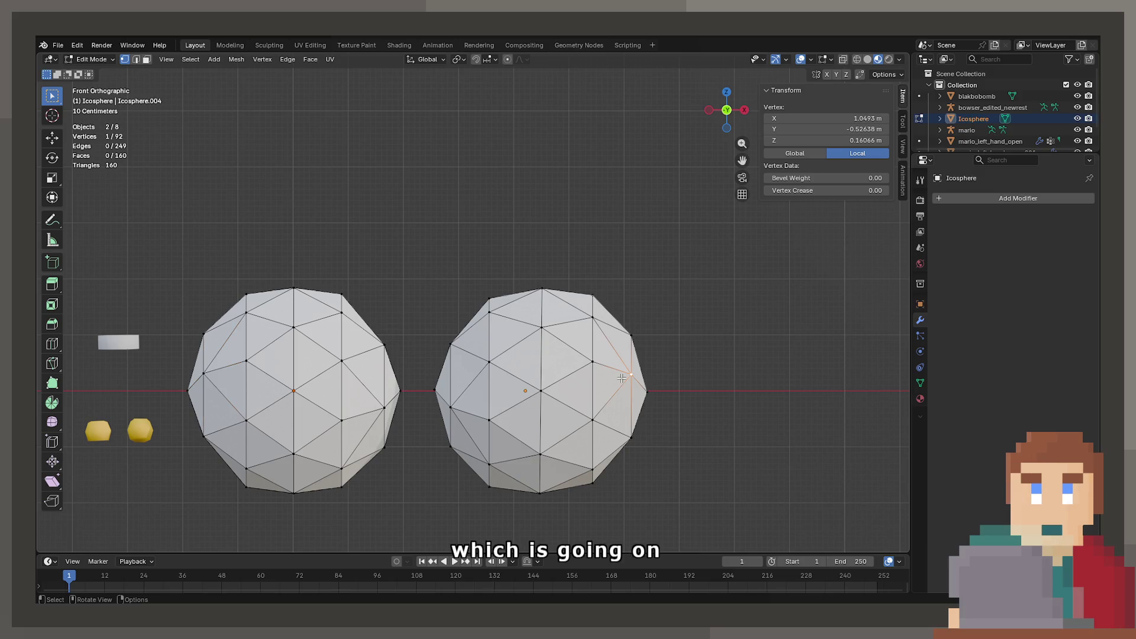
pyautogui.hotkey('ctrl', 'l')
pyautogui.write('z')
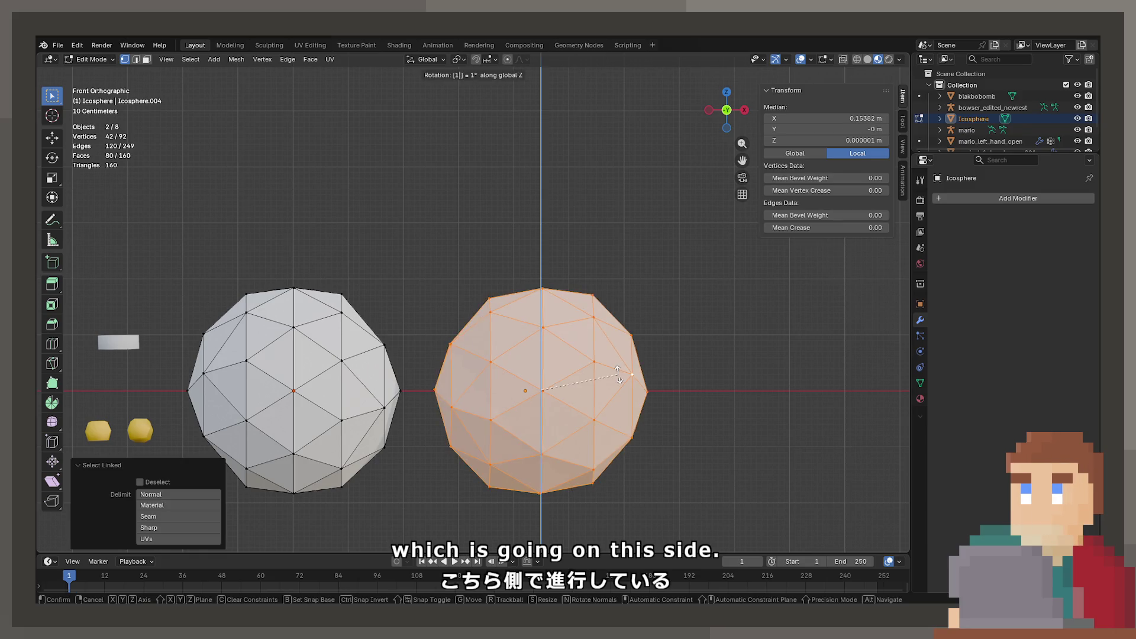
pyautogui.write('180')
pyautogui.click(619, 376)
pyautogui.press('Tab')
pyautogui.press('Tab')
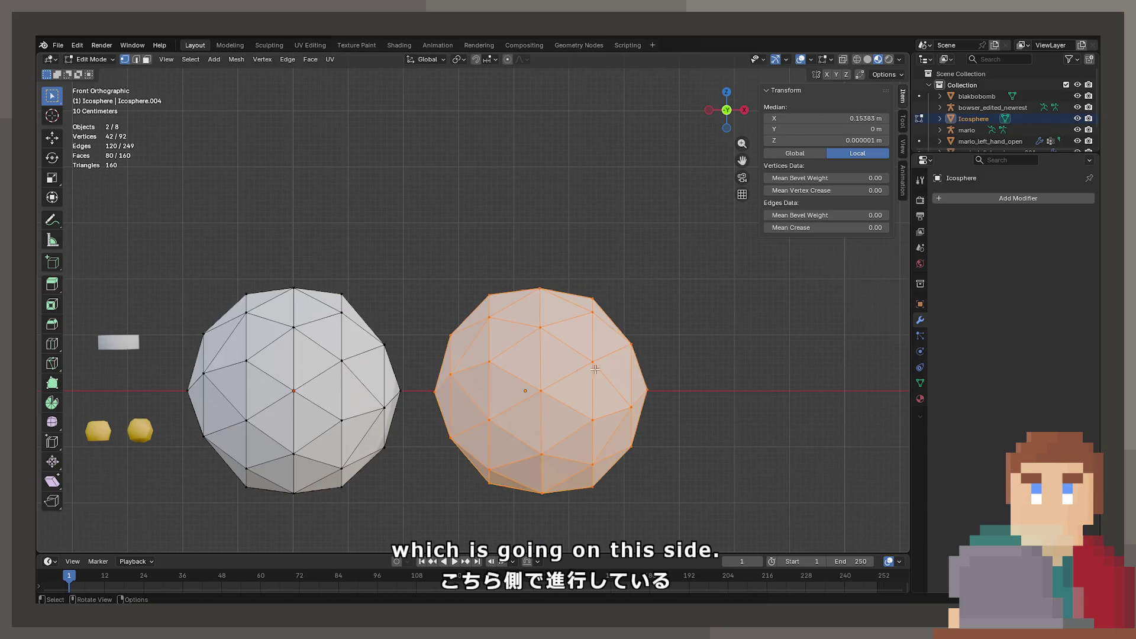
# Step: Try an X-axis rotation of the icosphere from top view, abandon it, and return to object mode
pyautogui.click(431, 362)
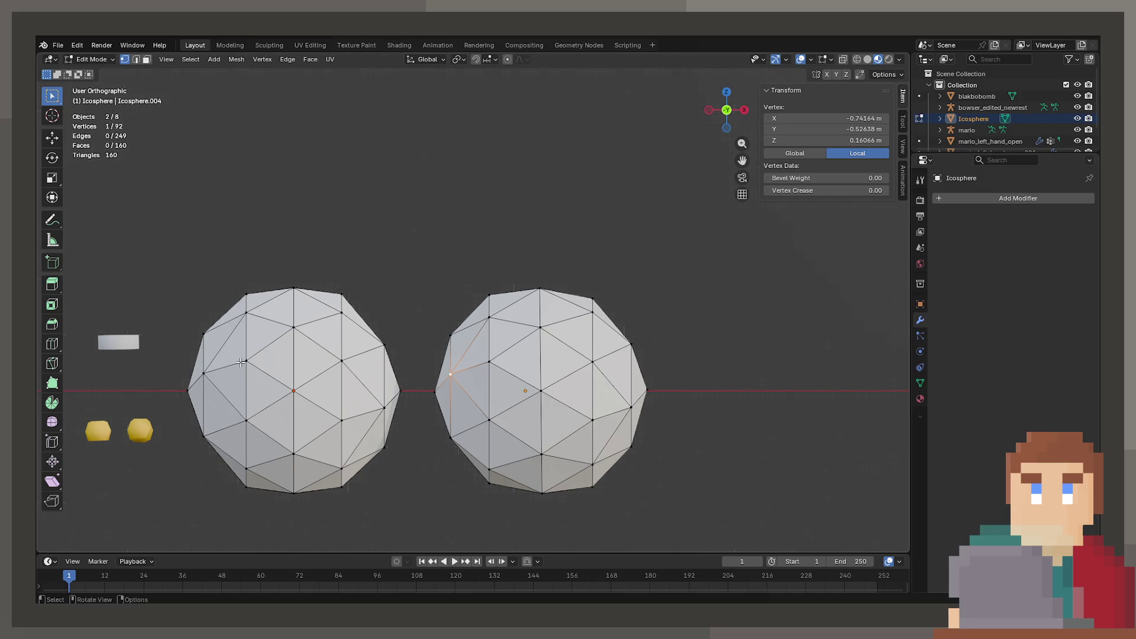
pyautogui.press('KP_7')
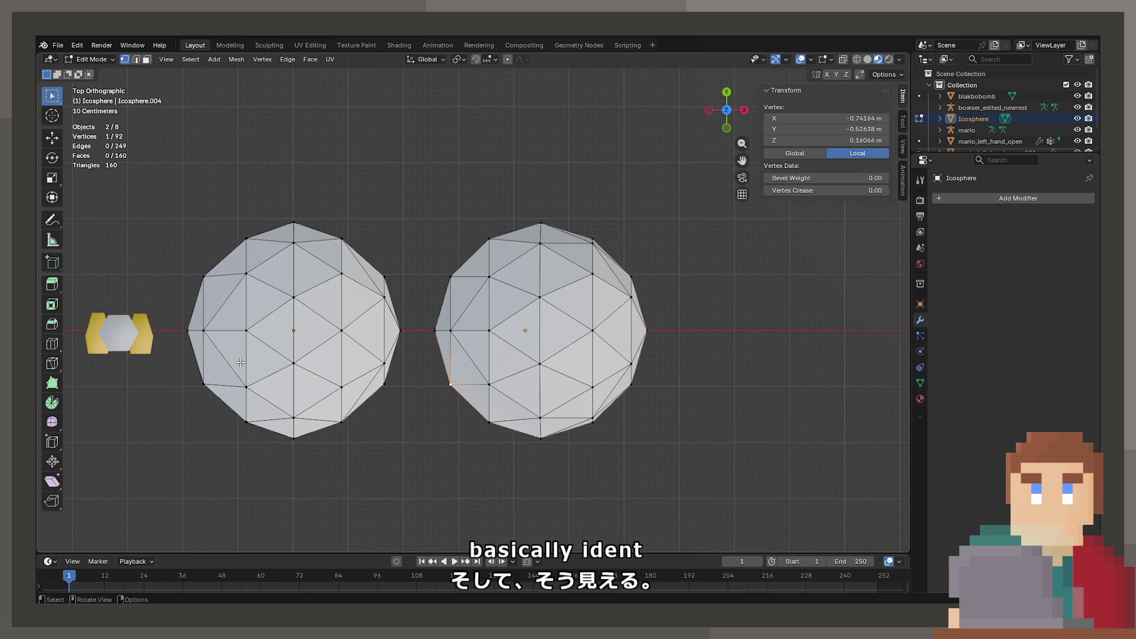
pyautogui.press('l')
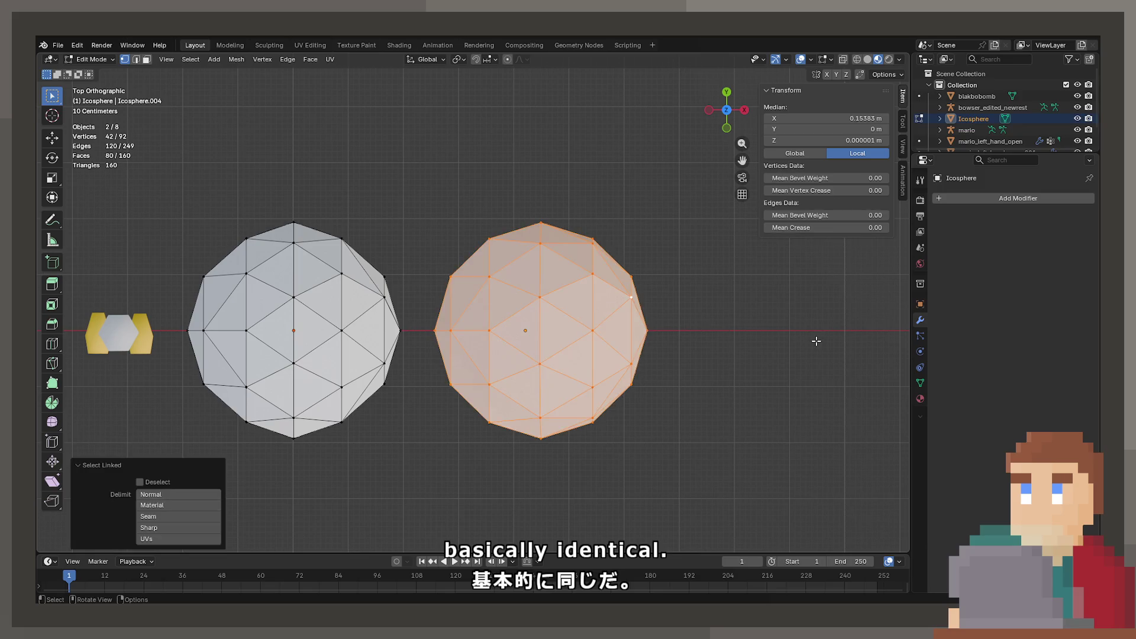
pyautogui.press('r')
pyautogui.press('x')
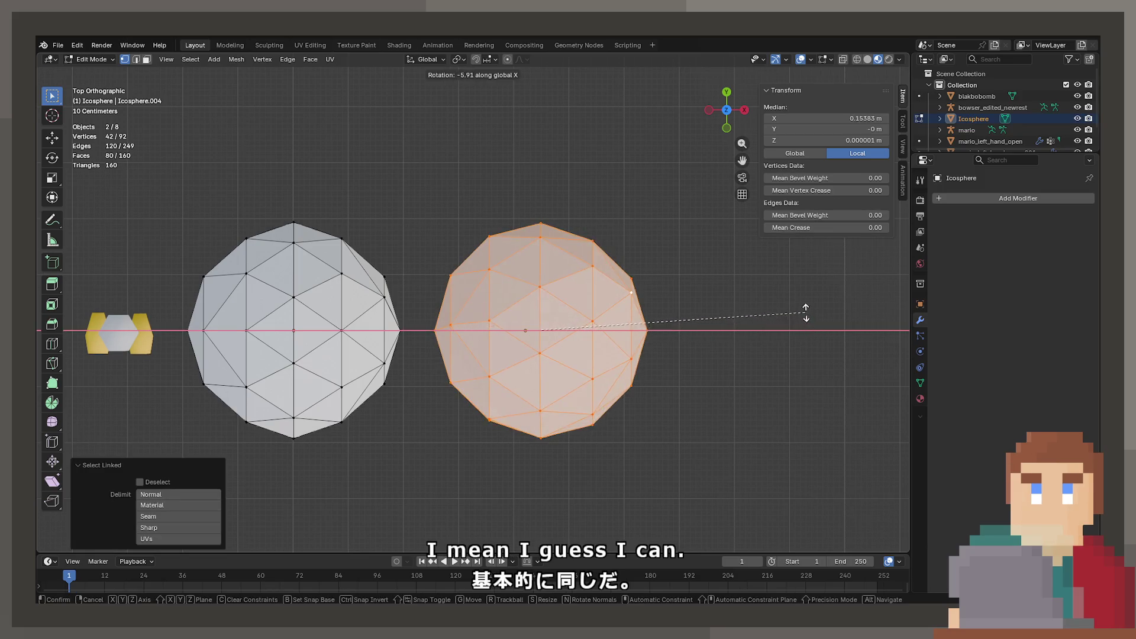
pyautogui.click(806, 334)
pyautogui.hotkey('ctrl', 'z')
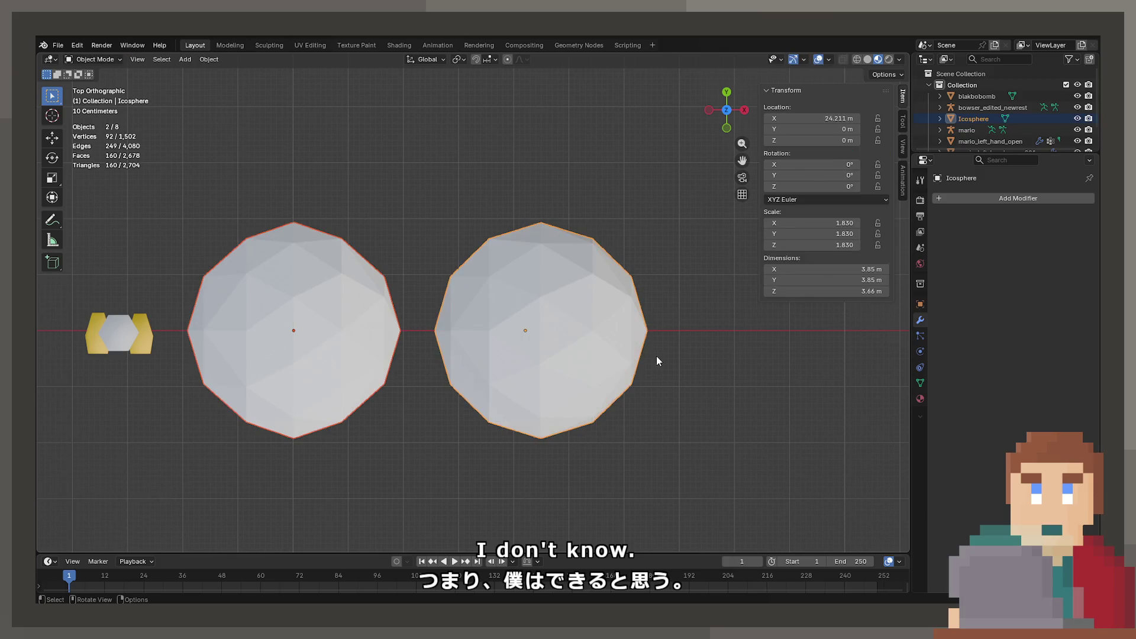
# Step: Check the rock sphere against the icosphere in front view, then make the left sphere active in Object Mode
pyautogui.hotkey('alt', 'a')
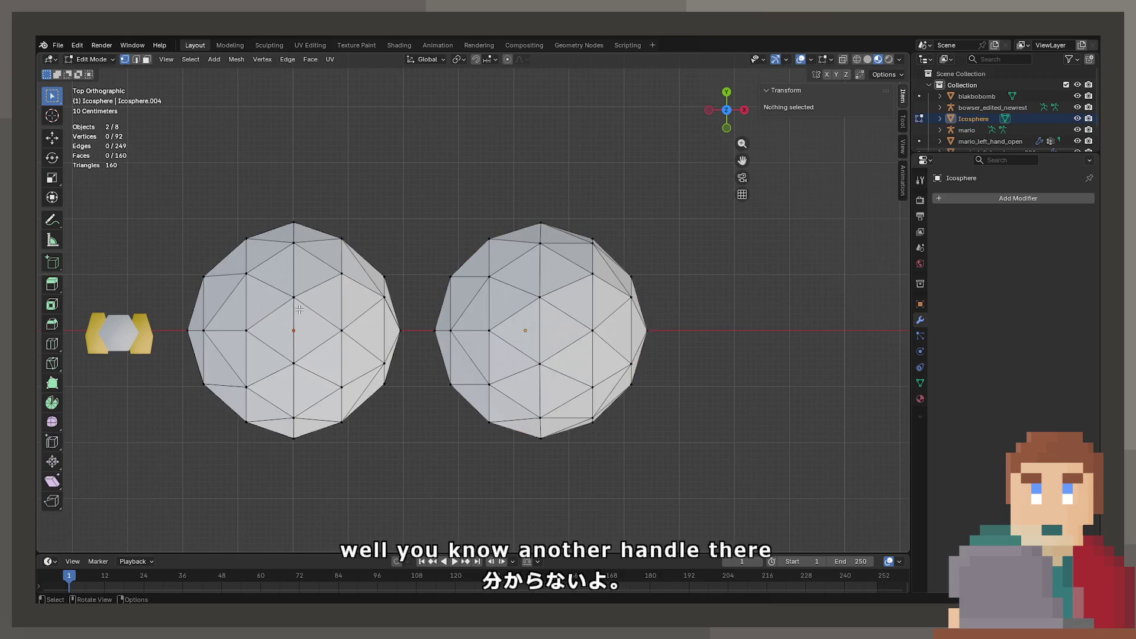
pyautogui.click(294, 301)
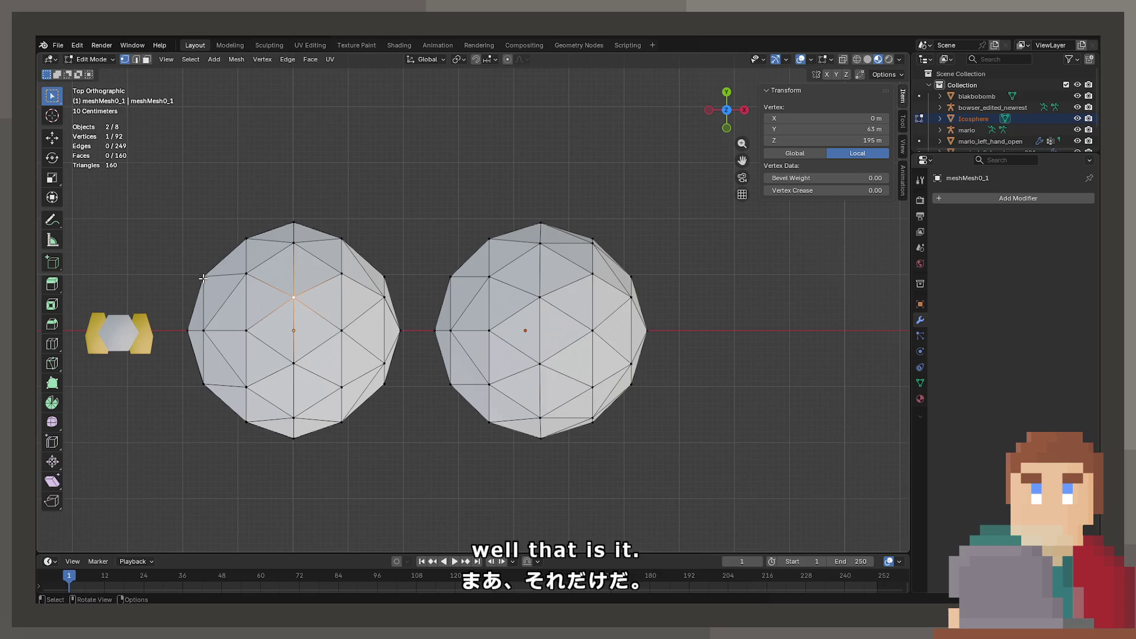
pyautogui.press('KP_1')
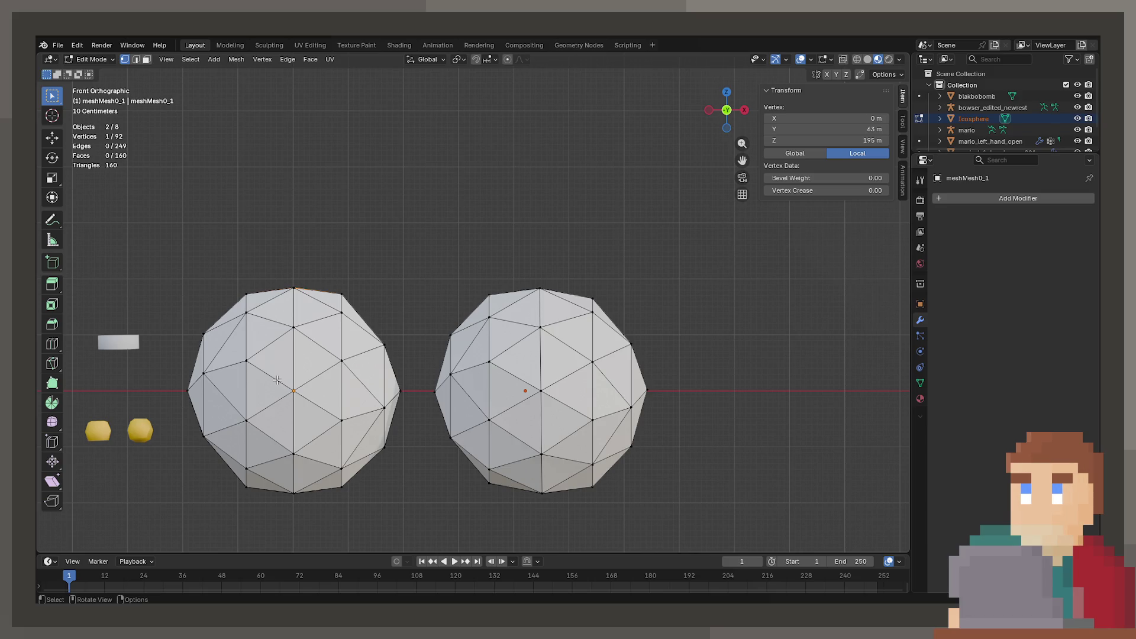
pyautogui.moveTo(394, 380); pyautogui.dragTo(307, 380)
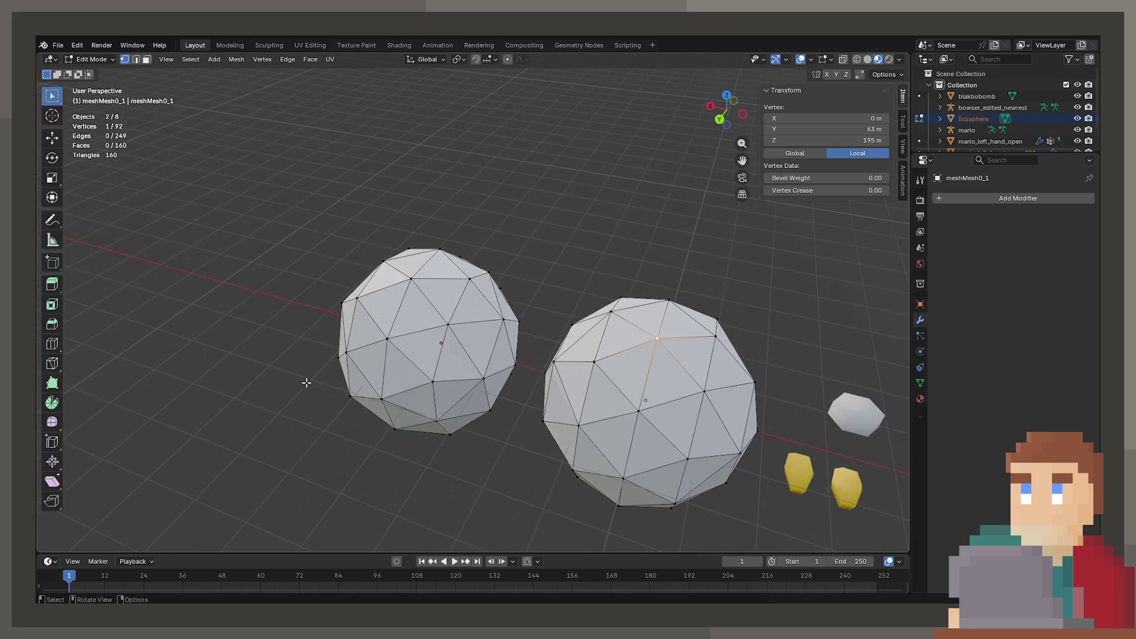
pyautogui.press('KP_1')
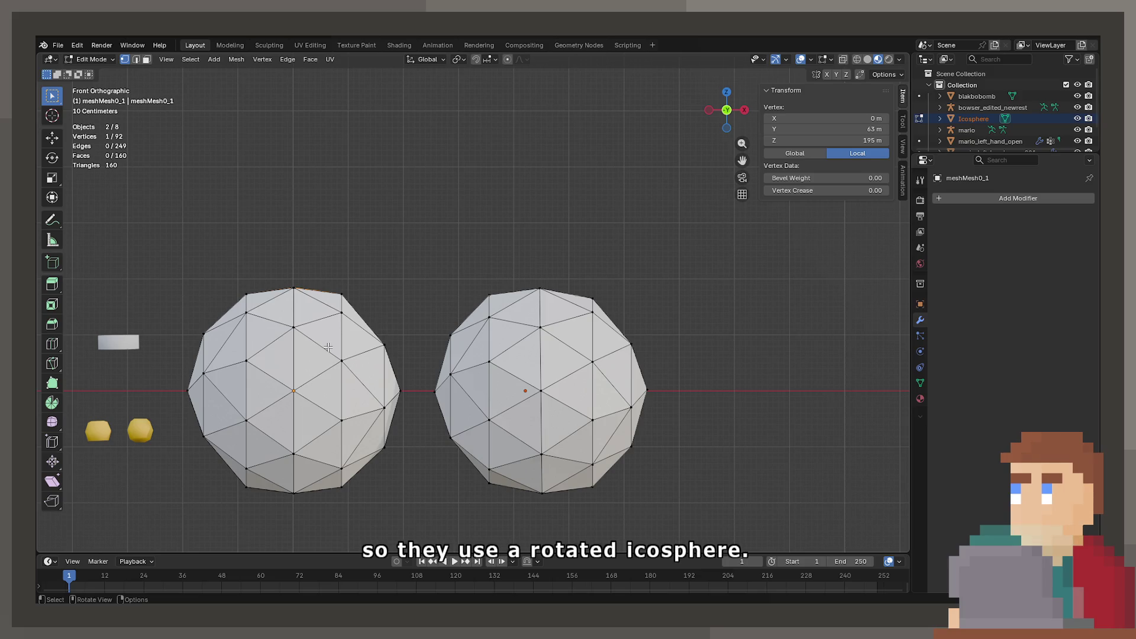
pyautogui.moveTo(458, 407); pyautogui.dragTo(520, 346)
pyautogui.press('Tab')
pyautogui.click(291, 342)
pyautogui.moveTo(336, 350); pyautogui.dragTo(437, 381)
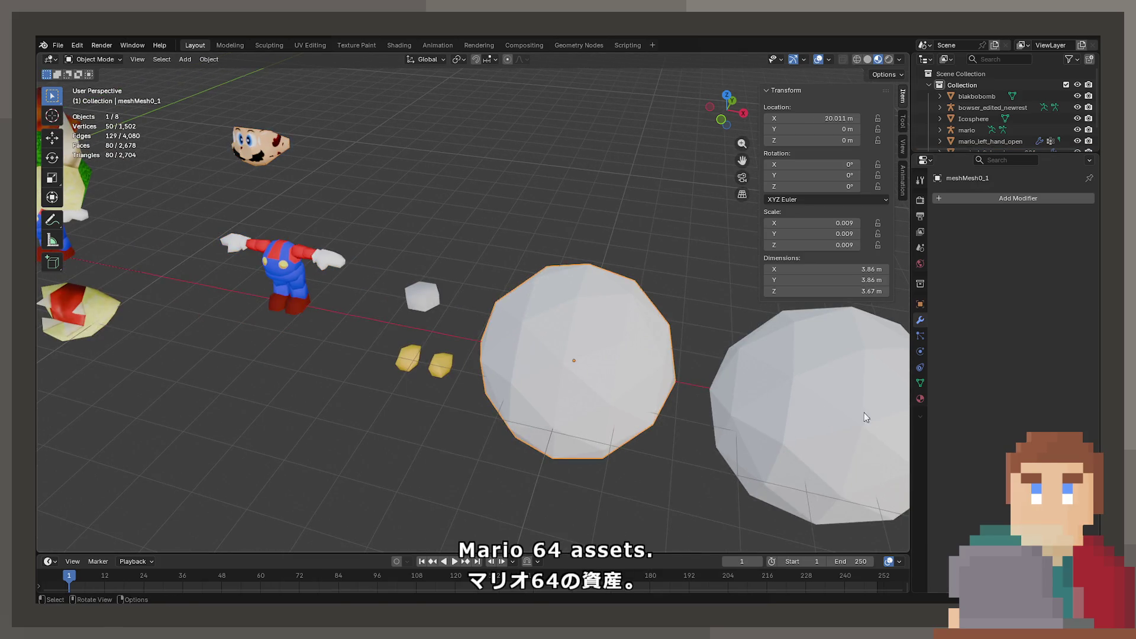
# Step: Raise the right icosphere along Z to 3.852 m
pyautogui.click(797, 411)
pyautogui.moveTo(797, 411); pyautogui.dragTo(445, 419)
pyautogui.press('g')
pyautogui.press('z')
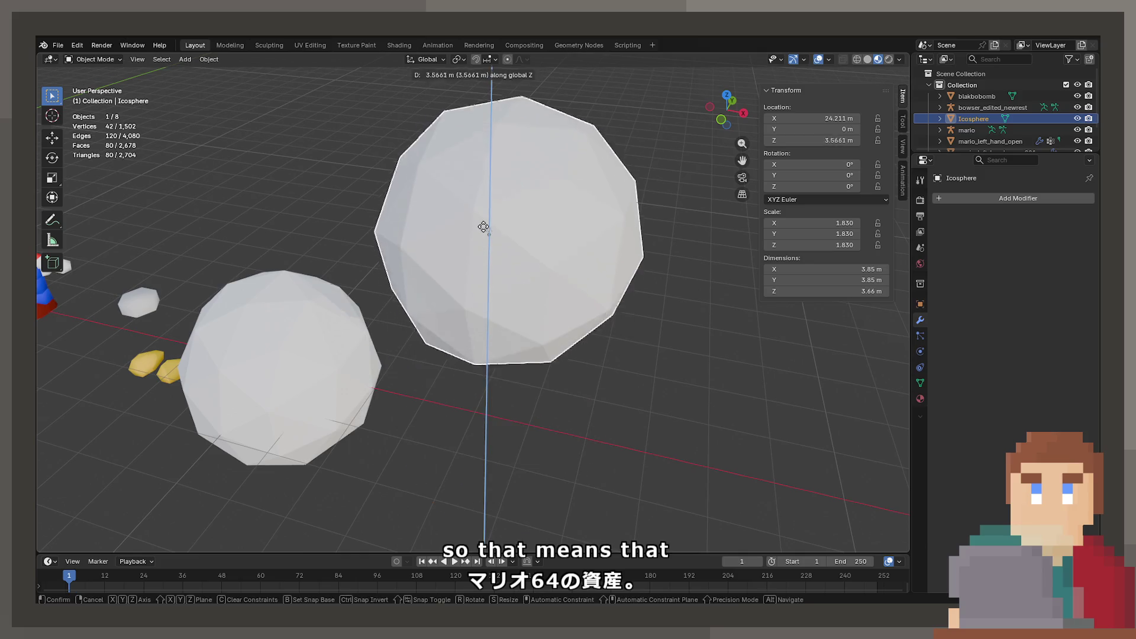
pyautogui.click(507, 255)
pyautogui.moveTo(507, 256); pyautogui.dragTo(547, 228)
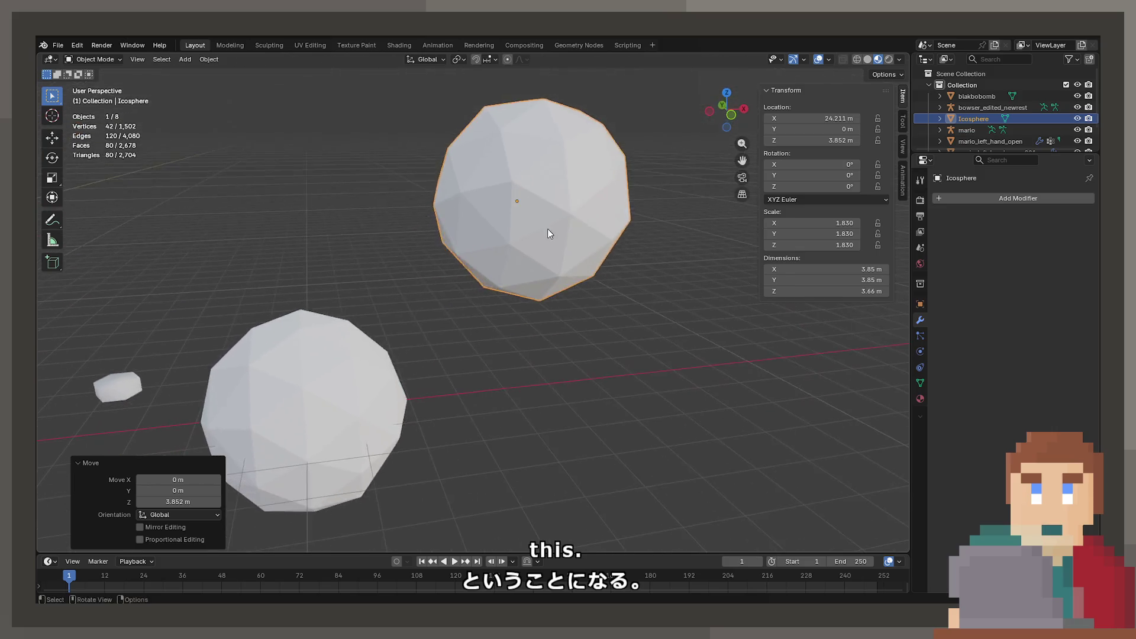
pyautogui.scroll(-3)
# Step: Duplicate the icosphere, place the copy beside the Bowser head, and shrink it
pyautogui.hotkey('shift', 'd')
pyautogui.press('x')
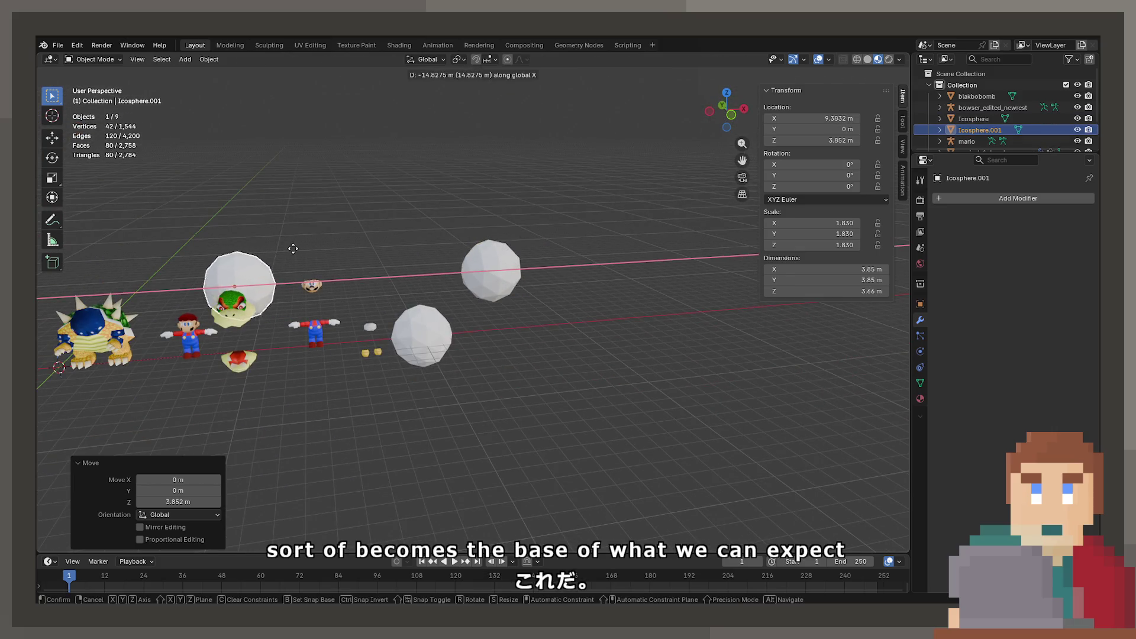
pyautogui.click(278, 252)
pyautogui.moveTo(277, 252); pyautogui.dragTo(520, 284)
pyautogui.press('KP_7')
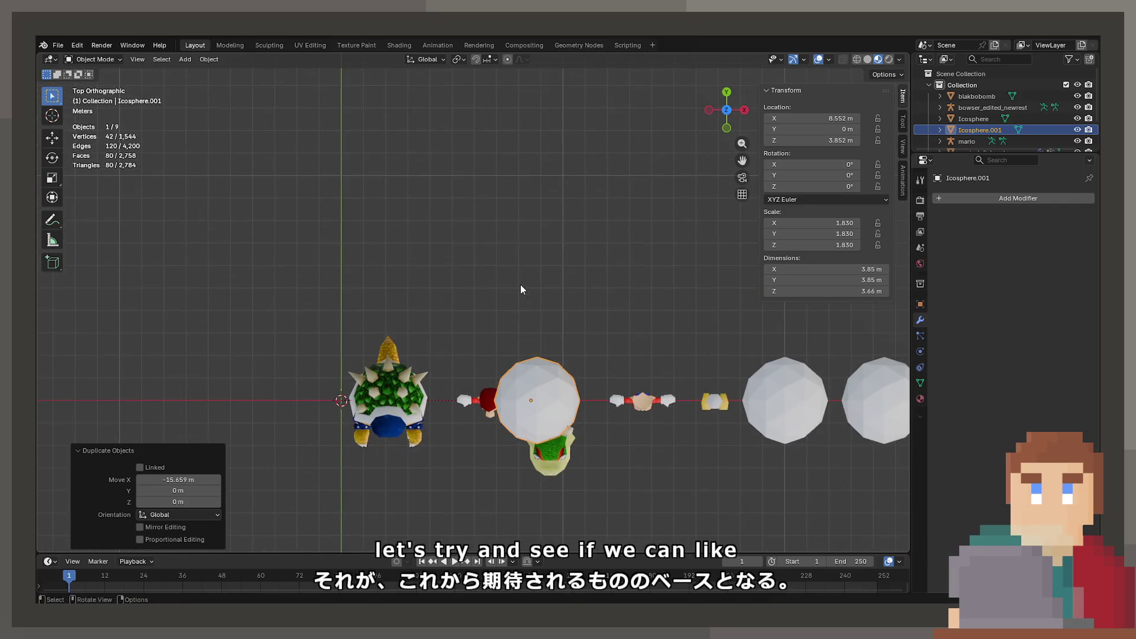
pyautogui.press('g')
pyautogui.hotkey('shift', 'z')
pyautogui.click(651, 341)
pyautogui.scroll(3)
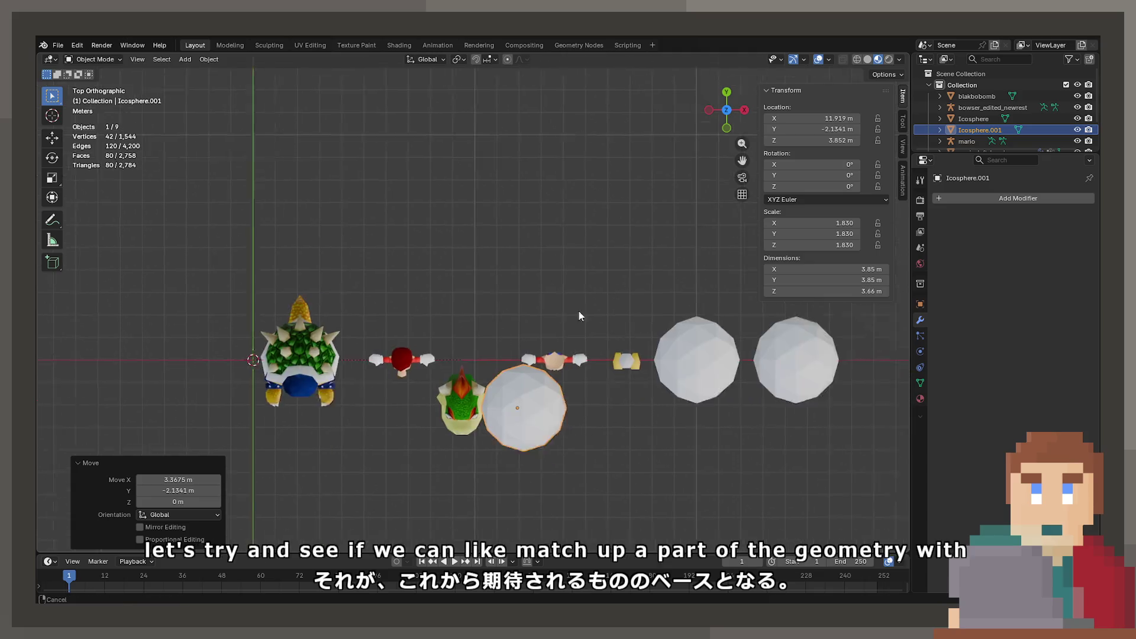
pyautogui.press('s')
pyautogui.click(540, 358)
# Step: Edit the copy and Bowser head together, moving the icosphere mesh right next to the head
pyautogui.moveTo(530, 308); pyautogui.dragTo(536, 236)
pyautogui.click(402, 240)
pyautogui.press('Tab')
pyautogui.press('KP_7')
pyautogui.hotkey('ctrl', 'l')
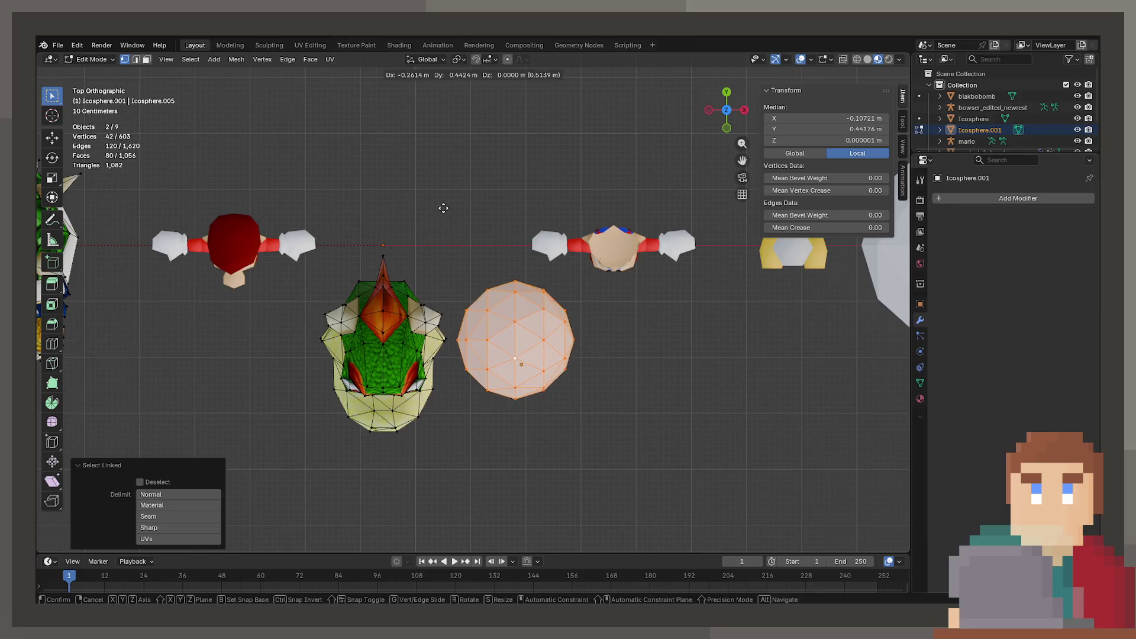
pyautogui.press('g')
pyautogui.click(546, 301)
pyautogui.scroll(3)
pyautogui.moveTo(532, 299); pyautogui.dragTo(608, 191)
pyautogui.click(573, 250)
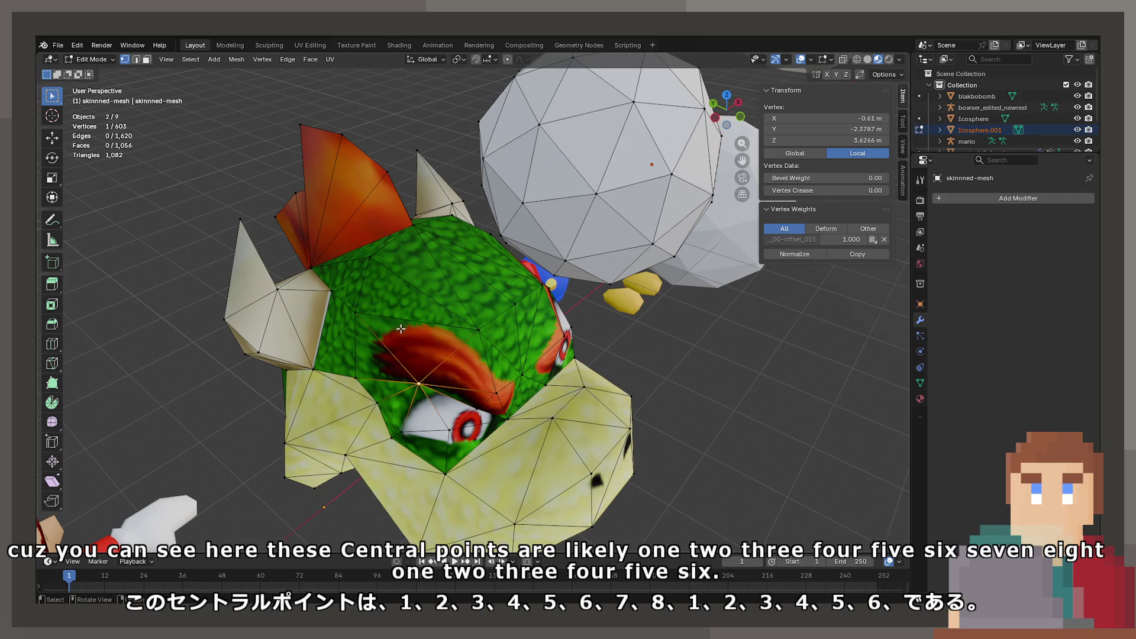
pyautogui.click(475, 329)
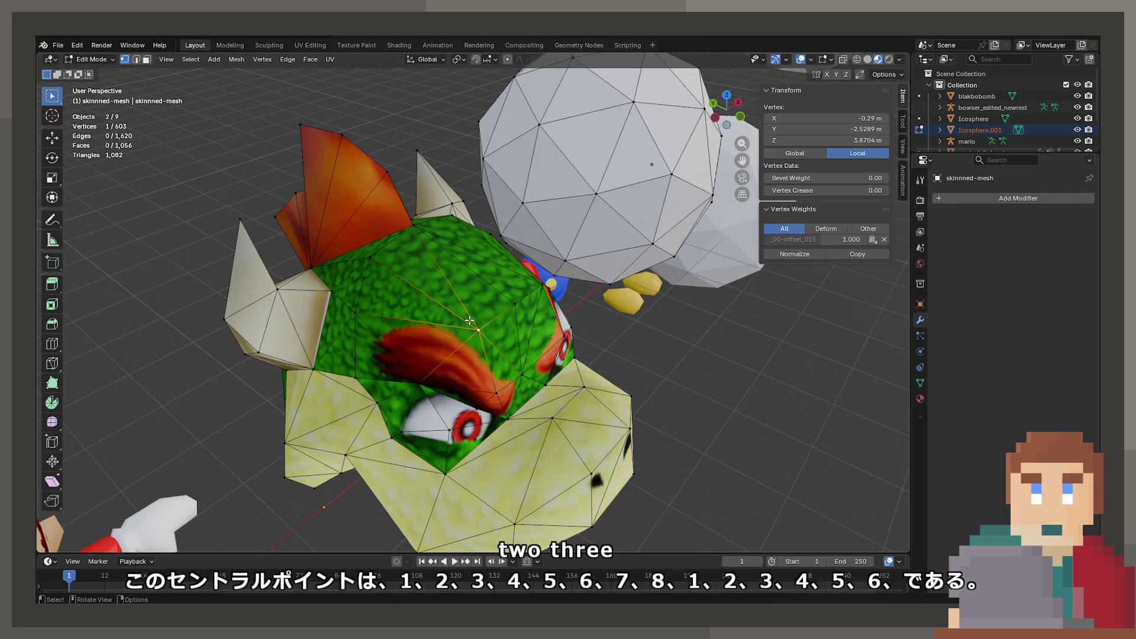
pyautogui.click(367, 311)
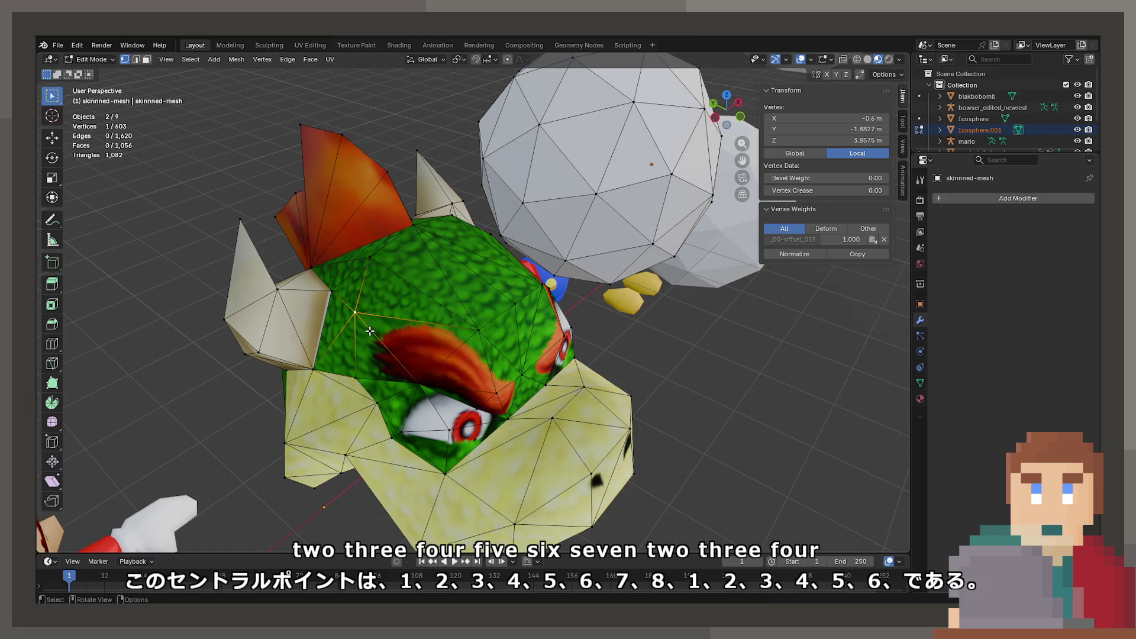
pyautogui.click(367, 256)
pyautogui.moveTo(382, 258); pyautogui.dragTo(369, 325)
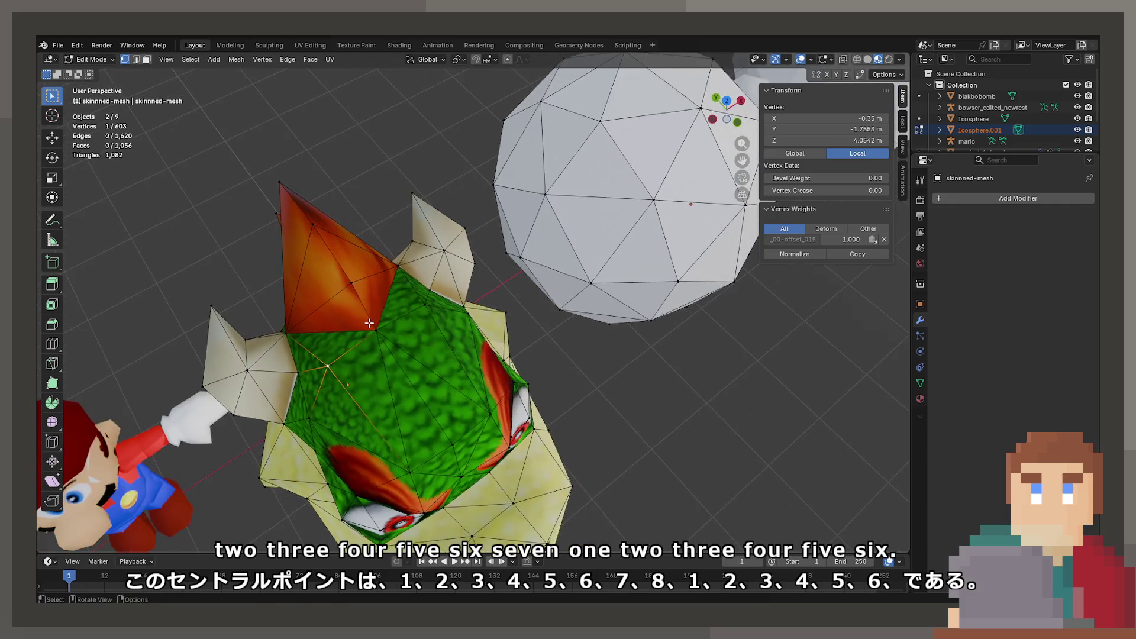
pyautogui.click(369, 325)
pyautogui.moveTo(403, 367); pyautogui.dragTo(392, 242)
pyautogui.click(378, 357)
pyautogui.click(392, 243)
pyautogui.click(382, 307)
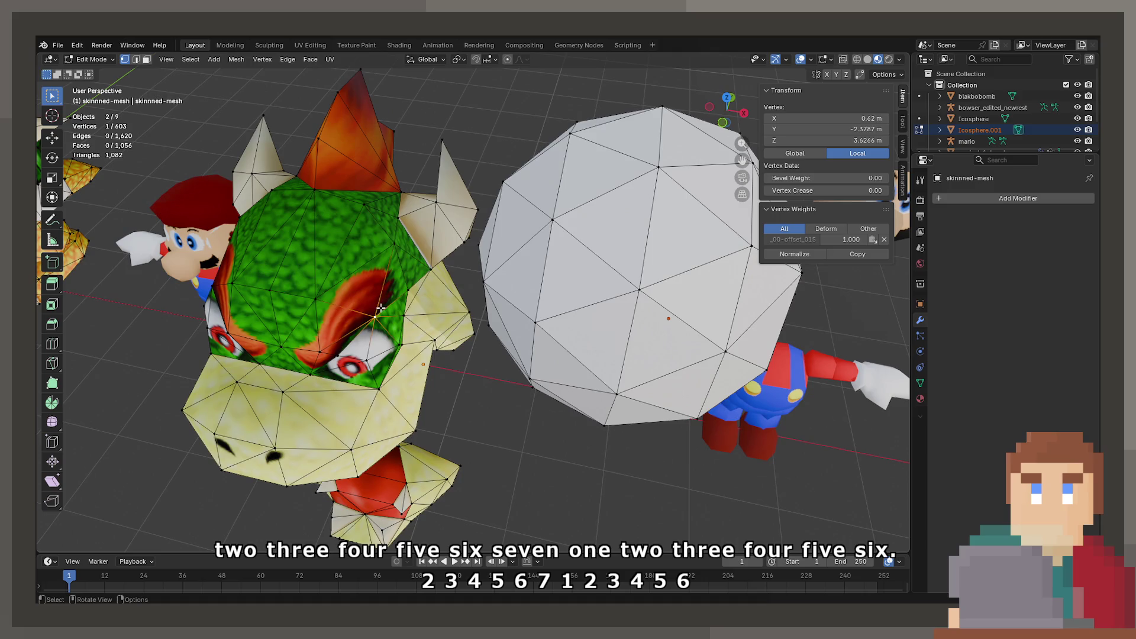
pyautogui.click(384, 263)
pyautogui.click(369, 217)
pyautogui.click(315, 302)
pyautogui.moveTo(314, 302); pyautogui.dragTo(482, 311)
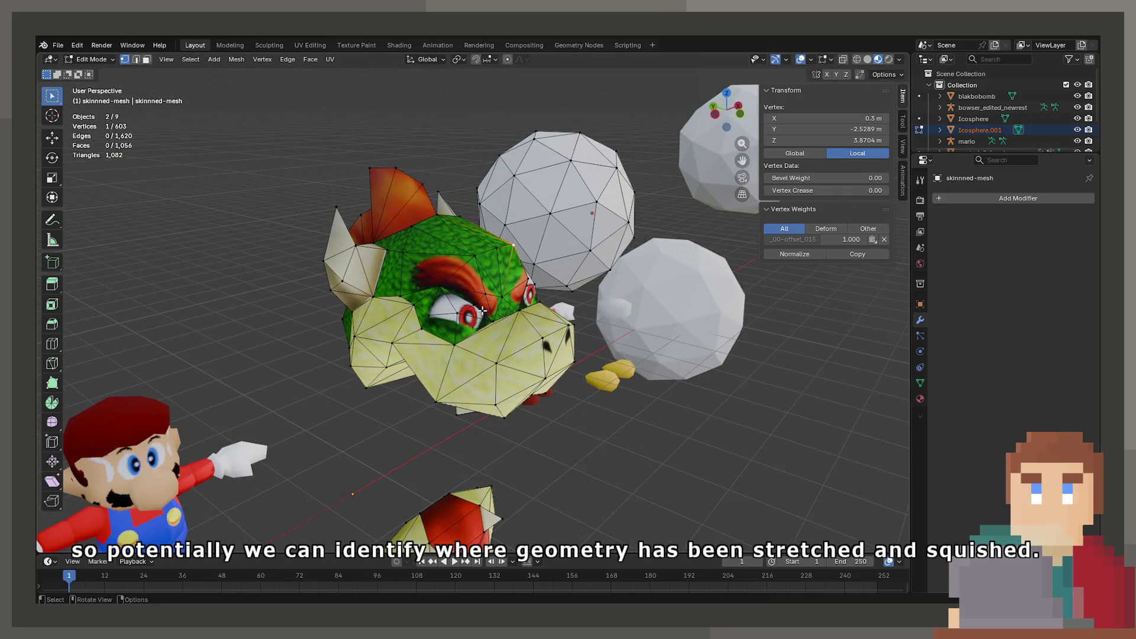
pyautogui.click(482, 311)
pyautogui.scroll(3)
pyautogui.click(435, 327)
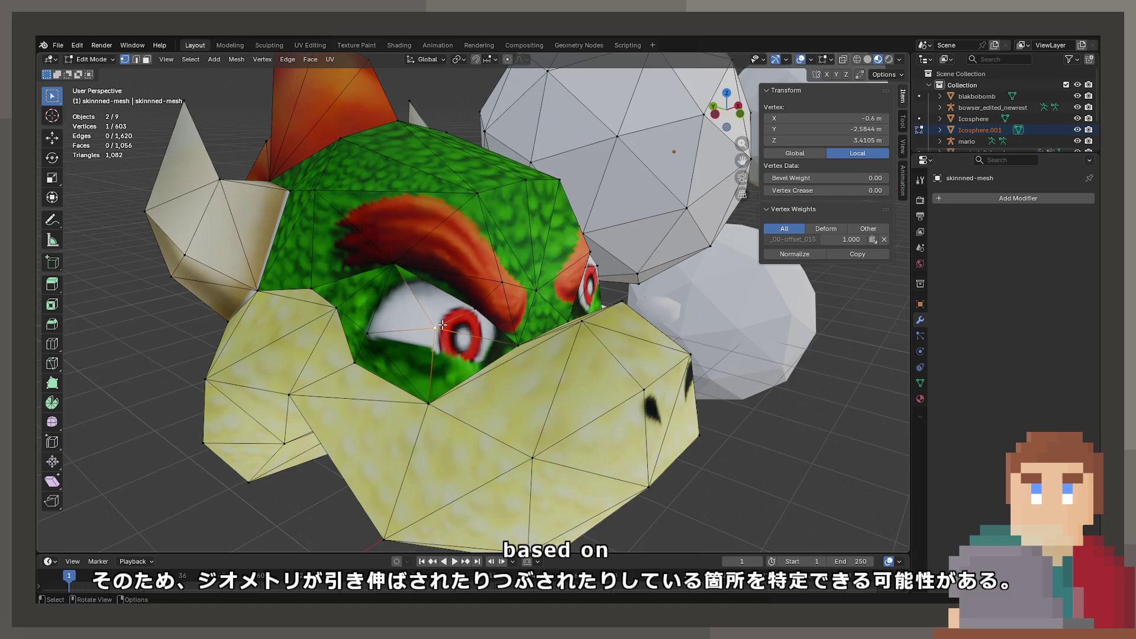
pyautogui.click(365, 332)
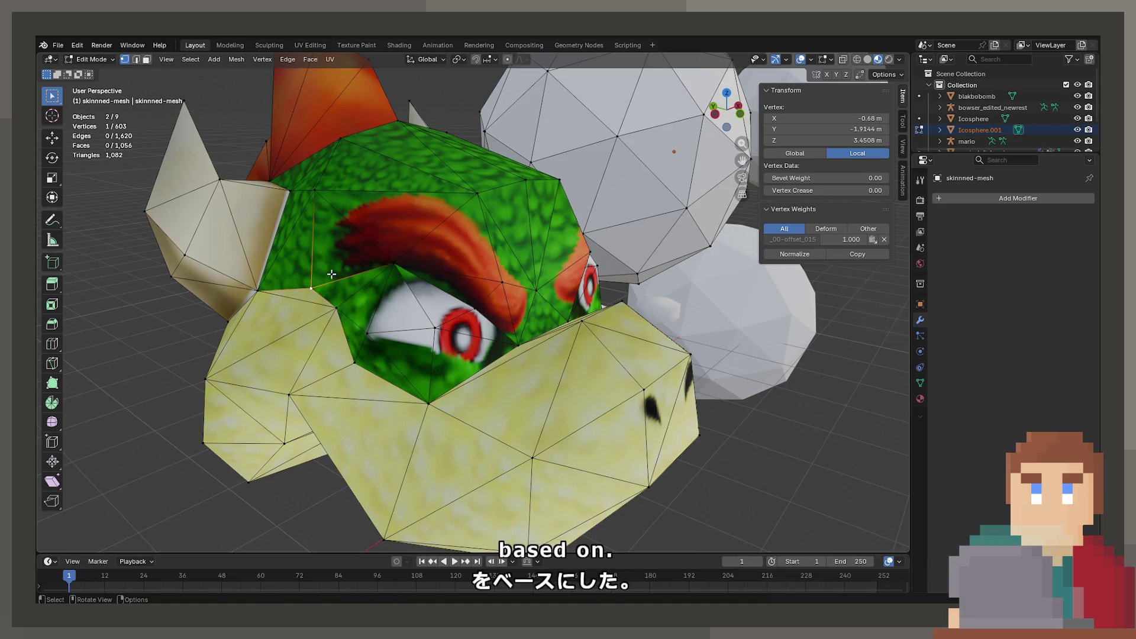
pyautogui.scroll(-3)
pyautogui.click(569, 231)
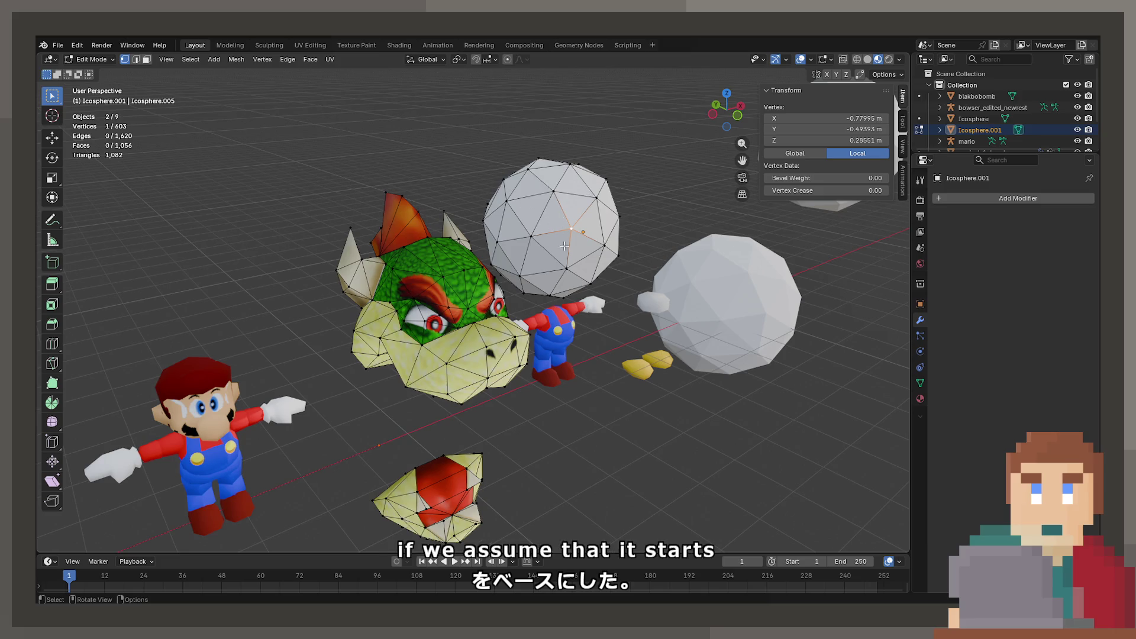
pyautogui.moveTo(556, 226); pyautogui.dragTo(445, 367)
pyautogui.click(416, 322)
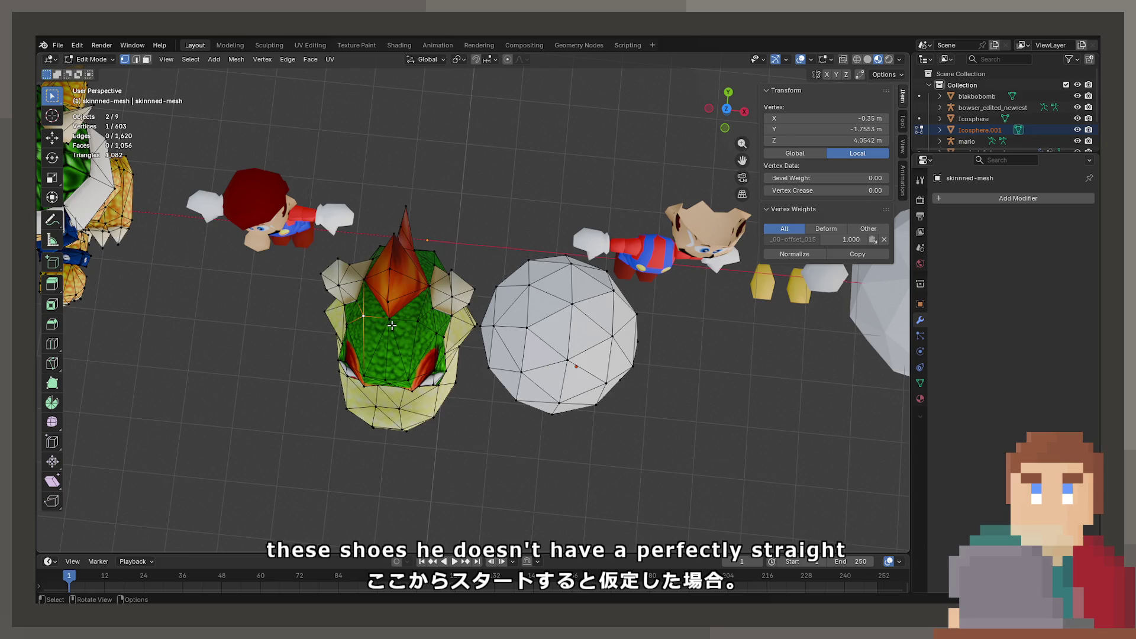
pyautogui.click(383, 377)
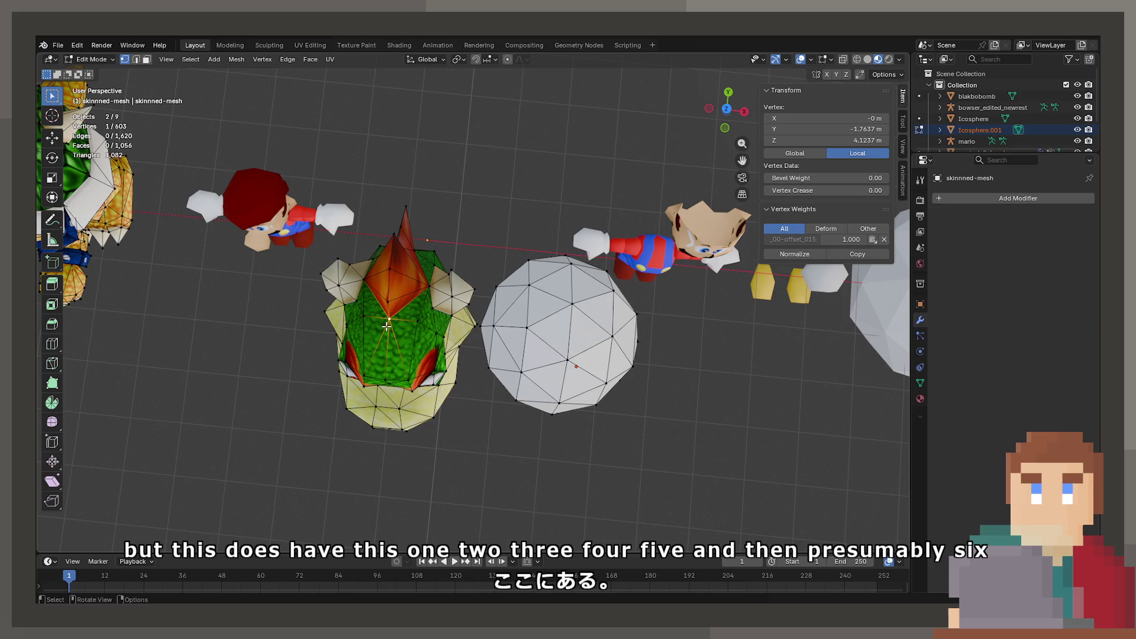
pyautogui.click(576, 311)
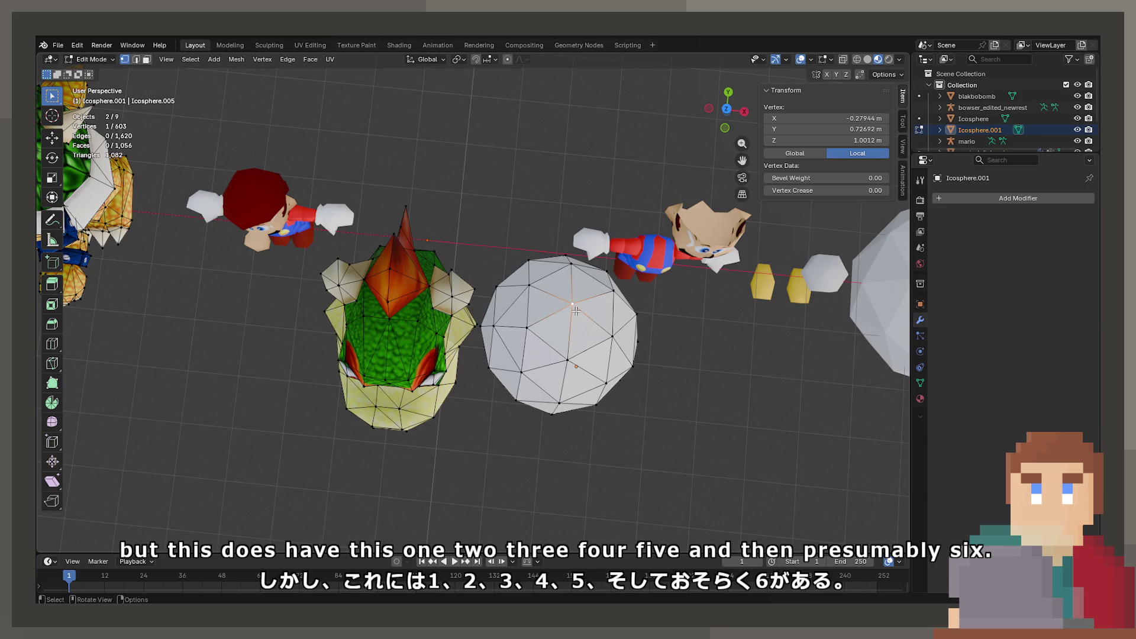
# Step: Tilt the whole icosphere copy about 2.26° around the X axis
pyautogui.press('l')
pyautogui.press('r')
pyautogui.press('x')
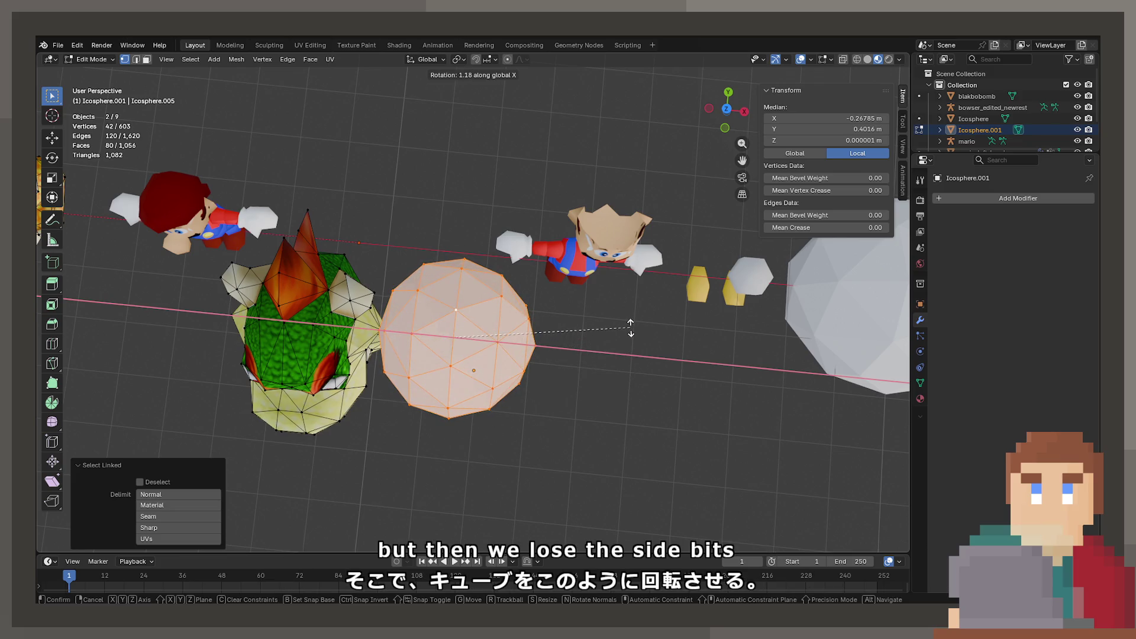
pyautogui.click(631, 325)
pyautogui.moveTo(279, 346); pyautogui.dragTo(409, 329)
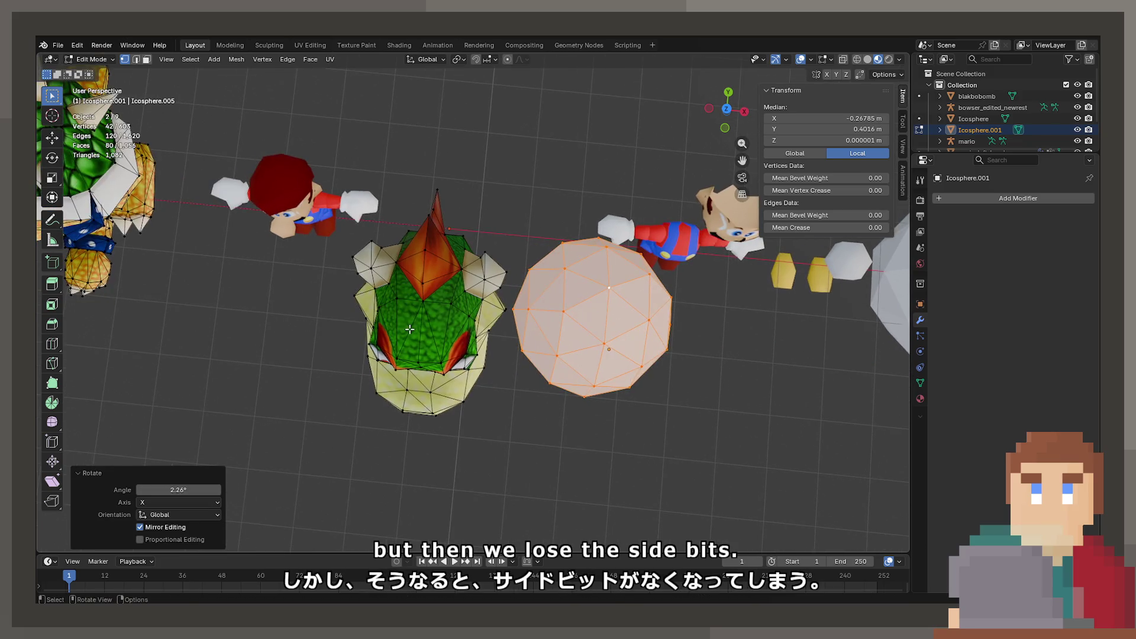
pyautogui.moveTo(486, 341); pyautogui.dragTo(543, 349)
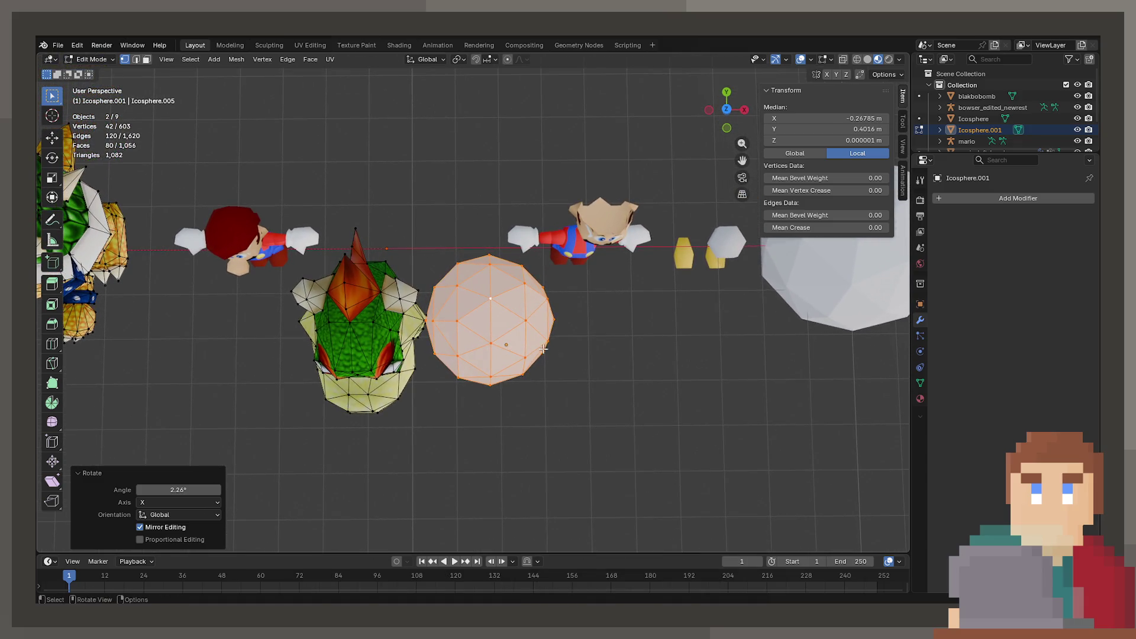
# Step: Start a second X rotation but confirm it at 0°, then view from the top in see-through mode
pyautogui.press('r')
pyautogui.press('x')
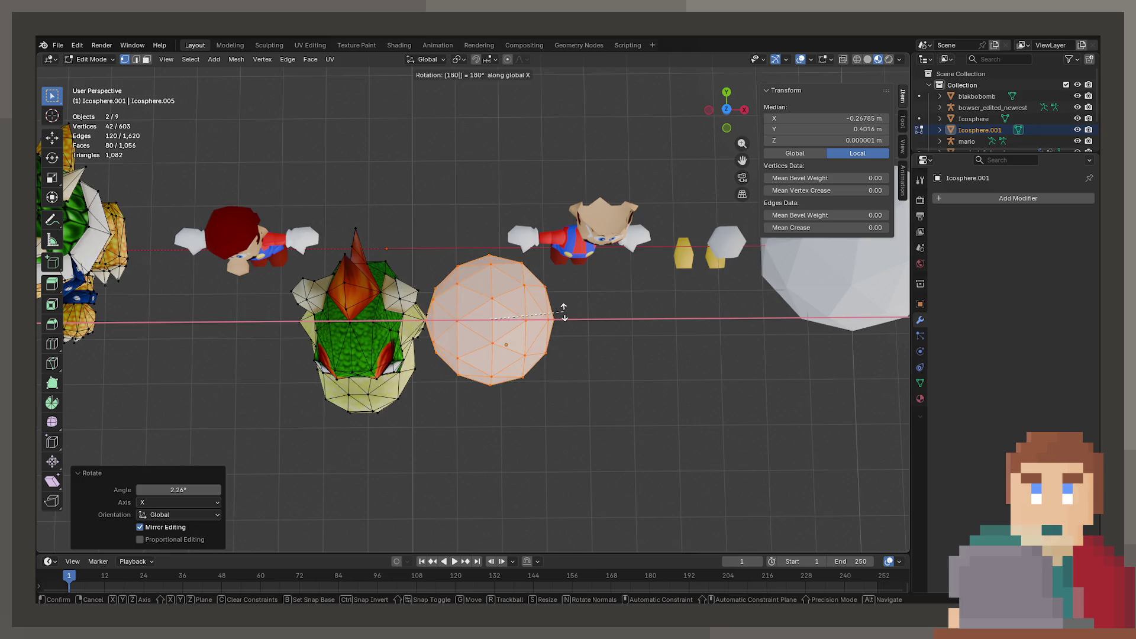
pyautogui.press('BackSpace')
pyautogui.press('BackSpace')
pyautogui.press('BackSpace')
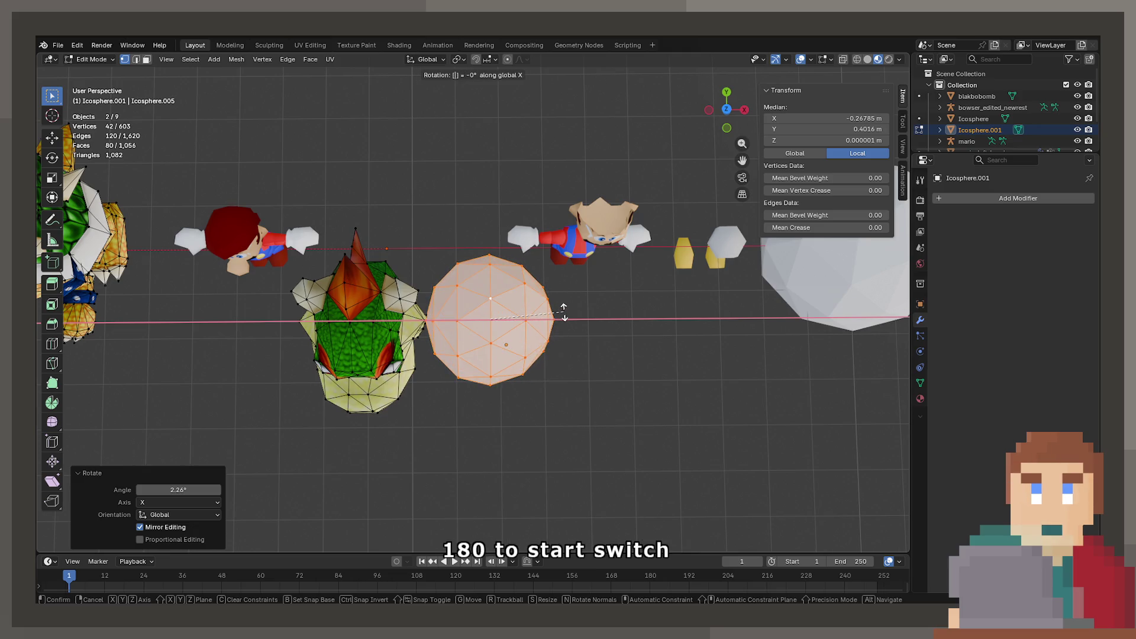
pyautogui.write('00')
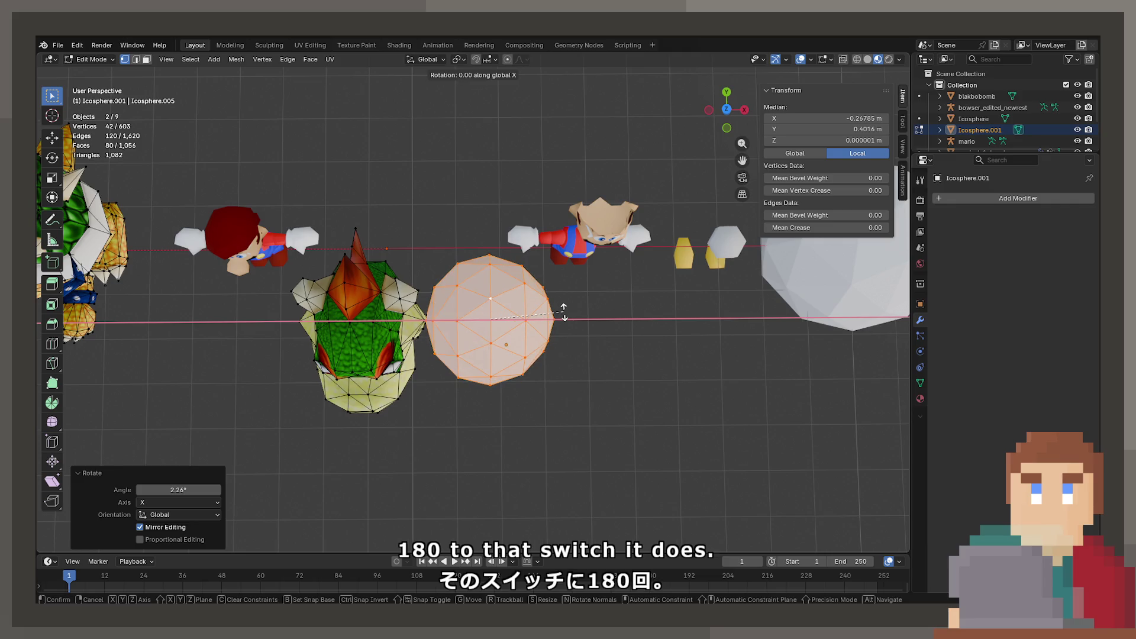
pyautogui.write('80')
pyautogui.press('BackSpace')
pyautogui.press('BackSpace')
pyautogui.press('BackSpace')
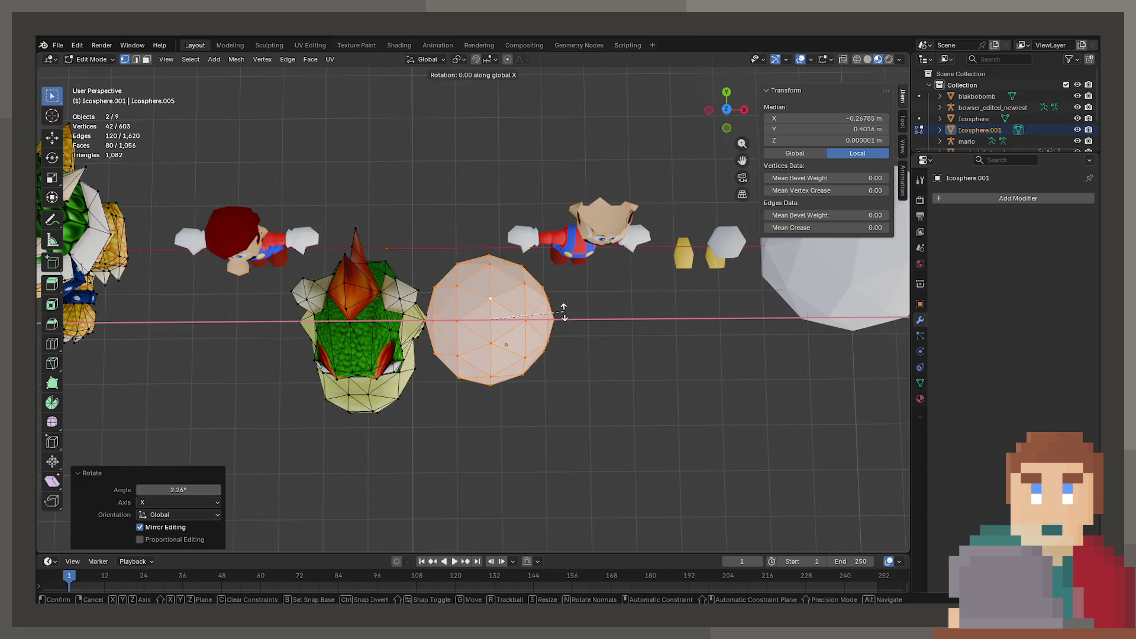
pyautogui.press('Return')
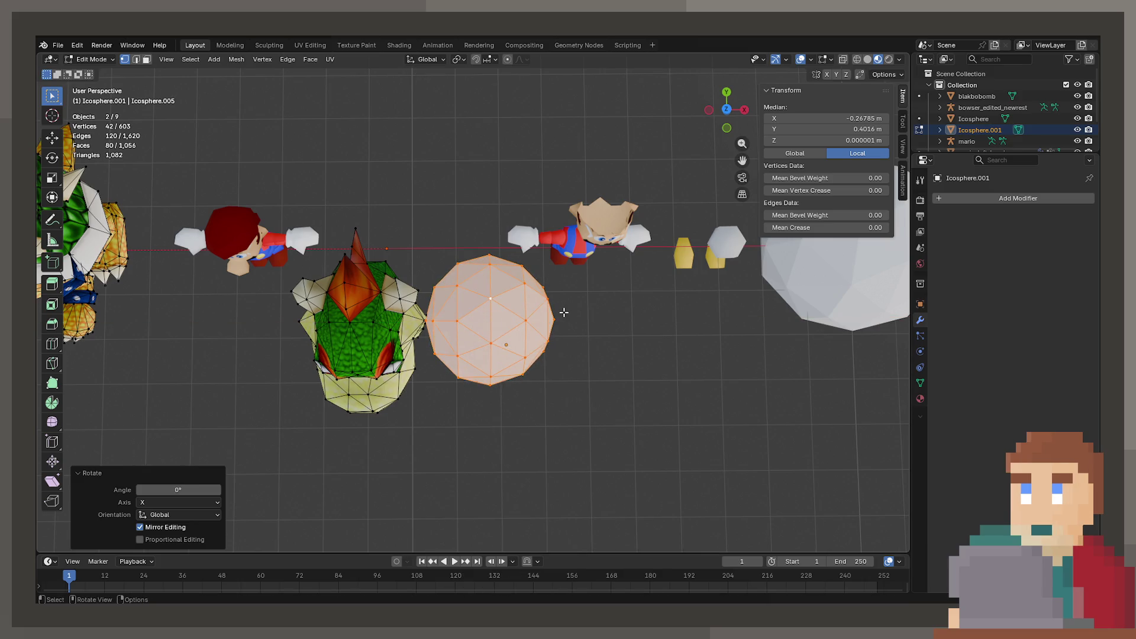
pyautogui.press('KP_7')
pyautogui.click(550, 317)
pyautogui.hotkey('shift', 'z')
# Step: Delete the vertices of the icosphere's right half
pyautogui.moveTo(507, 241); pyautogui.dragTo(596, 435)
pyautogui.press('x')
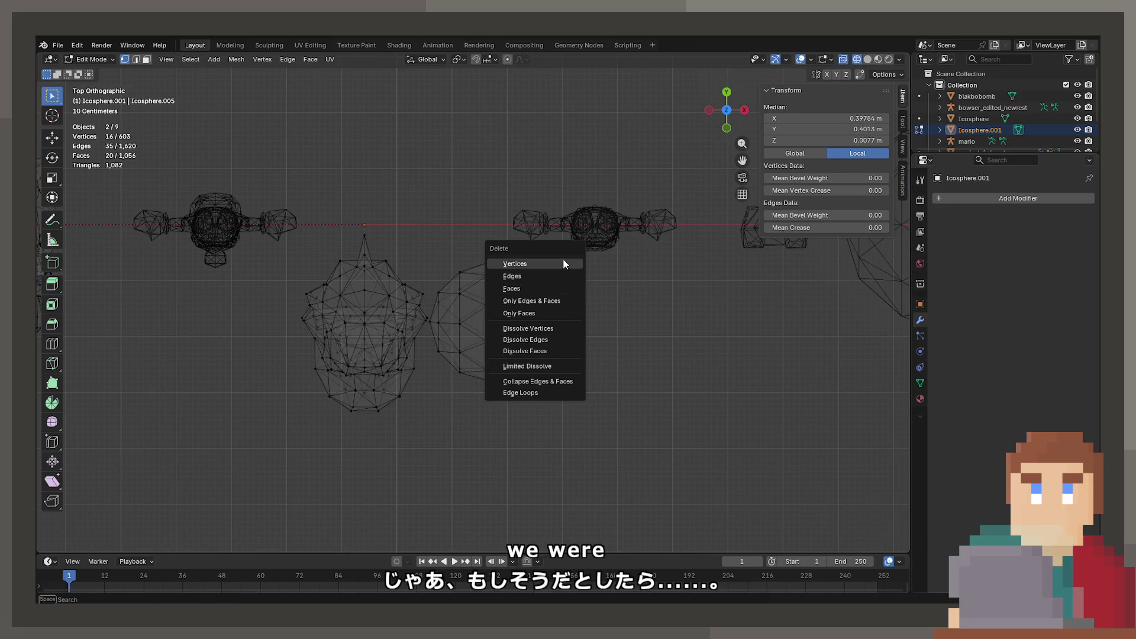
pyautogui.click(562, 261)
pyautogui.click(998, 198)
# Step: Add a Mirror modifier to the half-sphere with Clipping enabled
pyautogui.write('mirror')
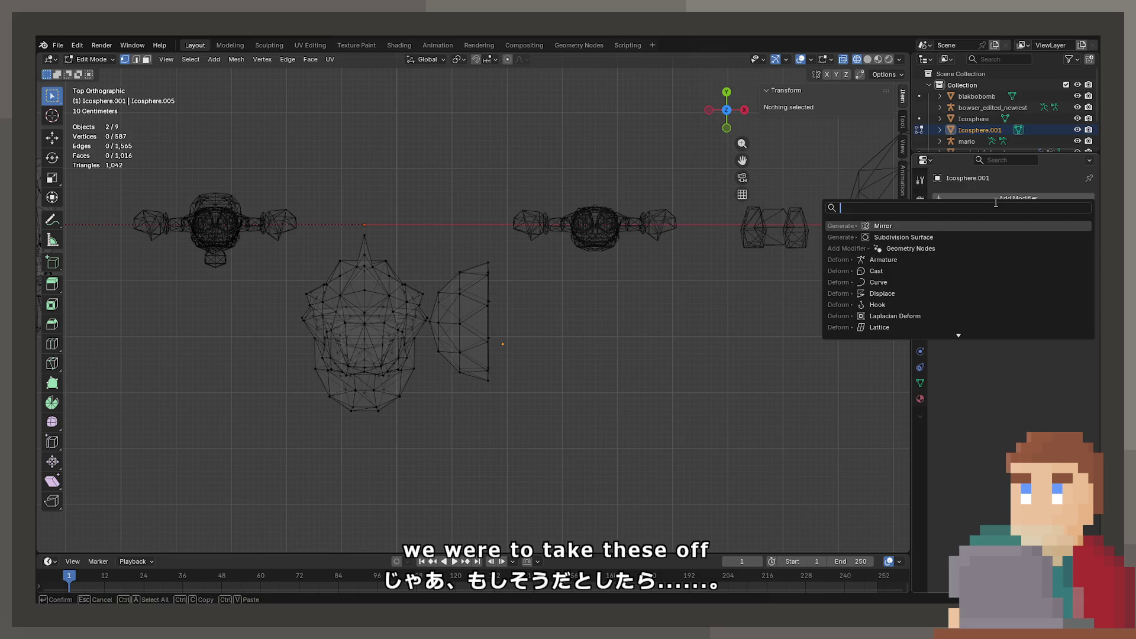
pyautogui.press('Return')
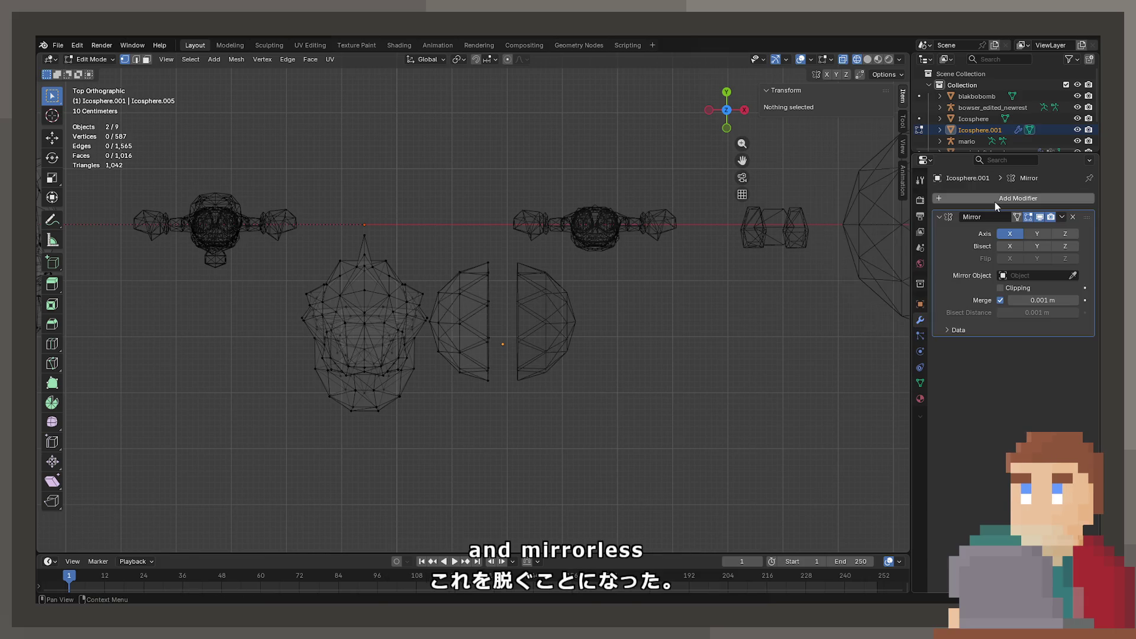
pyautogui.click(999, 287)
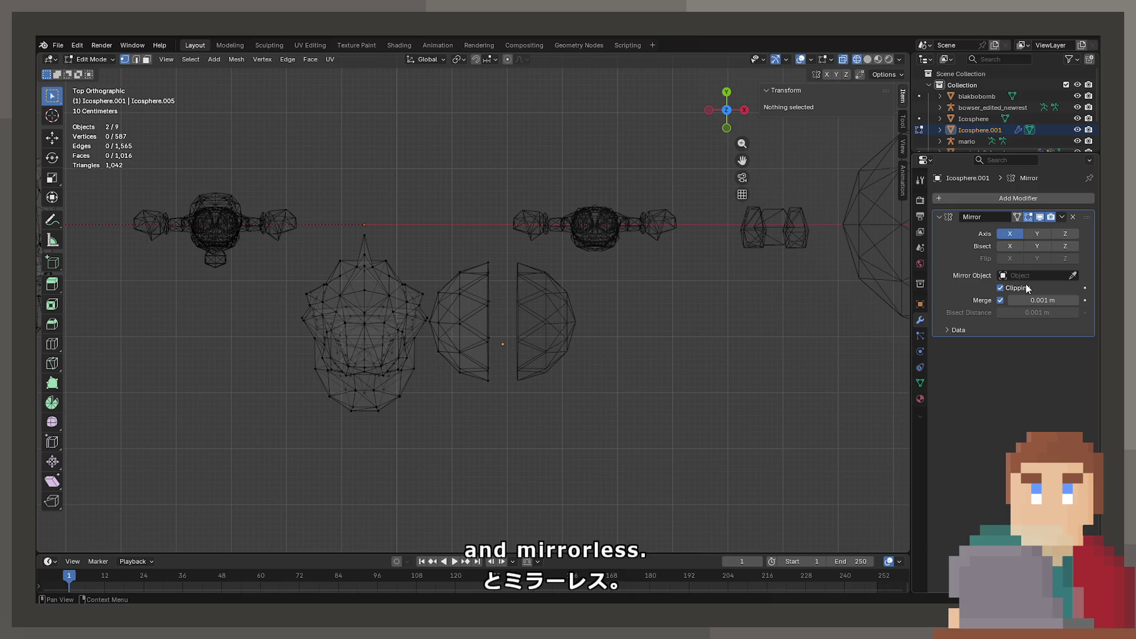
# Step: Shift the half-sphere 0.32174 m along X, then return to Object Mode
pyautogui.press('a')
pyautogui.click(477, 318)
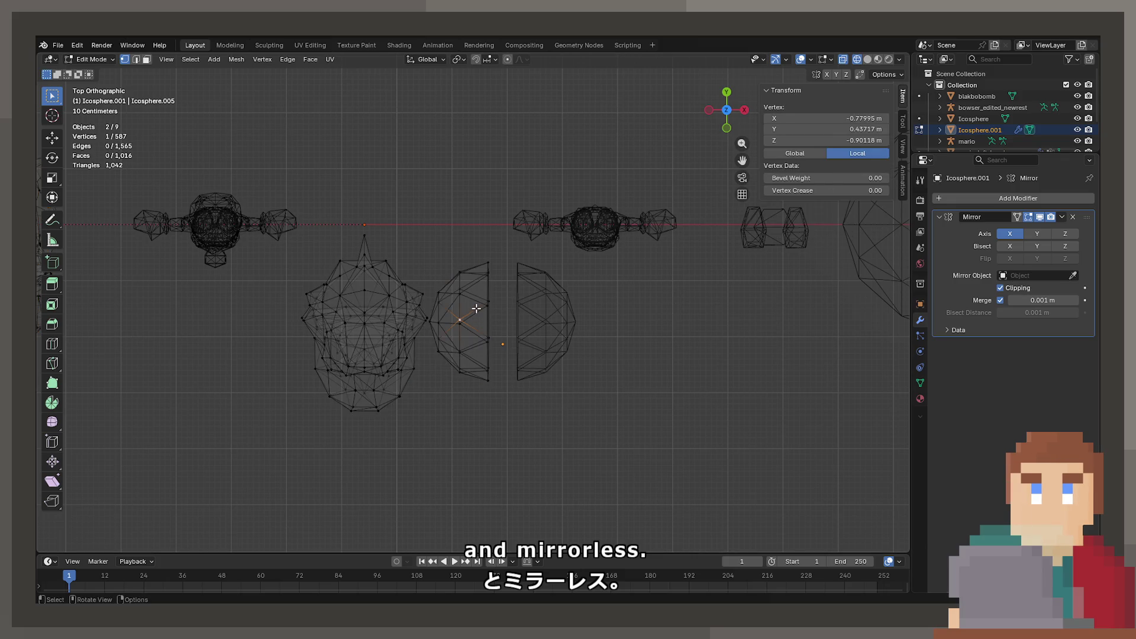
pyautogui.hotkey('ctrl', 'l')
pyautogui.press('g')
pyautogui.press('x')
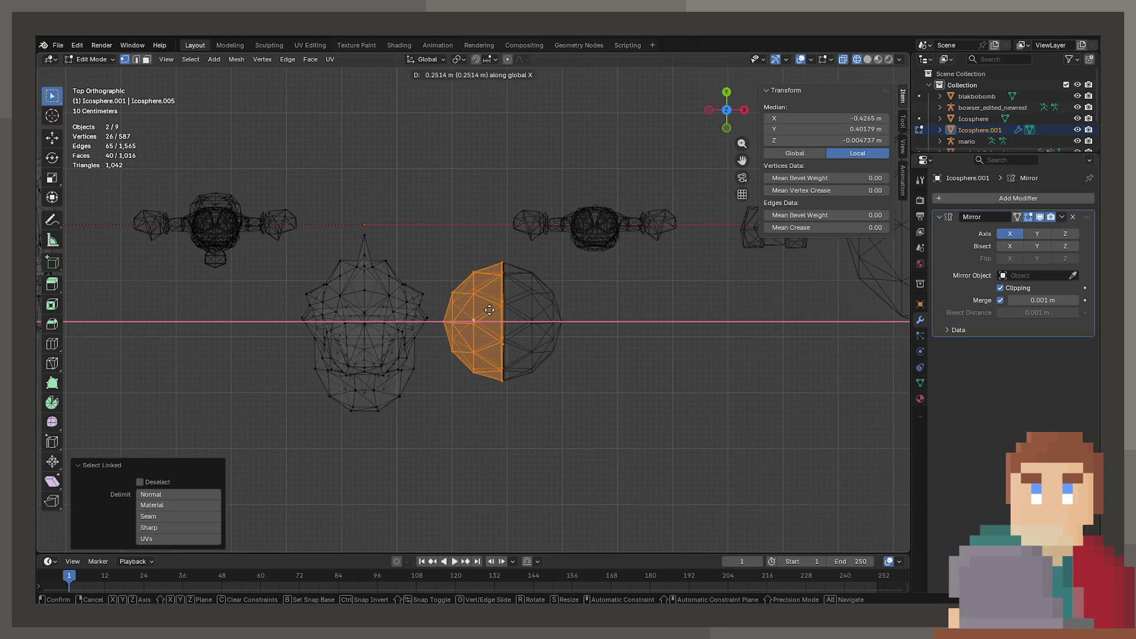
pyautogui.click(490, 310)
pyautogui.press('g')
pyautogui.press('x')
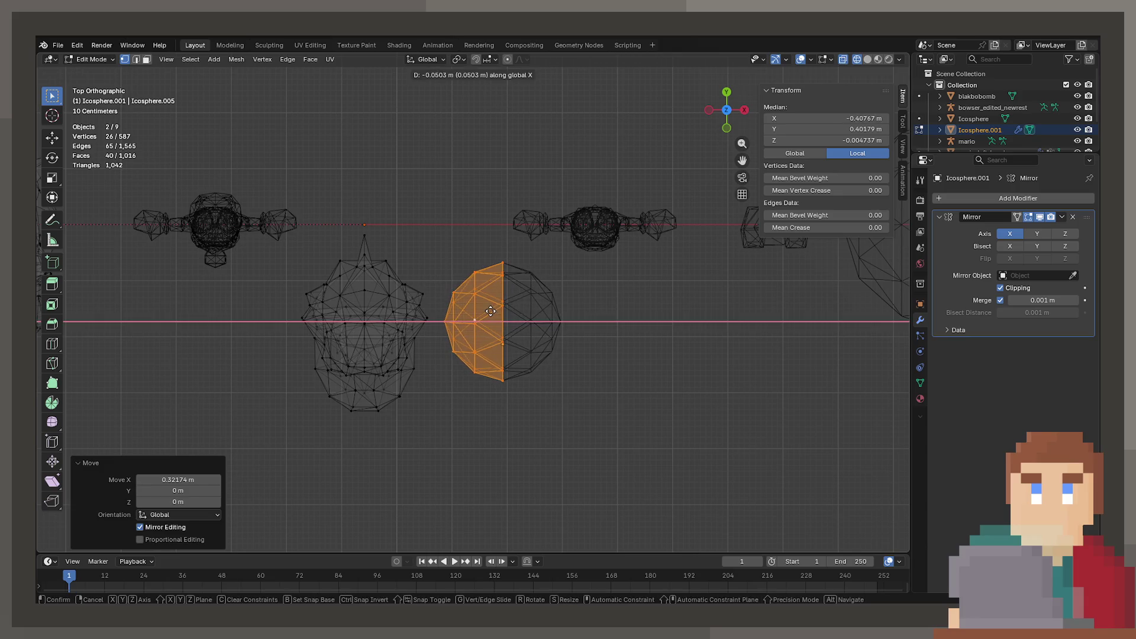
pyautogui.press('Escape')
pyautogui.press('Tab')
pyautogui.scroll(3)
# Step: Switch the viewport to solid shading and enter Edit Mode on the mirrored sphere
pyautogui.press('z')
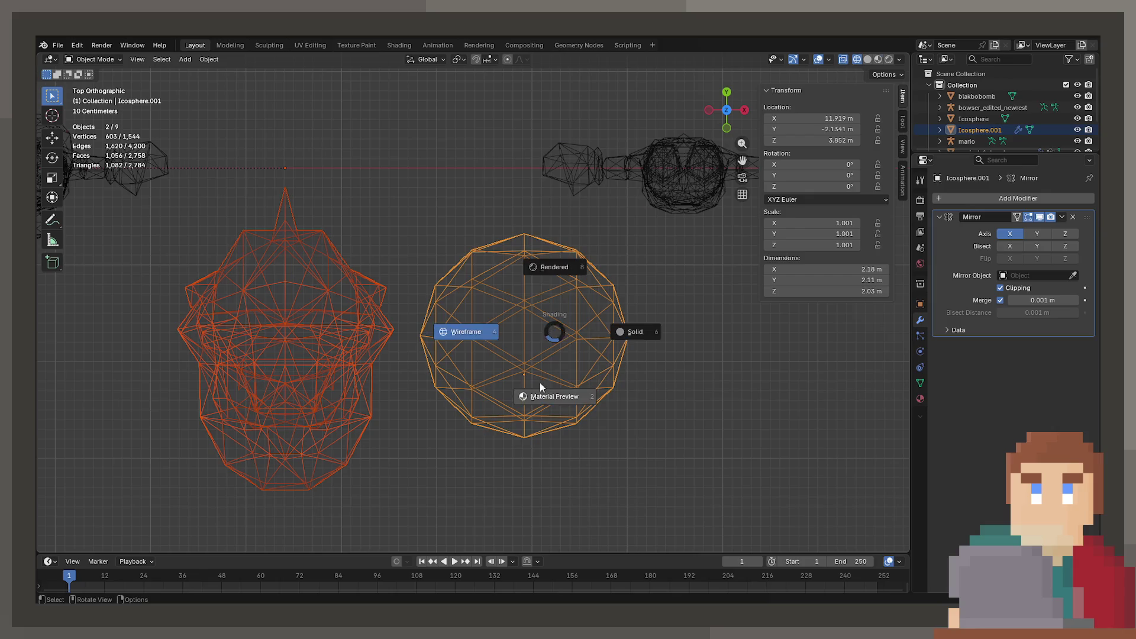
pyautogui.click(540, 384)
pyautogui.press('z')
pyautogui.click(576, 371)
pyautogui.press('Tab')
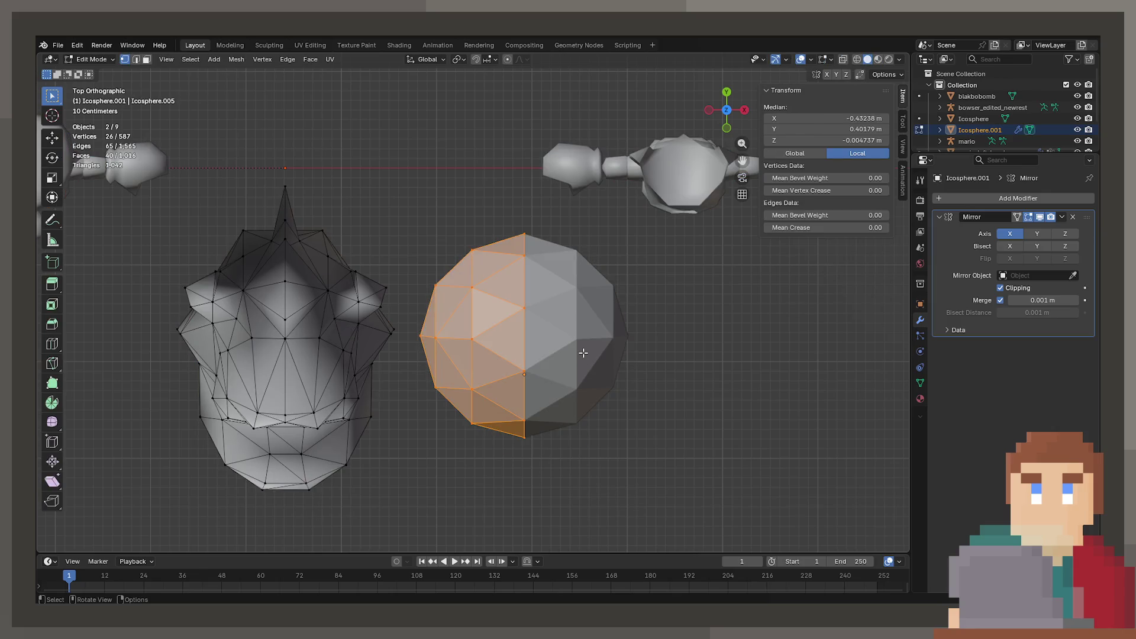
pyautogui.press('r')
pyautogui.press('x')
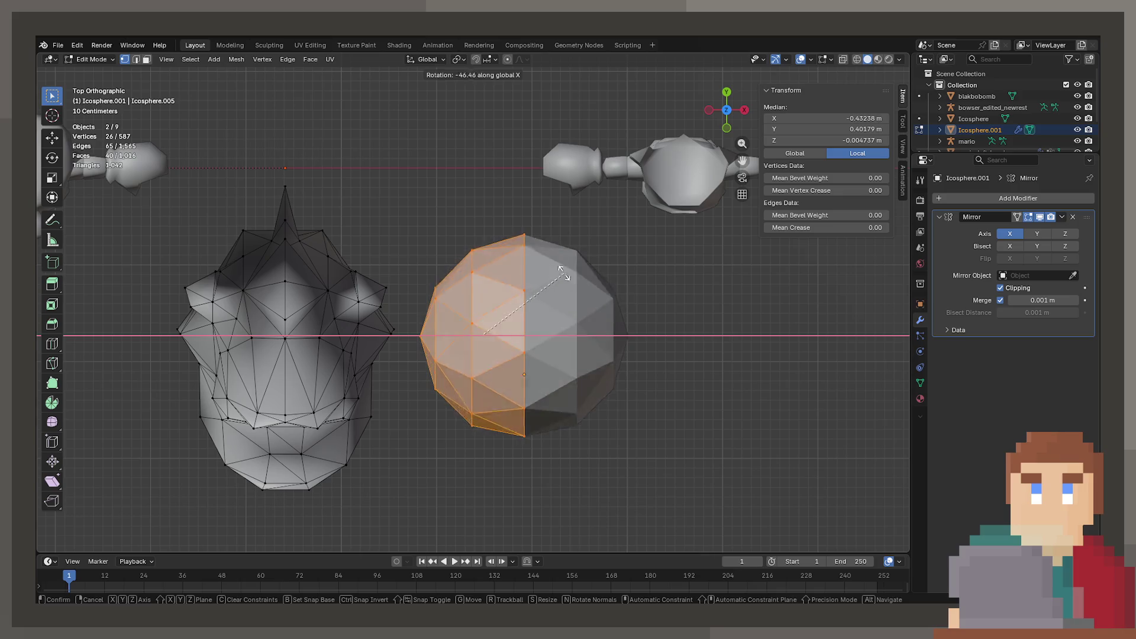
pyautogui.press('Escape')
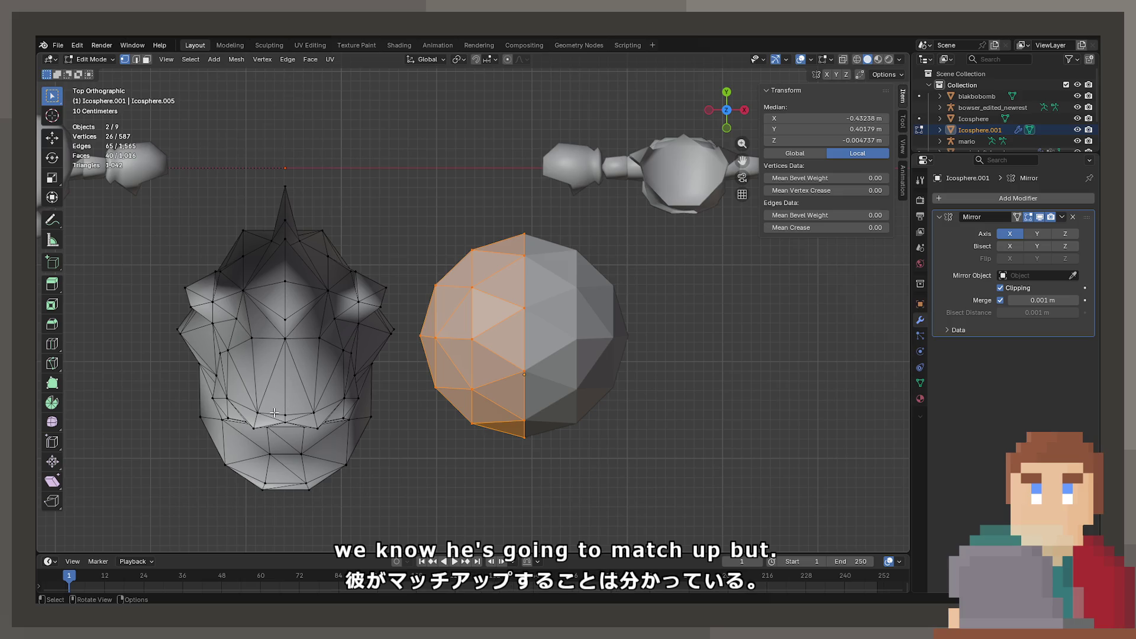
# Step: Slide a centre-line sphere vertex -0.33747 m along Y to match the head's layout
pyautogui.click(254, 409)
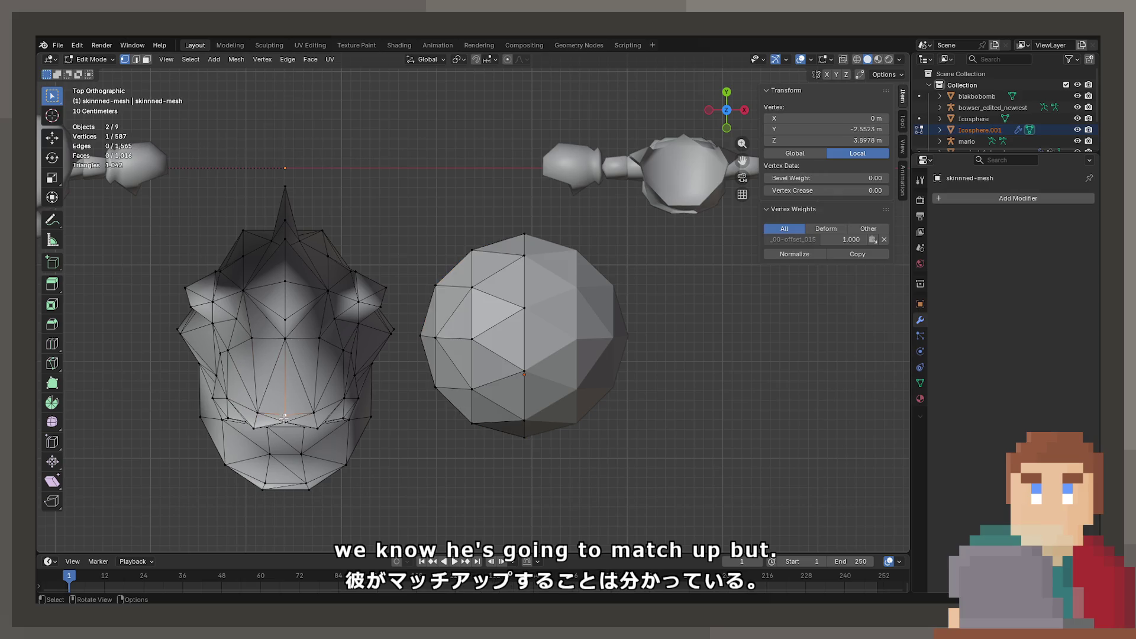
pyautogui.click(509, 337)
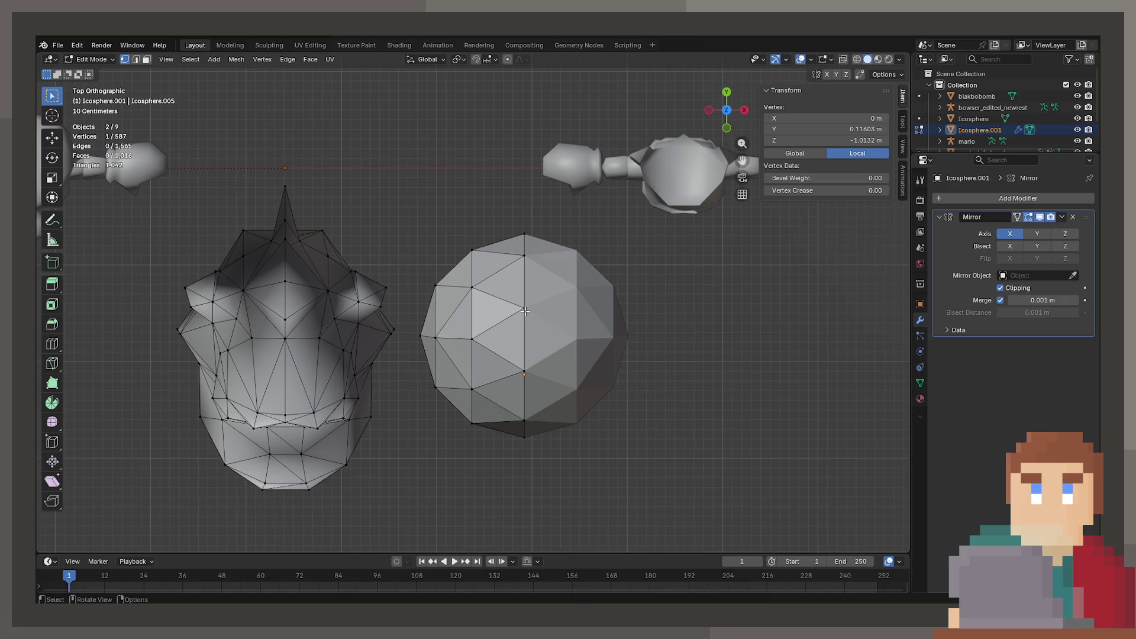
pyautogui.press('g')
pyautogui.press('x')
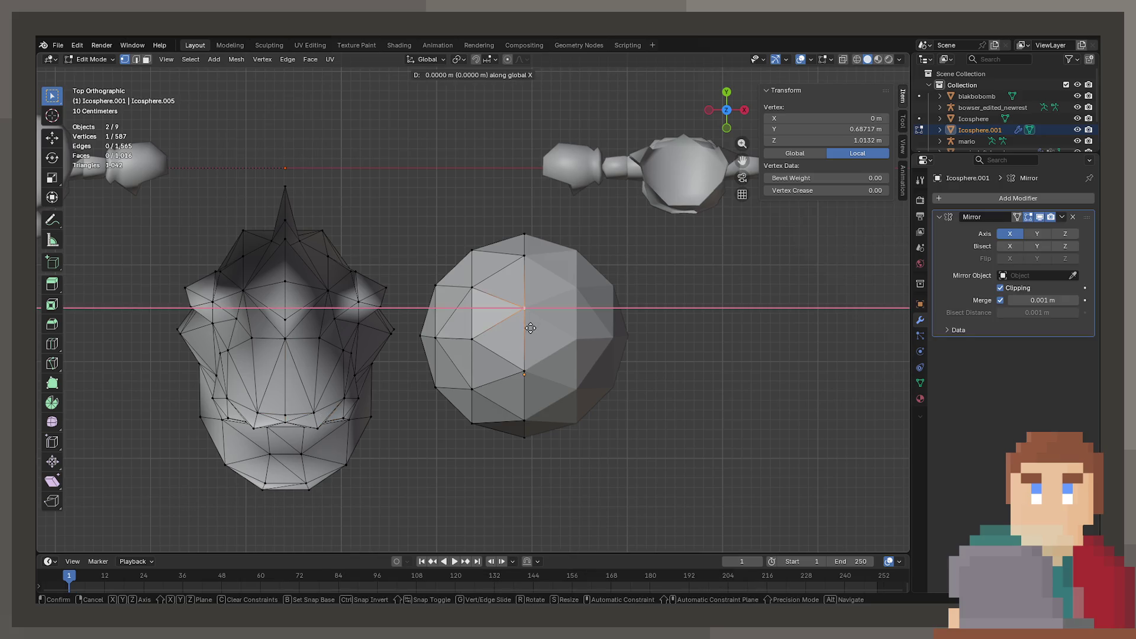
pyautogui.press('y')
pyautogui.click(530, 348)
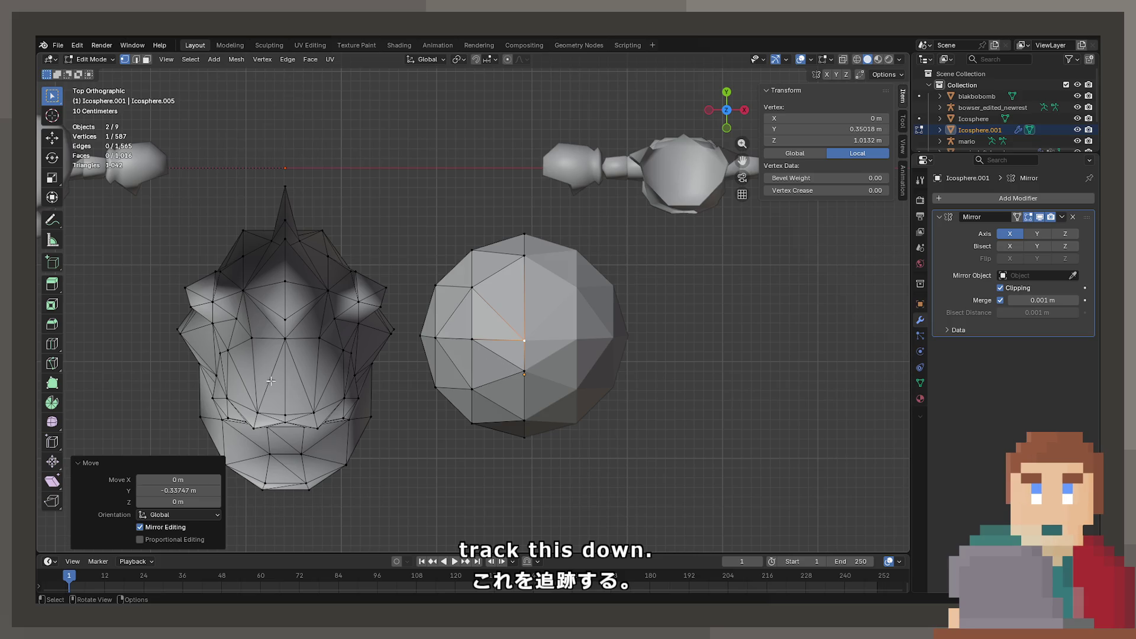
# Step: Try moving a second centre vertex along Y, undo it, and select a top edge in edge mode
pyautogui.click(255, 339)
pyautogui.click(287, 414)
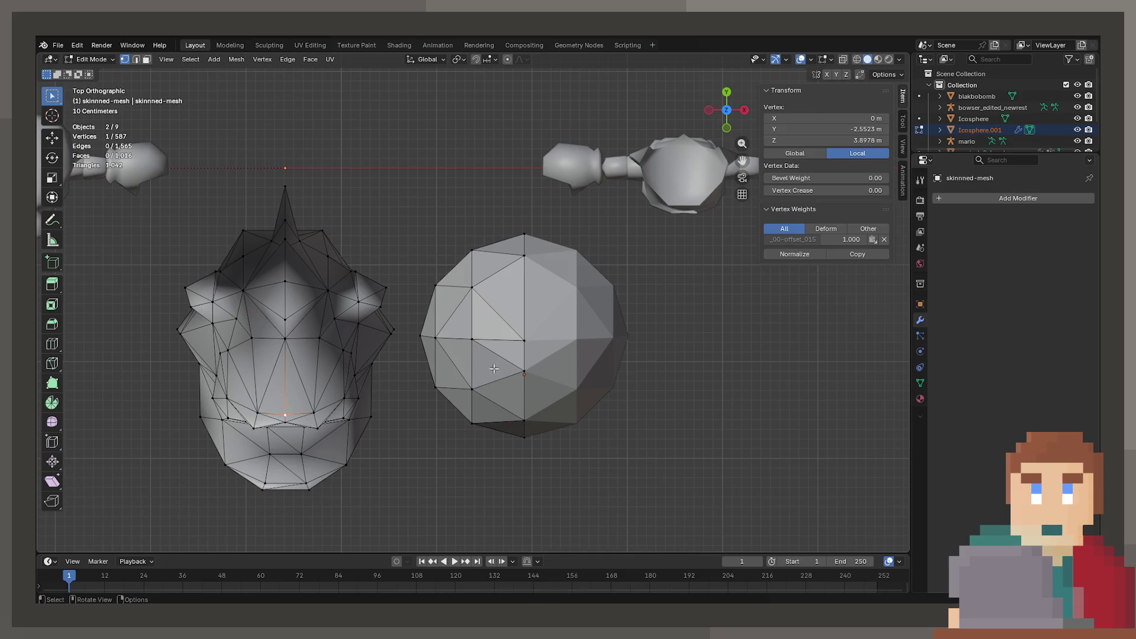
pyautogui.click(524, 374)
pyautogui.press('g')
pyautogui.press('x')
pyautogui.press('y')
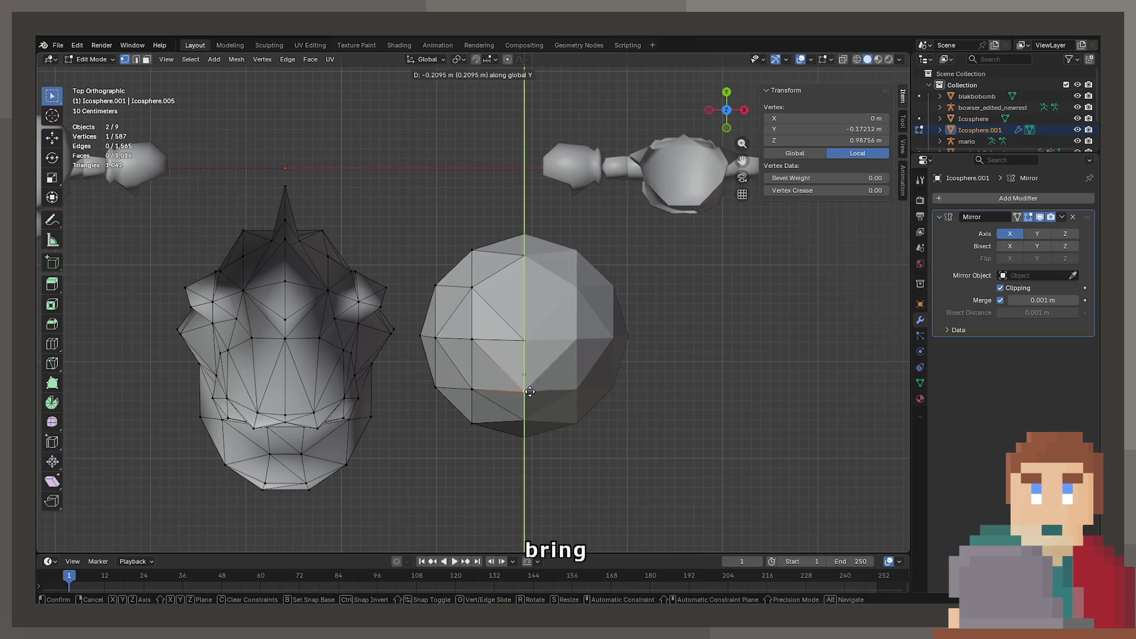
pyautogui.click(530, 391)
pyautogui.hotkey('ctrl', 'z')
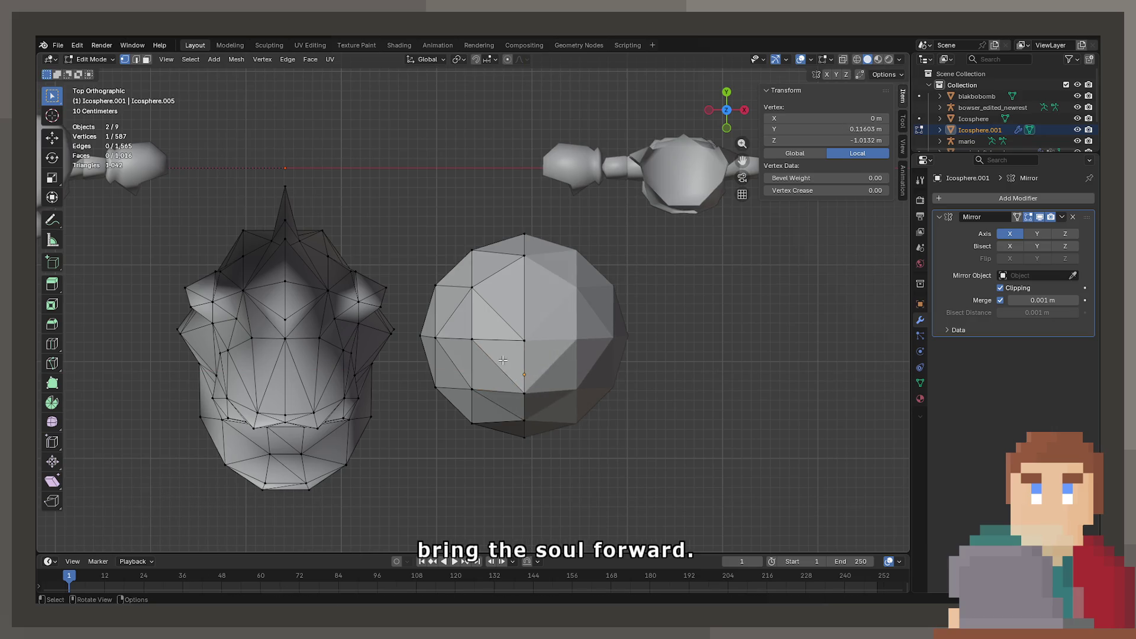
pyautogui.hotkey('ctrl', 'z')
pyautogui.click(136, 59)
pyautogui.click(485, 364)
# Step: Delete the top edge and fill a new triangle face from three vertices
pyautogui.press('x')
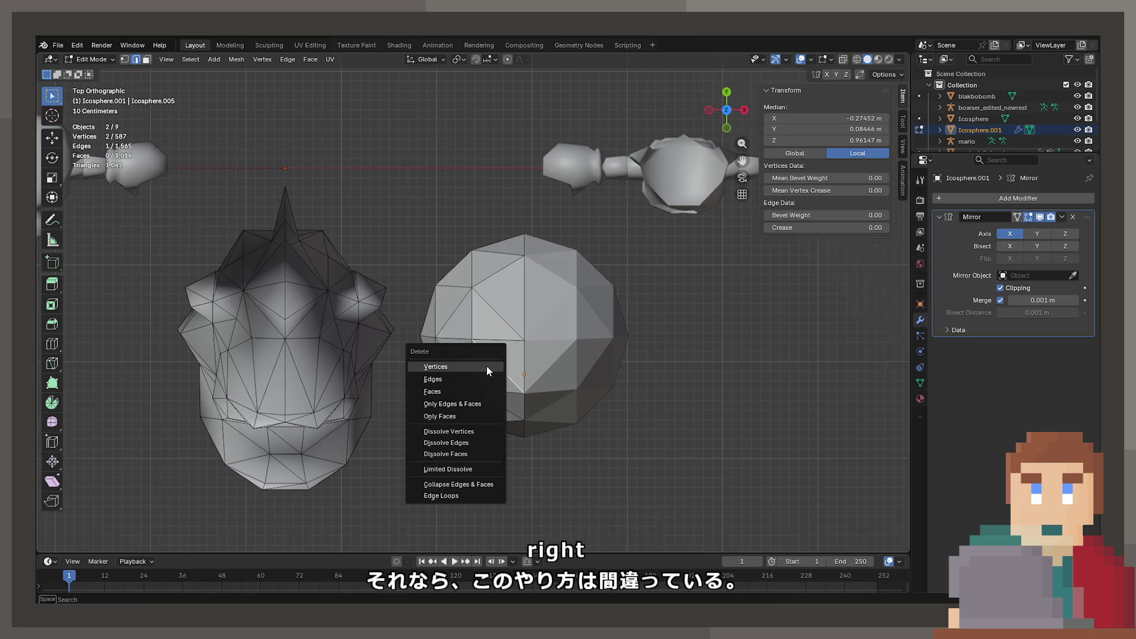
pyautogui.click(488, 379)
pyautogui.moveTo(476, 340); pyautogui.dragTo(480, 286)
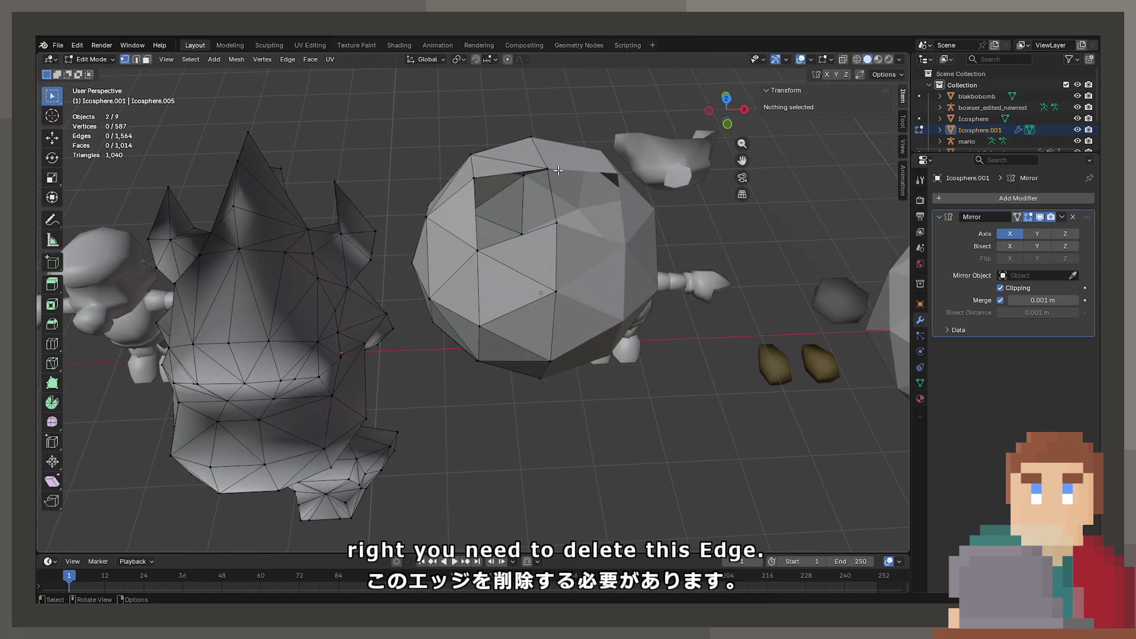
pyautogui.click(558, 170)
pyautogui.press('f')
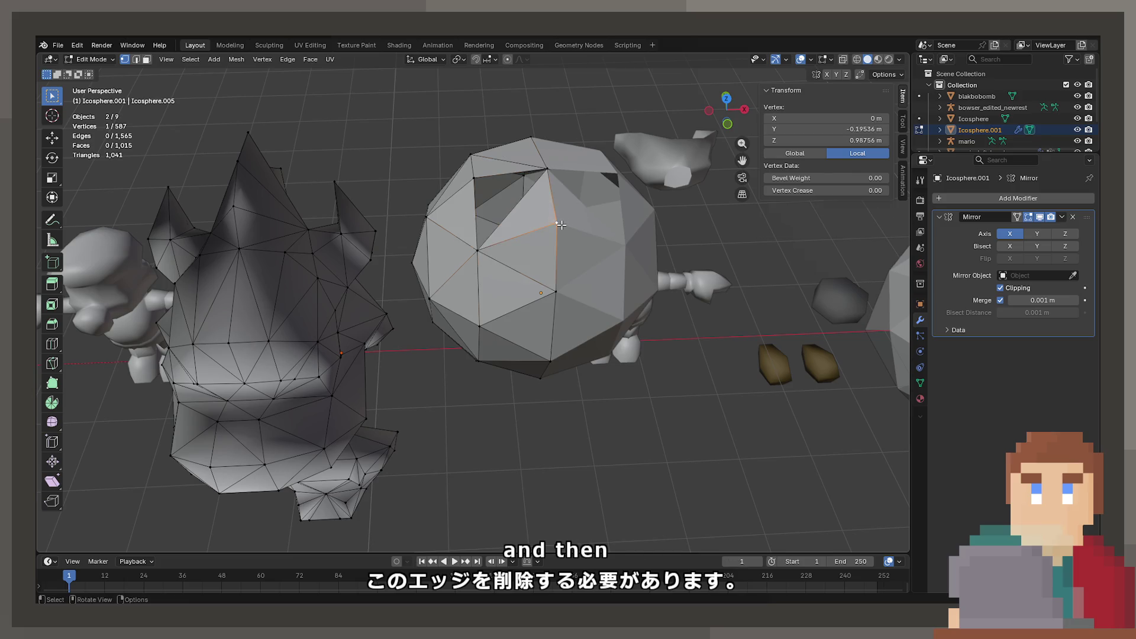
pyautogui.click(545, 172)
pyautogui.click(474, 176)
pyautogui.press('f')
# Step: Compare the head's diamond-pattern vertices with the matching vertices on the sphere
pyautogui.moveTo(473, 176); pyautogui.dragTo(409, 269)
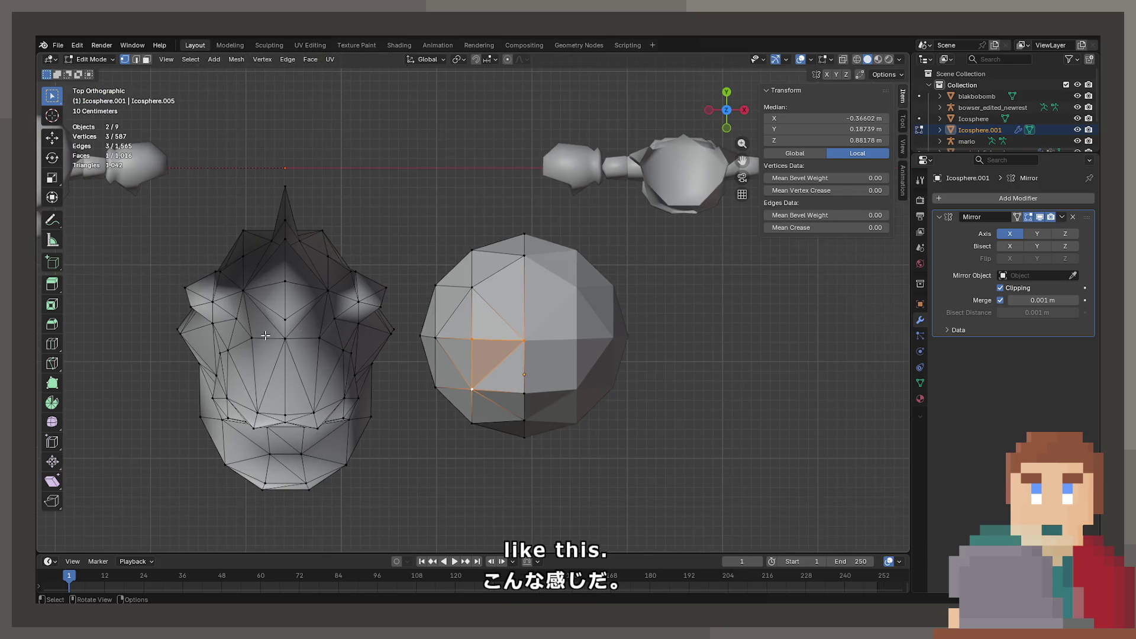
pyautogui.click(257, 411)
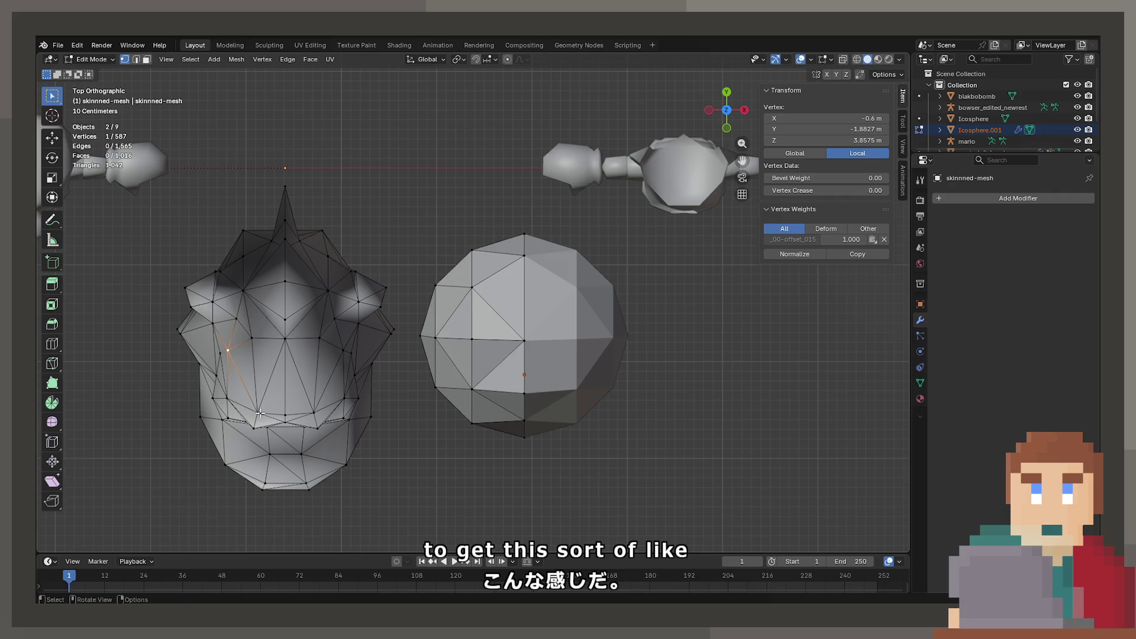
pyautogui.click(285, 338)
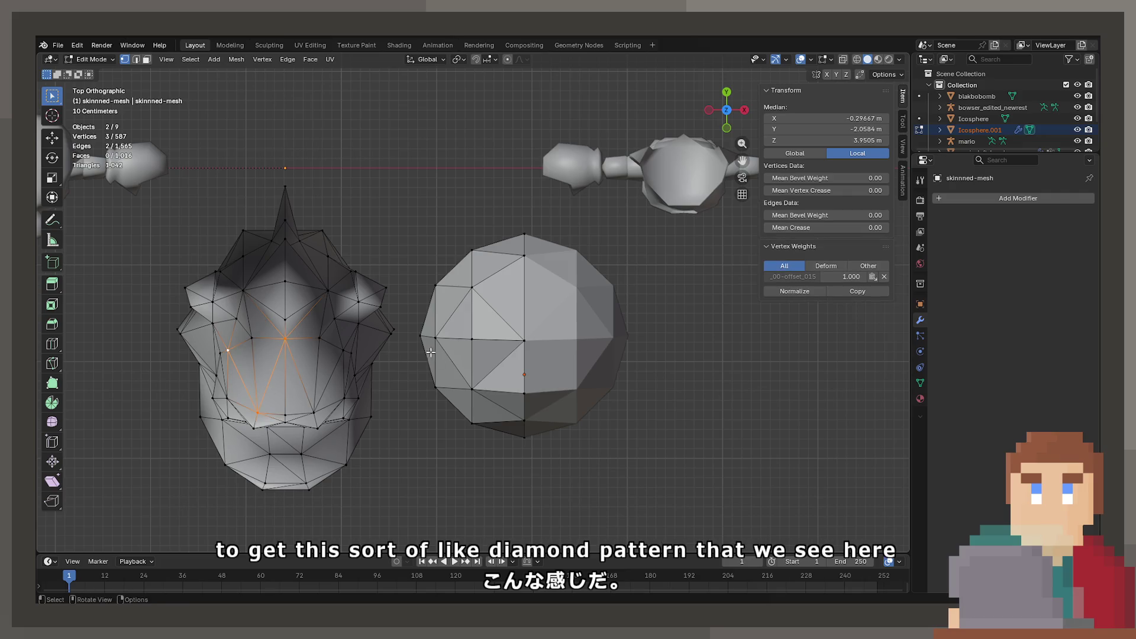
pyautogui.click(435, 337)
pyautogui.click(472, 390)
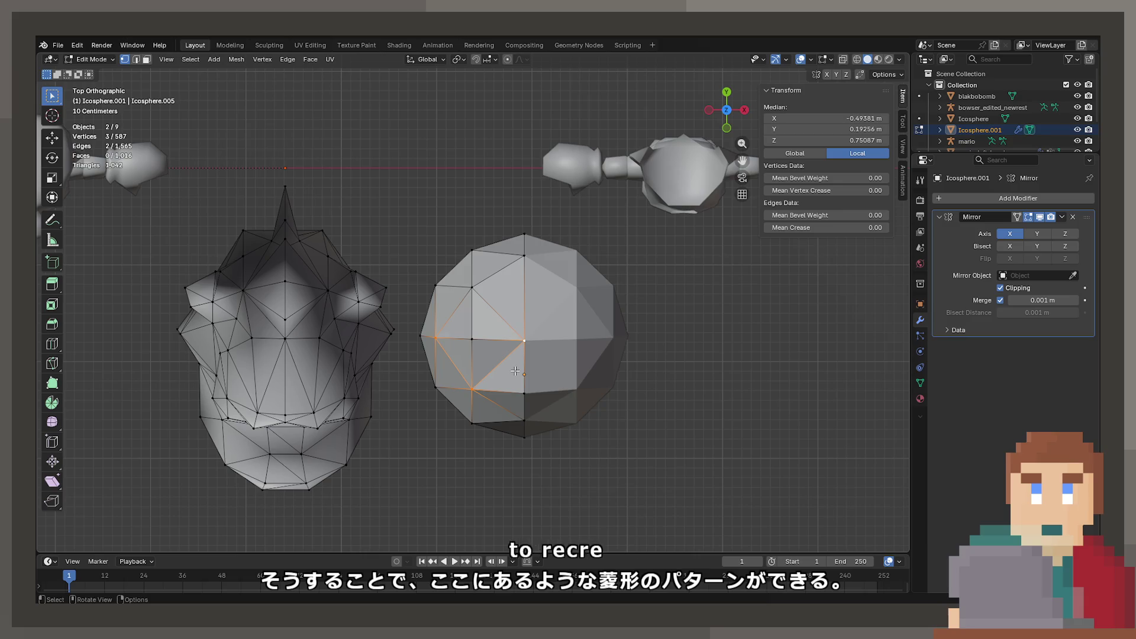
pyautogui.click(435, 338)
# Step: Extrude six outer rim vertices 0.16292 m along X in X-ray, then return to Object Mode
pyautogui.hotkey('alt', 'z')
pyautogui.moveTo(413, 261); pyautogui.dragTo(459, 446)
pyautogui.press('x')
pyautogui.press('Escape')
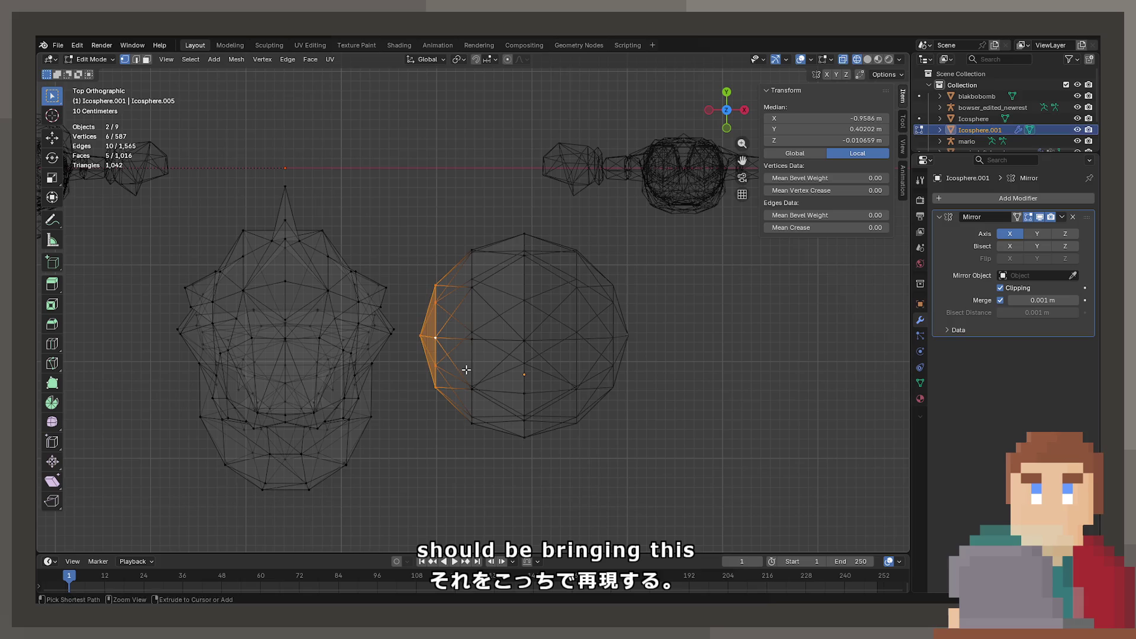
pyautogui.press('e')
pyautogui.press('x')
pyautogui.click(481, 372)
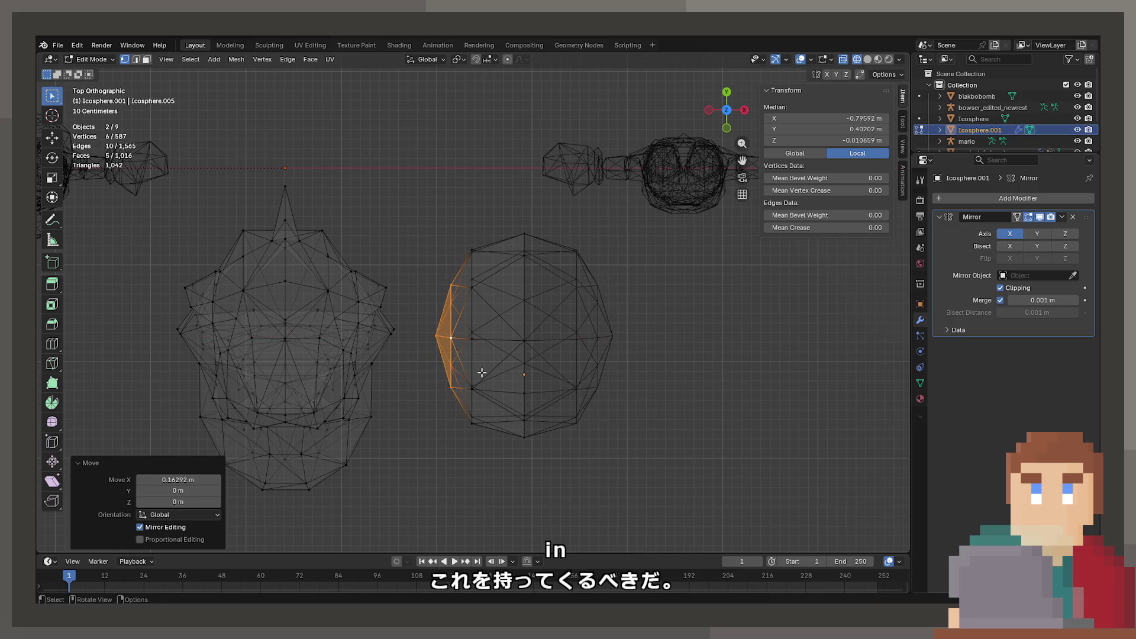
pyautogui.press('Tab')
pyautogui.hotkey('shift', 'z')
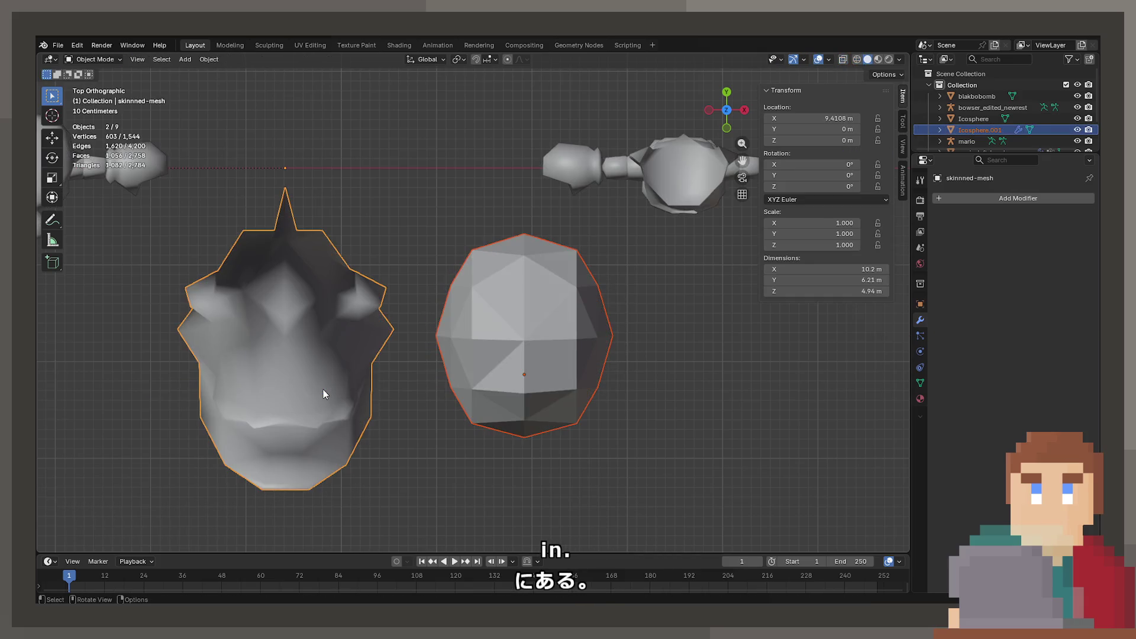
pyautogui.press('z')
pyautogui.click(324, 391)
pyautogui.press('Tab')
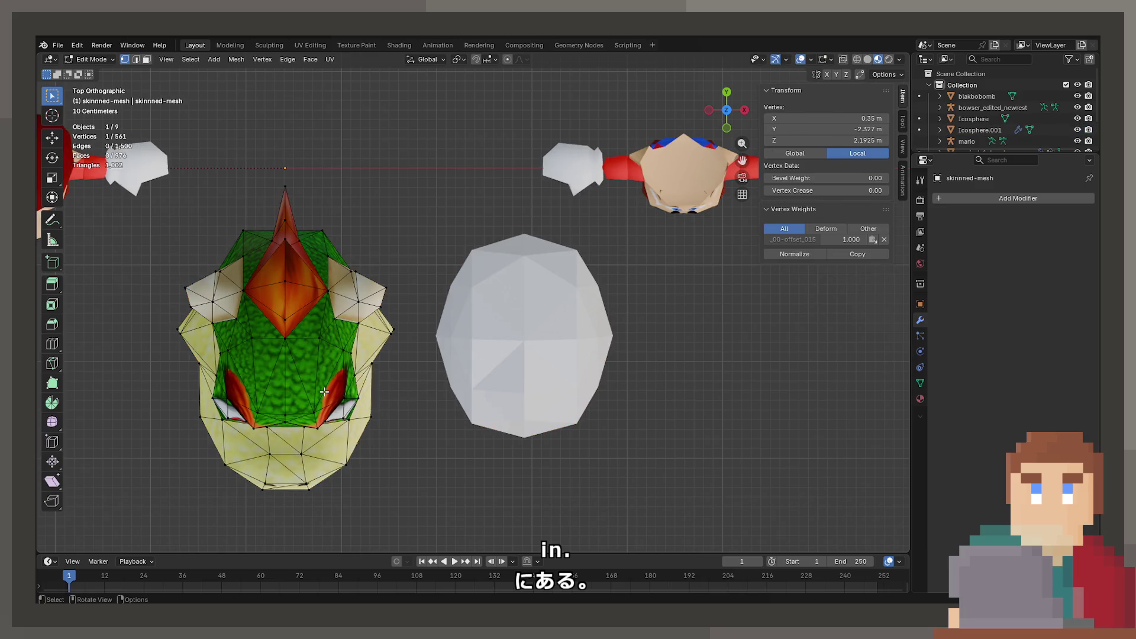
pyautogui.press('z')
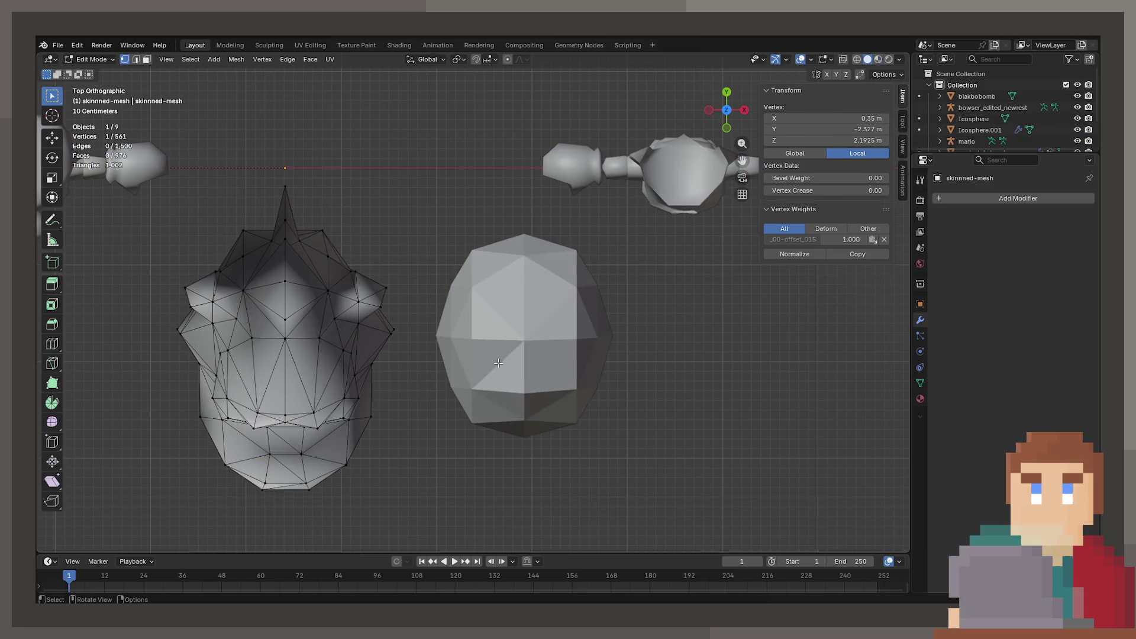
pyautogui.press('Tab')
pyautogui.click(508, 350)
pyautogui.press('Tab')
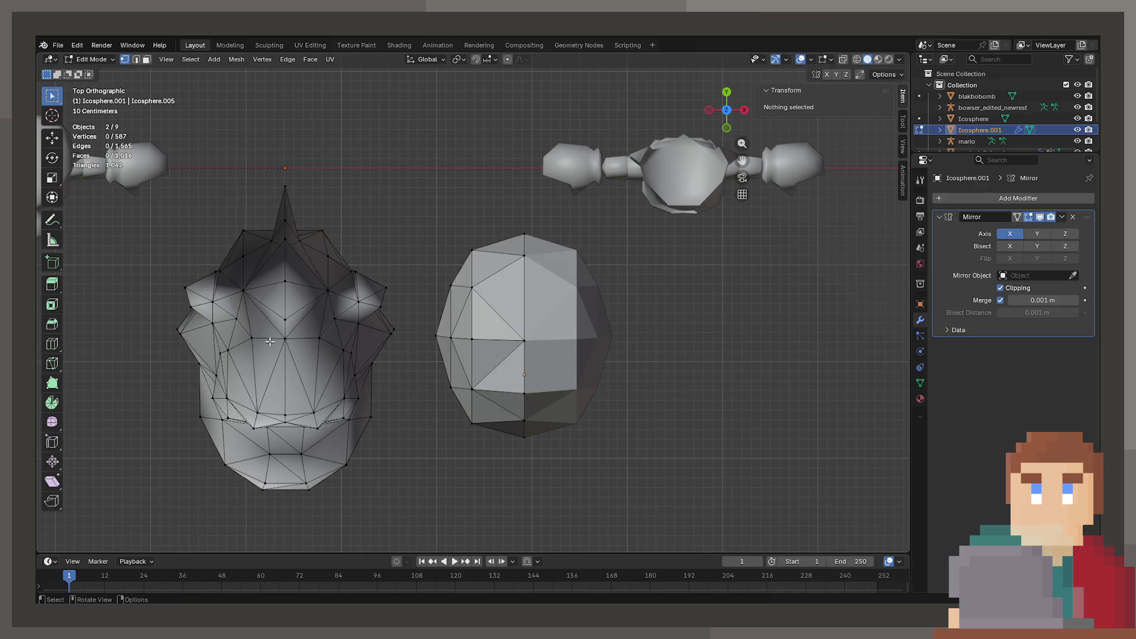
pyautogui.click(472, 390)
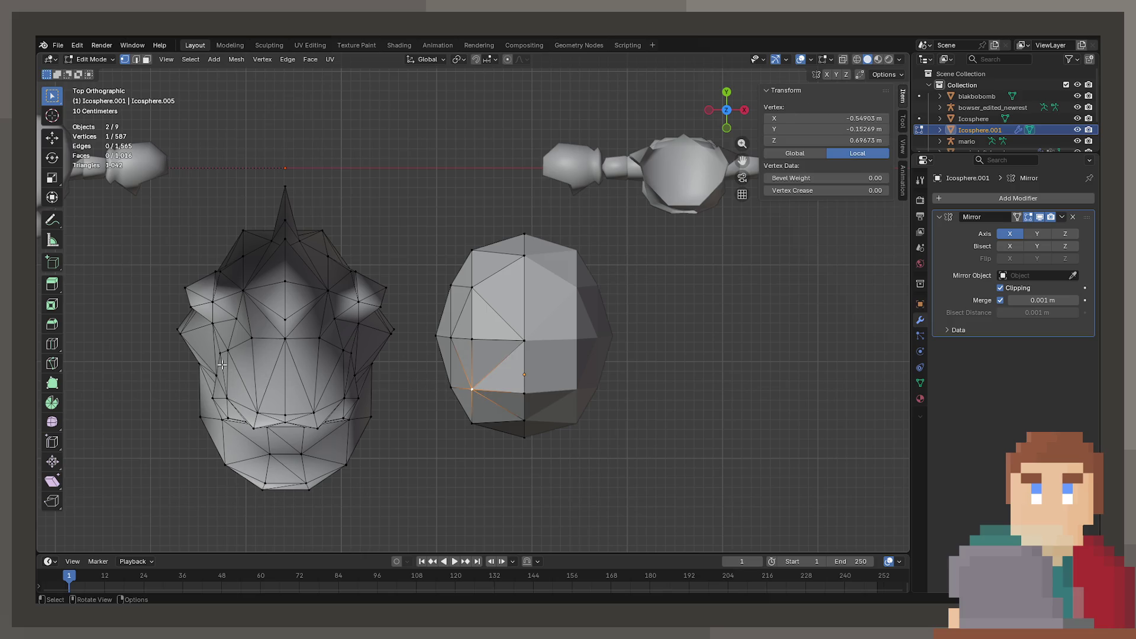
pyautogui.click(221, 354)
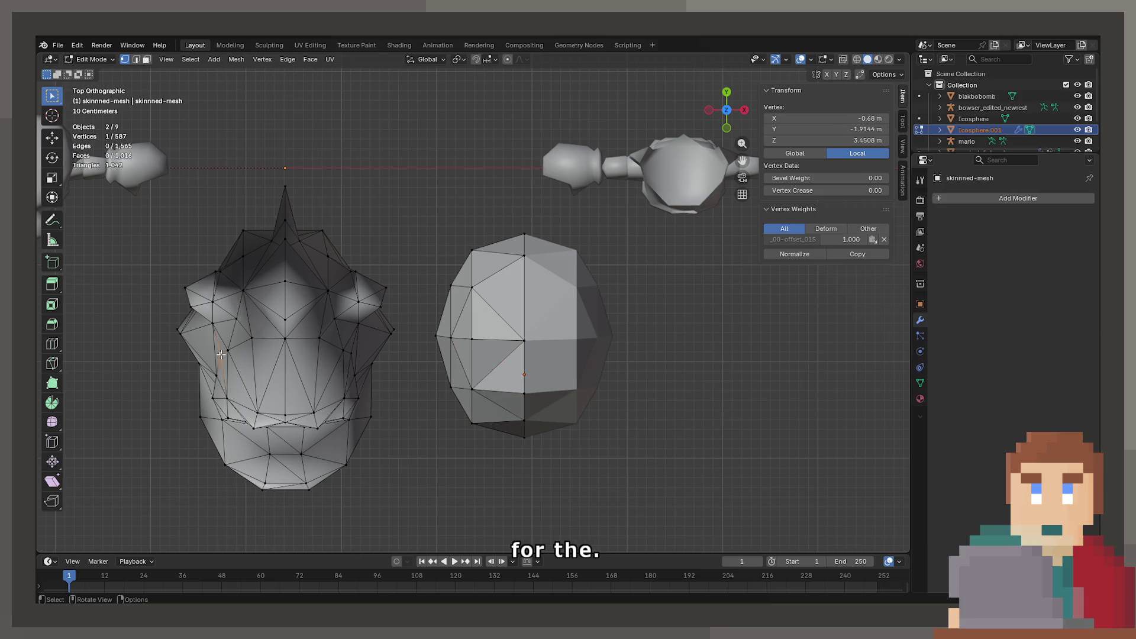
pyautogui.click(524, 341)
pyautogui.moveTo(524, 340); pyautogui.dragTo(637, 129)
pyautogui.press('g')
pyautogui.press('z')
# Step: Raise a top vertex, then lower it and a neighbouring vertex slightly along Z
pyautogui.click(637, 103)
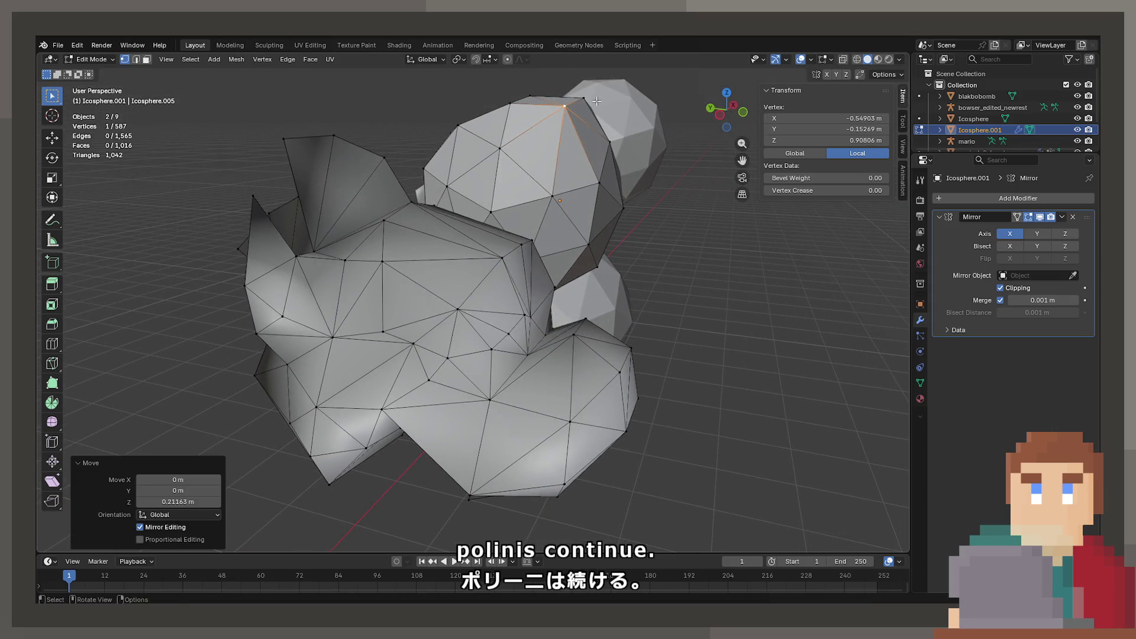
pyautogui.click(596, 101)
pyautogui.press('g')
pyautogui.press('z')
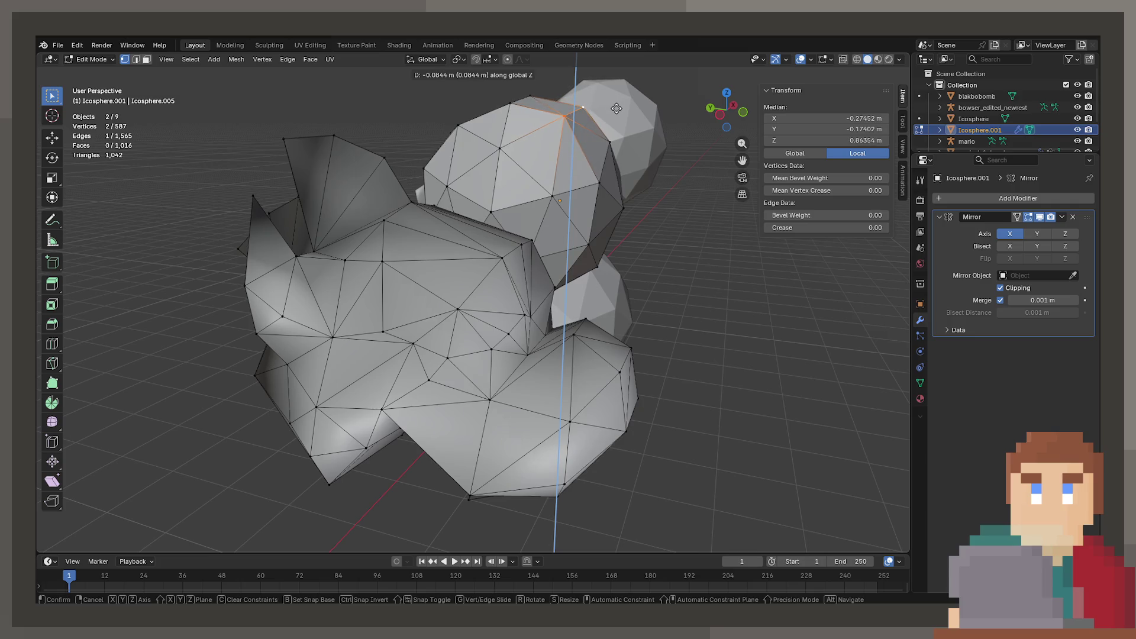
pyautogui.click(616, 108)
# Step: Move an icosphere vertex 0.3014 m along Y to match the Bowser head
pyautogui.moveTo(616, 108); pyautogui.dragTo(500, 254)
pyautogui.click(500, 254)
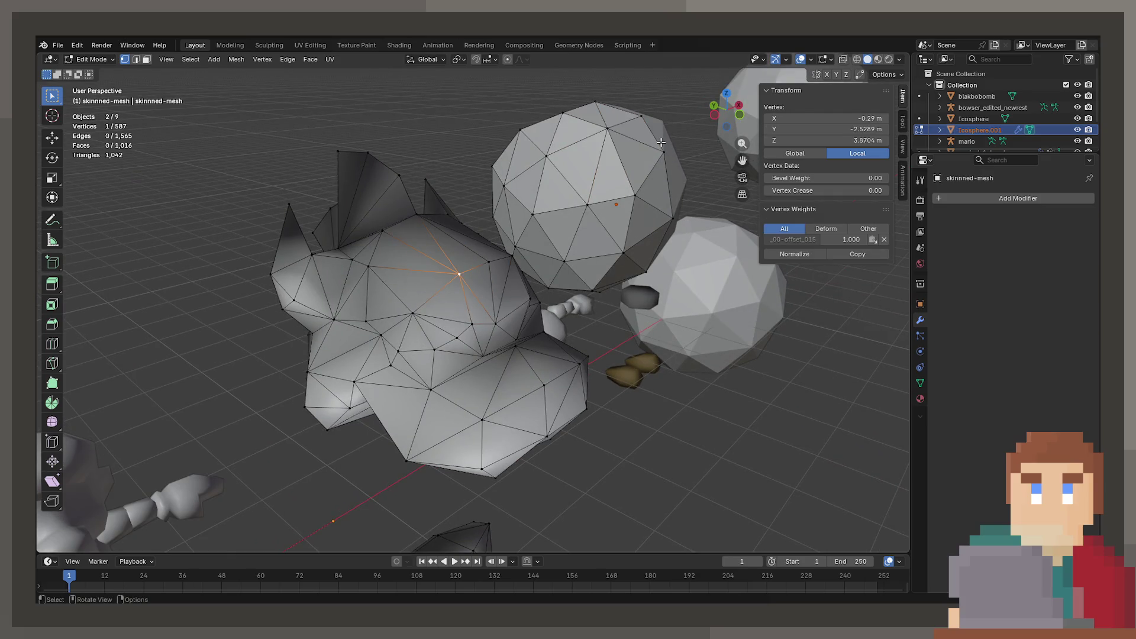
pyautogui.click(664, 151)
pyautogui.moveTo(715, 220); pyautogui.dragTo(718, 218)
pyautogui.press('g')
pyautogui.press('y')
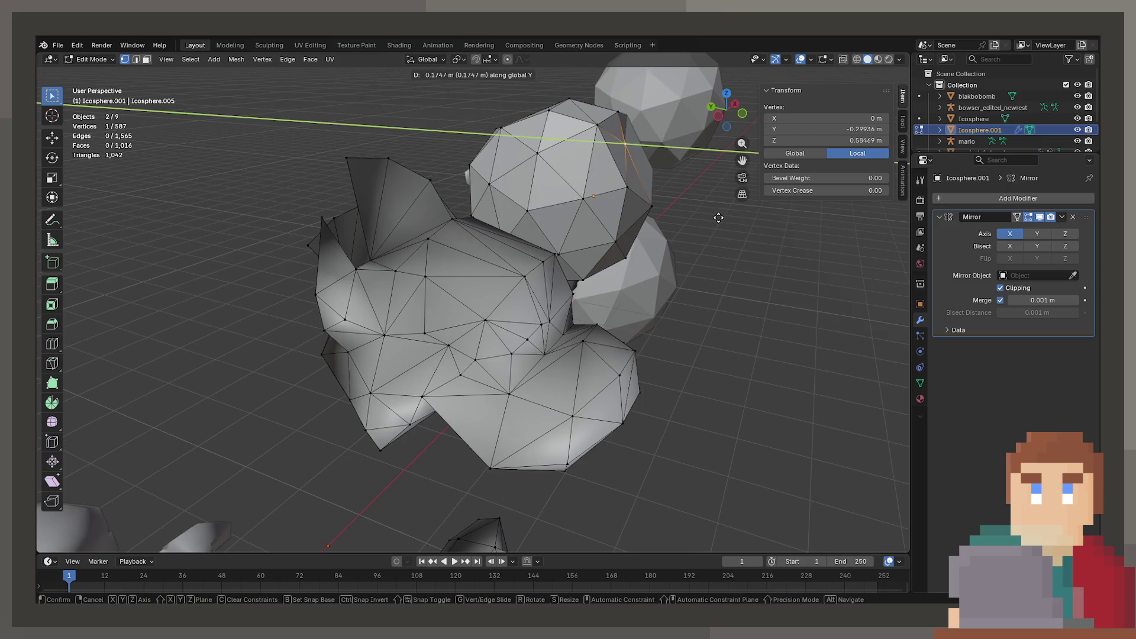
pyautogui.click(713, 216)
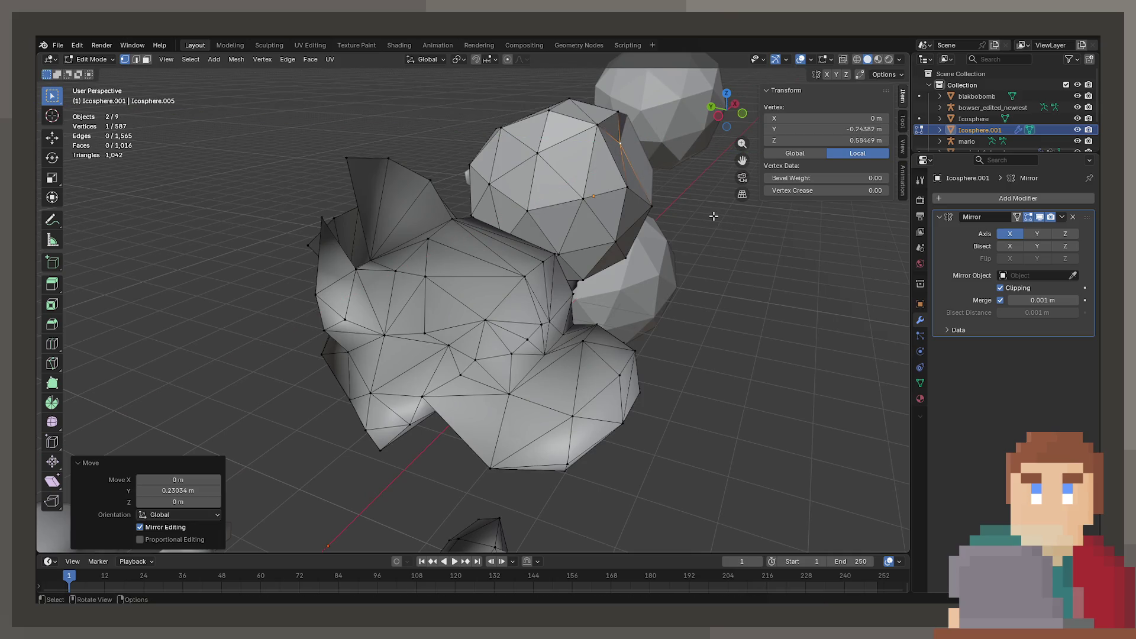
# Step: Shift a side vertex of the icosphere along Y, then raise it along Z
pyautogui.click(548, 334)
pyautogui.moveTo(549, 333); pyautogui.dragTo(489, 328)
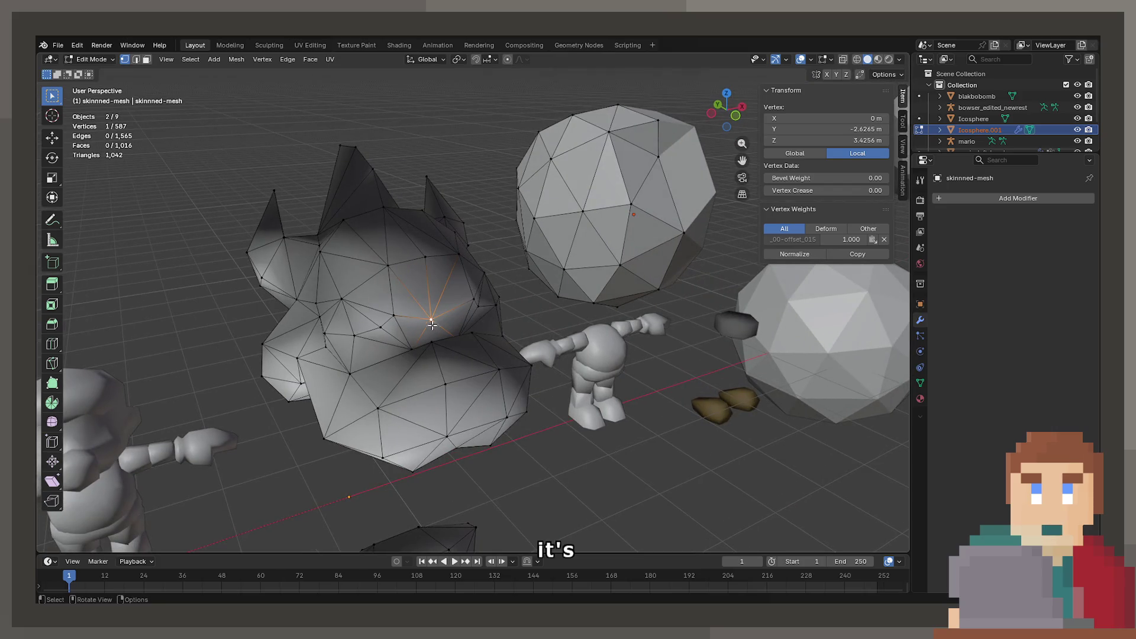
pyautogui.click(658, 156)
pyautogui.moveTo(659, 157); pyautogui.dragTo(715, 234)
pyautogui.press('g')
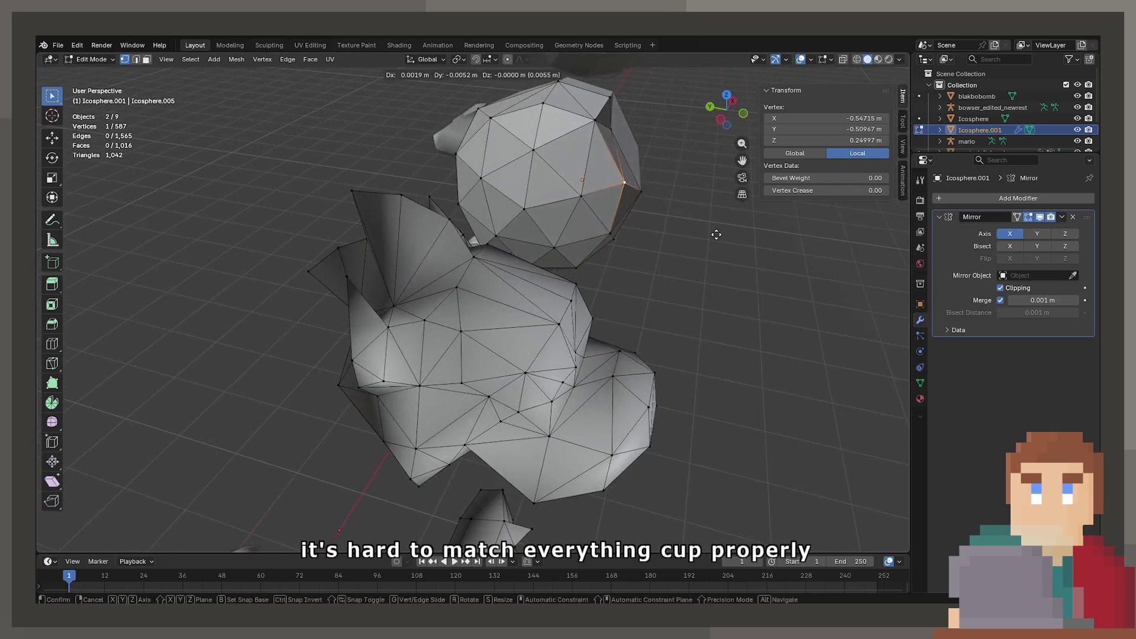
pyautogui.press('y')
pyautogui.press('y')
pyautogui.click(686, 225)
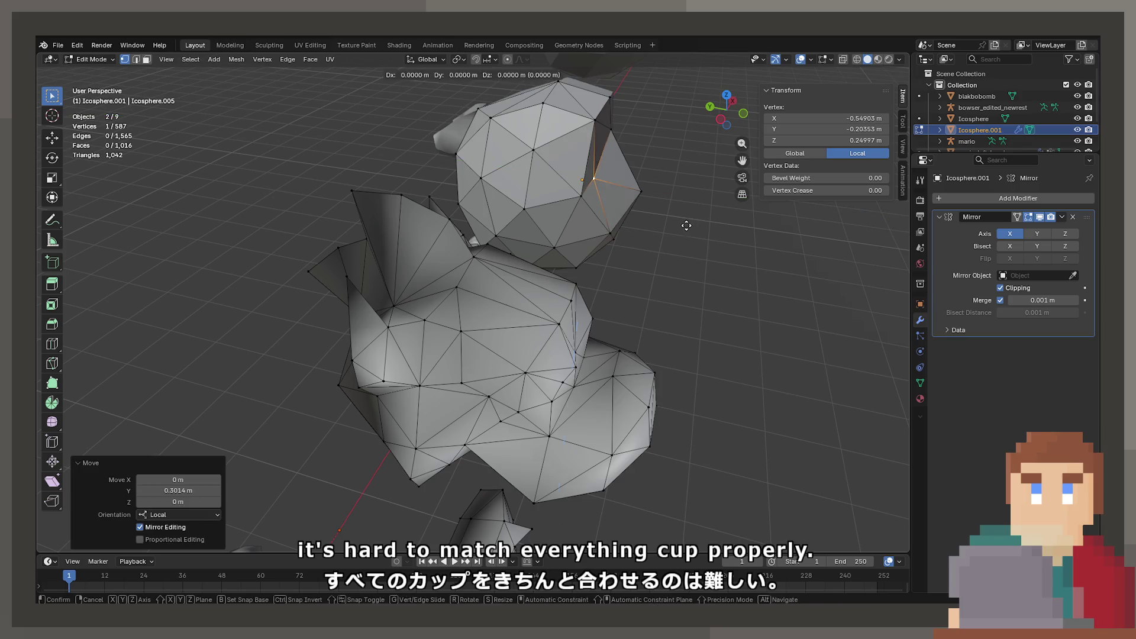
pyautogui.press('z')
pyautogui.click(693, 173)
# Step: Select a face near the icosphere's top and reposition it along Y and Z
pyautogui.click(611, 97)
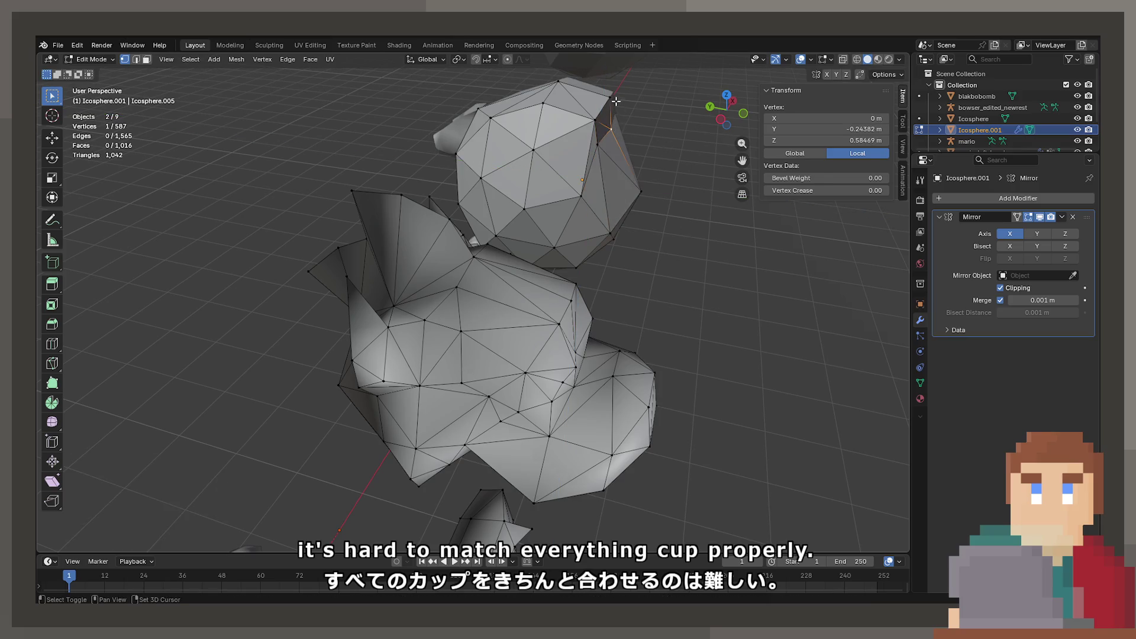
pyautogui.click(596, 121)
pyautogui.press('g')
pyautogui.press('y')
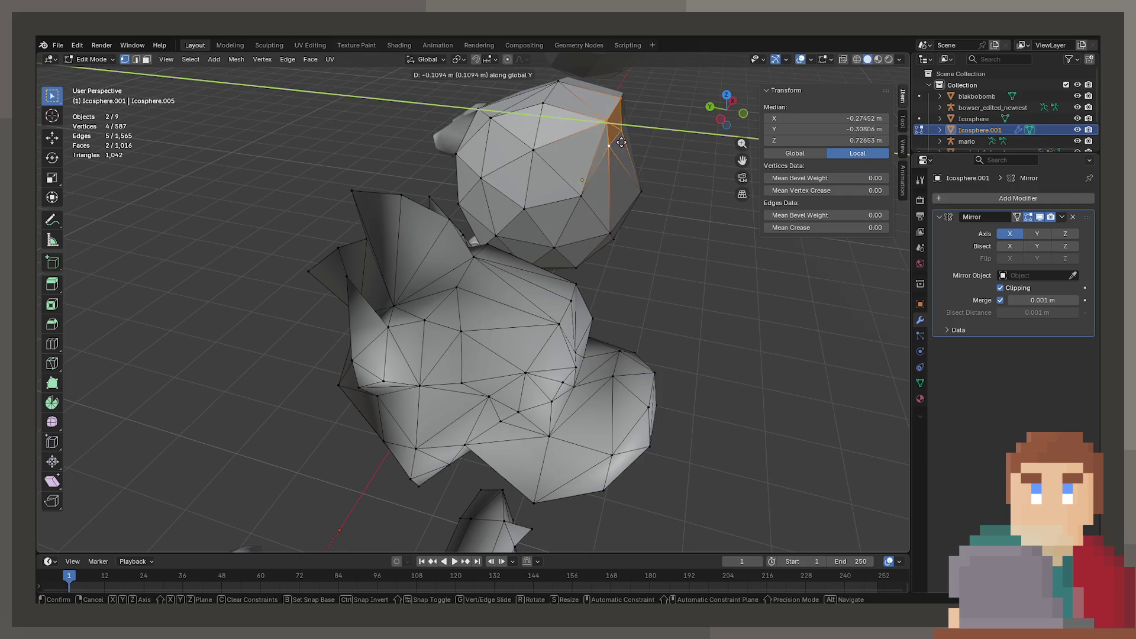
pyautogui.click(626, 150)
pyautogui.press('g')
pyautogui.press('z')
pyautogui.click(624, 155)
# Step: Check the reshaped half-sphere in Object Mode, then return to Edit Mode
pyautogui.press('Tab')
pyautogui.moveTo(633, 165); pyautogui.dragTo(540, 232)
pyautogui.press('g')
pyautogui.press('z')
pyautogui.press('Escape')
pyautogui.press('Tab')
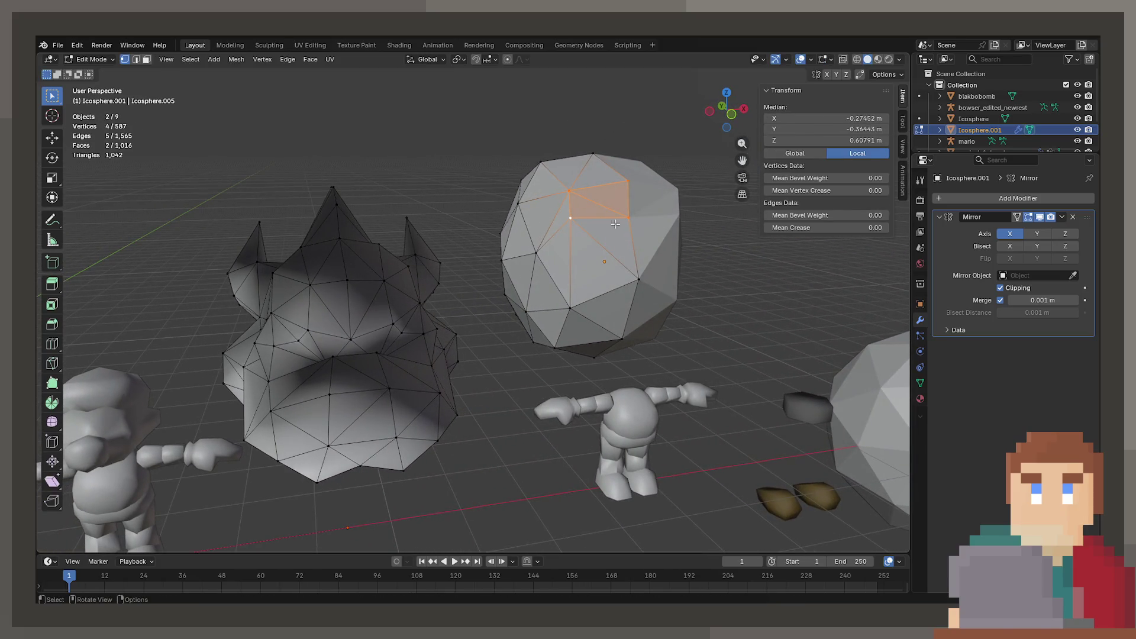
# Step: Shift the icosphere's top row of vertices along X and raise a side vertex along Z
pyautogui.click(626, 218)
pyautogui.moveTo(626, 219); pyautogui.dragTo(547, 207)
pyautogui.click(544, 168)
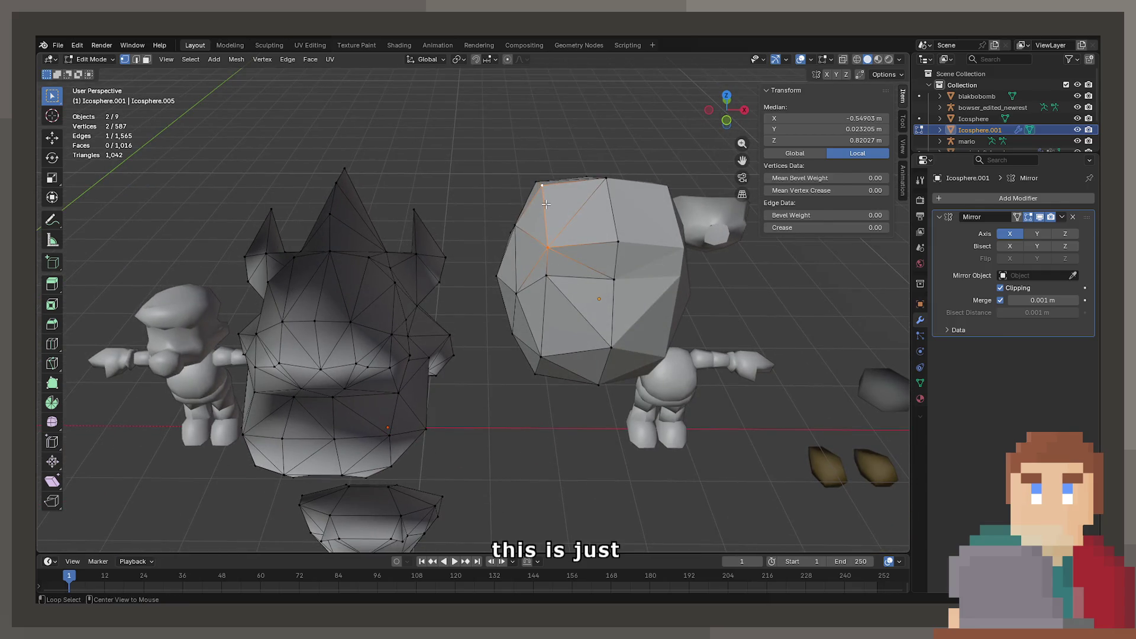
pyautogui.click(546, 275)
pyautogui.moveTo(546, 275); pyautogui.dragTo(556, 246)
pyautogui.press('g')
pyautogui.press('x')
pyautogui.click(568, 262)
pyautogui.click(537, 246)
pyautogui.press('g')
pyautogui.press('z')
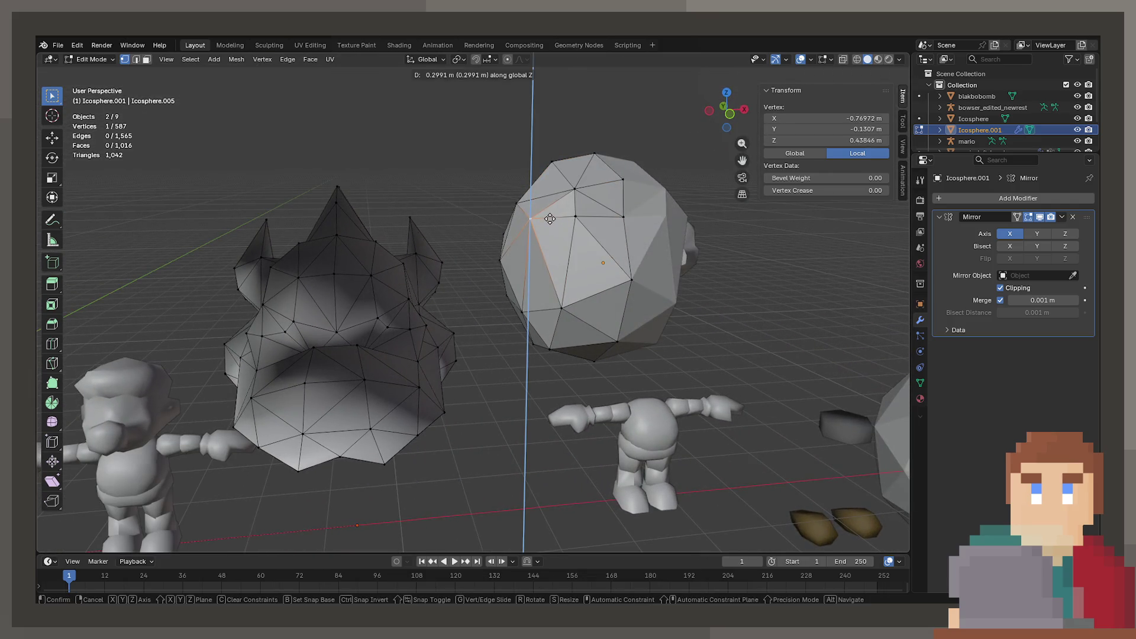
pyautogui.click(550, 216)
# Step: Reposition the side vertex, trying X, Y and Z constraints before lowering it slightly
pyautogui.moveTo(325, 319); pyautogui.dragTo(372, 296)
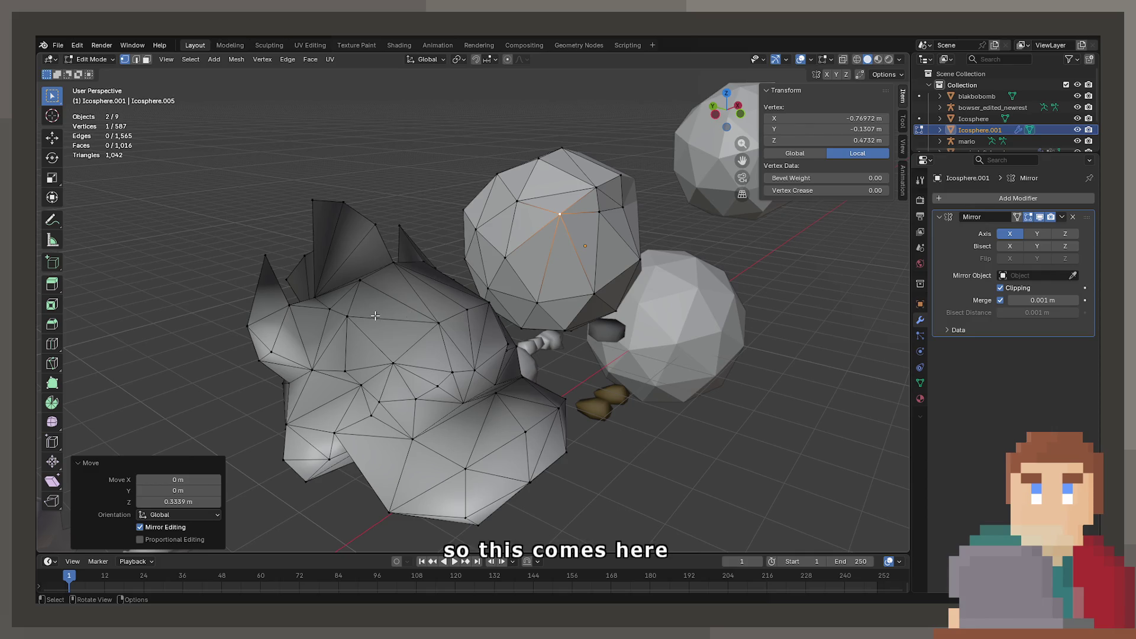
pyautogui.moveTo(375, 316); pyautogui.dragTo(355, 337)
pyautogui.press('g')
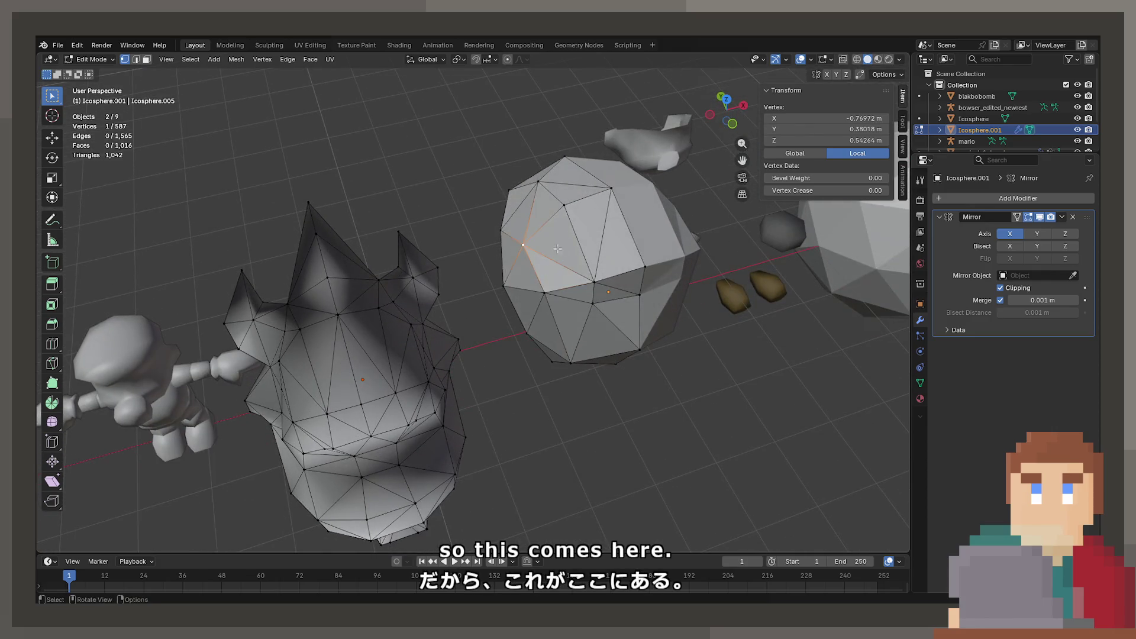
pyautogui.moveTo(414, 296); pyautogui.dragTo(532, 255)
pyautogui.press('x')
pyautogui.press('z')
pyautogui.click(567, 236)
pyautogui.press('g')
pyautogui.press('x')
pyautogui.press('y')
pyautogui.press('x')
pyautogui.press('Escape')
pyautogui.press('g')
pyautogui.press('z')
pyautogui.click(383, 301)
# Step: Move a top vertex along X, then raise it along Z
pyautogui.moveTo(313, 386); pyautogui.dragTo(347, 330)
pyautogui.moveTo(340, 308); pyautogui.dragTo(569, 216)
pyautogui.click(495, 231)
pyautogui.click(532, 211)
pyautogui.press('g')
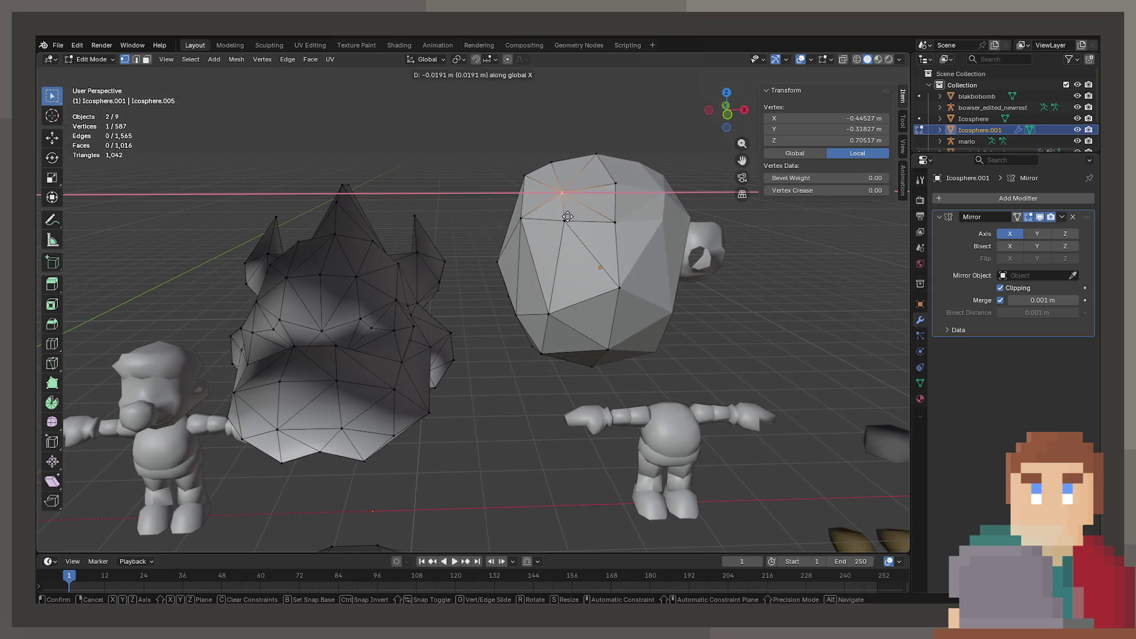
pyautogui.click(566, 216)
pyautogui.press('g')
pyautogui.press('z')
pyautogui.click(559, 212)
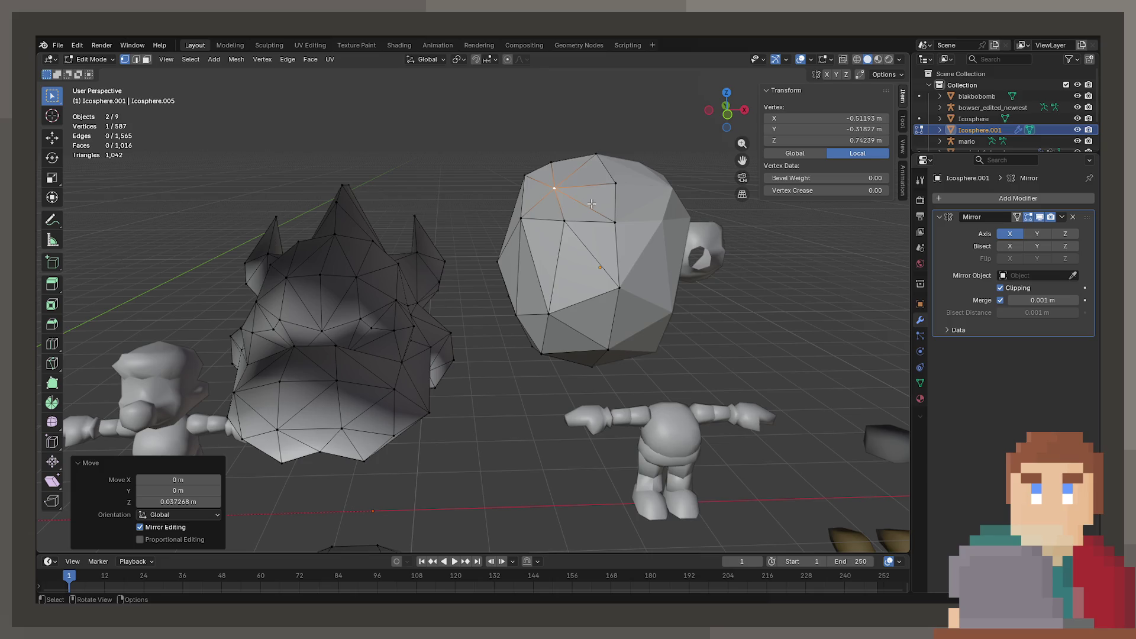
# Step: Raise two more top vertices slightly along Z
pyautogui.click(616, 186)
pyautogui.press('g')
pyautogui.press('z')
pyautogui.click(618, 179)
pyautogui.click(556, 190)
pyautogui.press('g')
pyautogui.press('z')
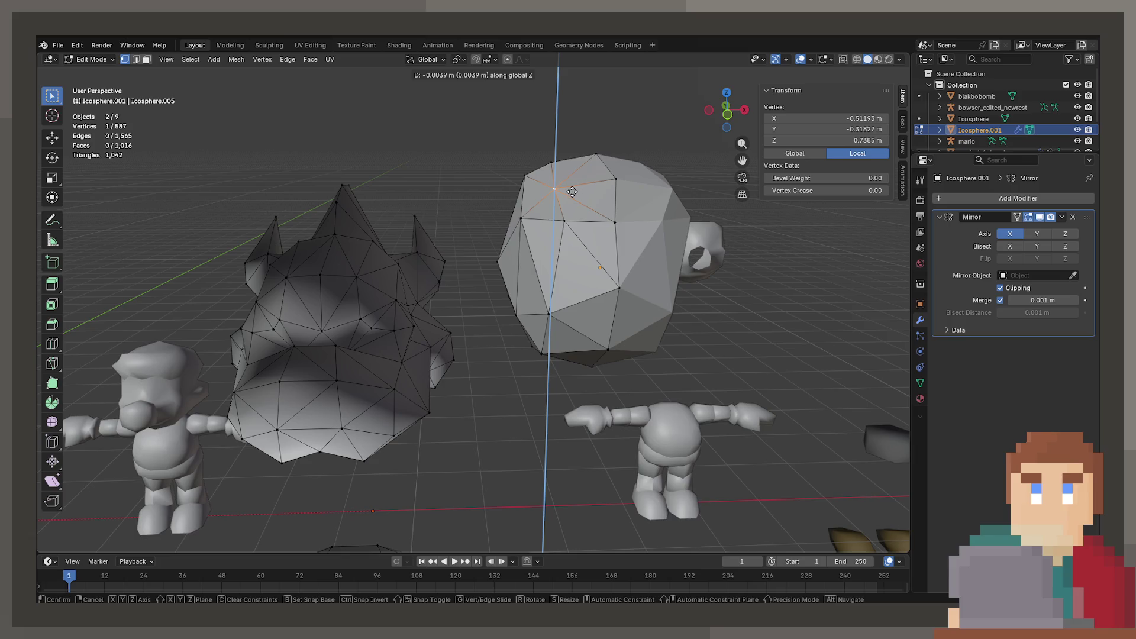
pyautogui.click(569, 192)
pyautogui.press('g')
pyautogui.press('z')
# Step: Lower a side vertex along Z, then move it and a second vertex vertically
pyautogui.click(577, 201)
pyautogui.click(563, 220)
pyautogui.press('g')
pyautogui.press('z')
pyautogui.click(622, 232)
pyautogui.click(565, 220)
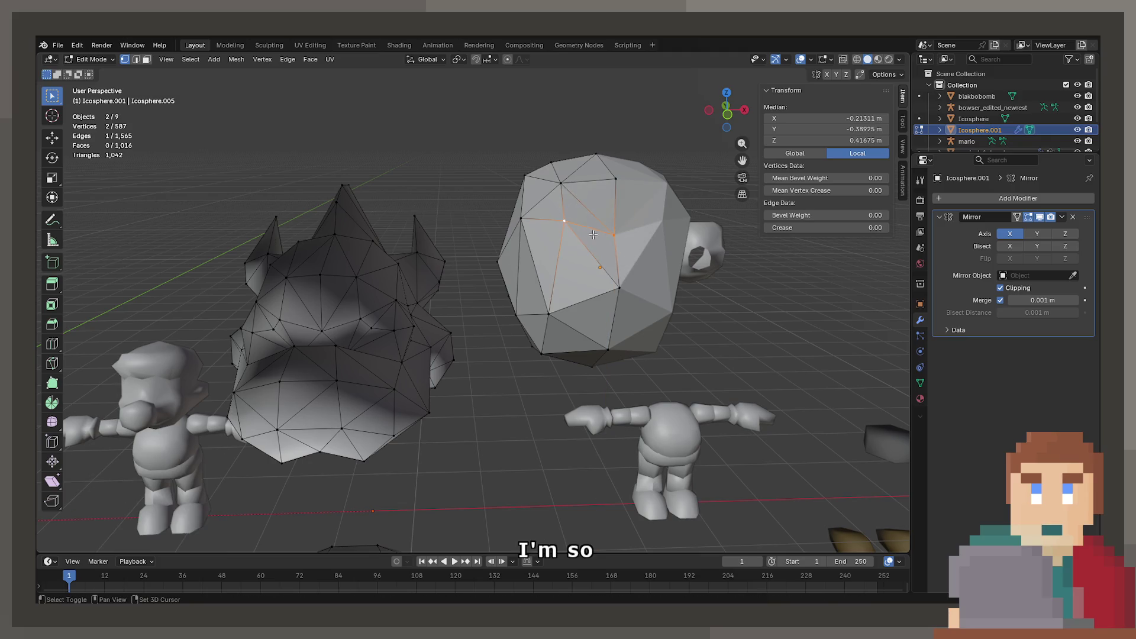
pyautogui.press('g')
pyautogui.press('z')
pyautogui.click(600, 254)
# Step: Nudge two side vertices inward along X
pyautogui.click(563, 237)
pyautogui.press('g')
pyautogui.press('x')
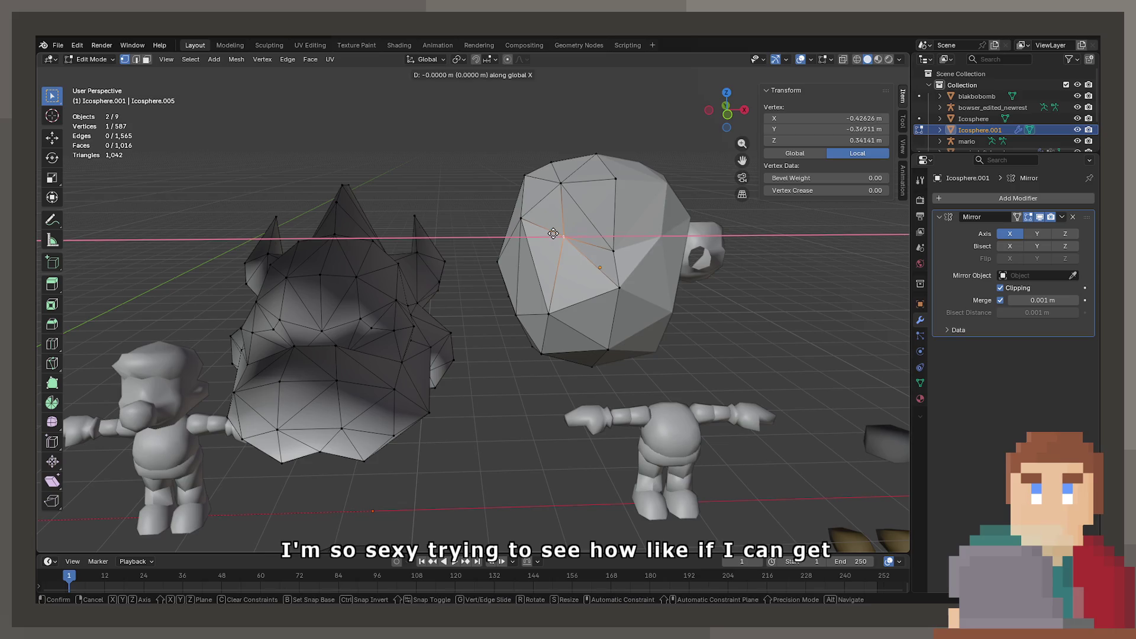
pyautogui.click(535, 222)
pyautogui.click(535, 223)
pyautogui.press('g')
pyautogui.press('x')
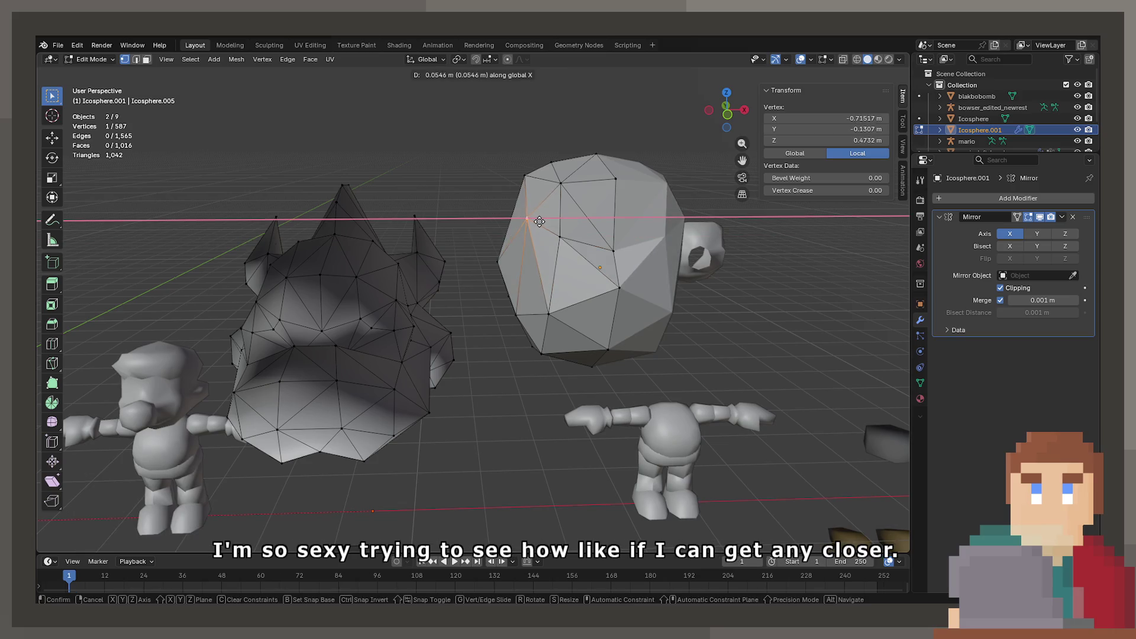
pyautogui.click(540, 221)
# Step: Check the shape in Object Mode, then pull a vertex 0.11177 m inward along X
pyautogui.press('Tab')
pyautogui.moveTo(619, 268); pyautogui.dragTo(565, 185)
pyautogui.press('Tab')
pyautogui.press('g')
pyautogui.press('x')
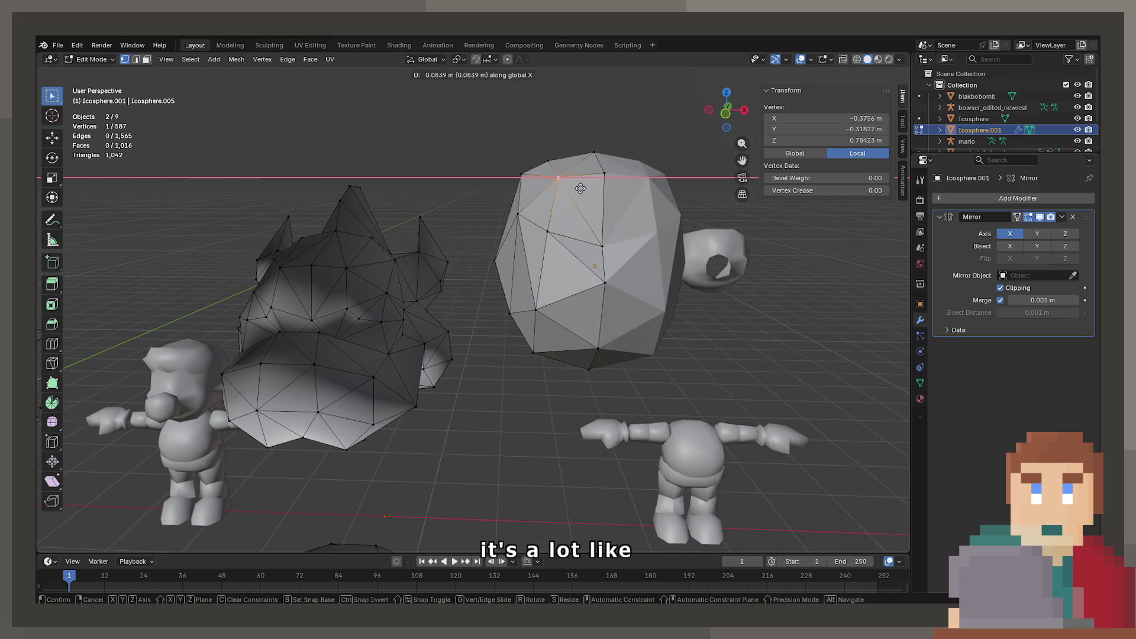
pyautogui.click(583, 188)
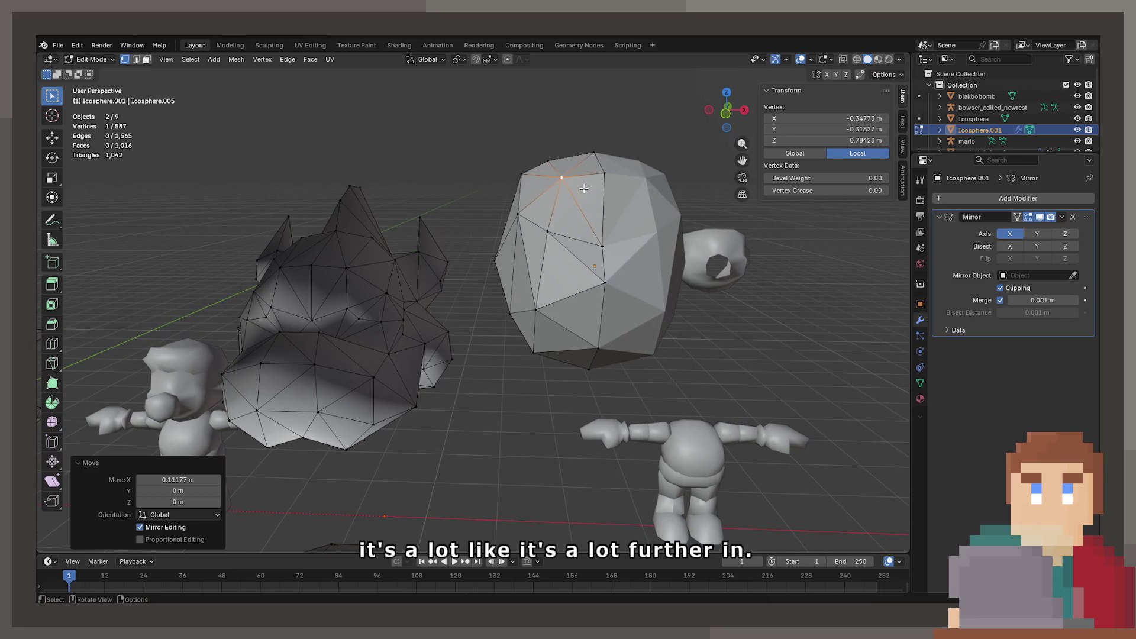
# Step: Return to Object Mode and apply Shade Flat to the meshes
pyautogui.moveTo(534, 211); pyautogui.dragTo(450, 295)
pyautogui.press('Tab')
pyautogui.press('Tab')
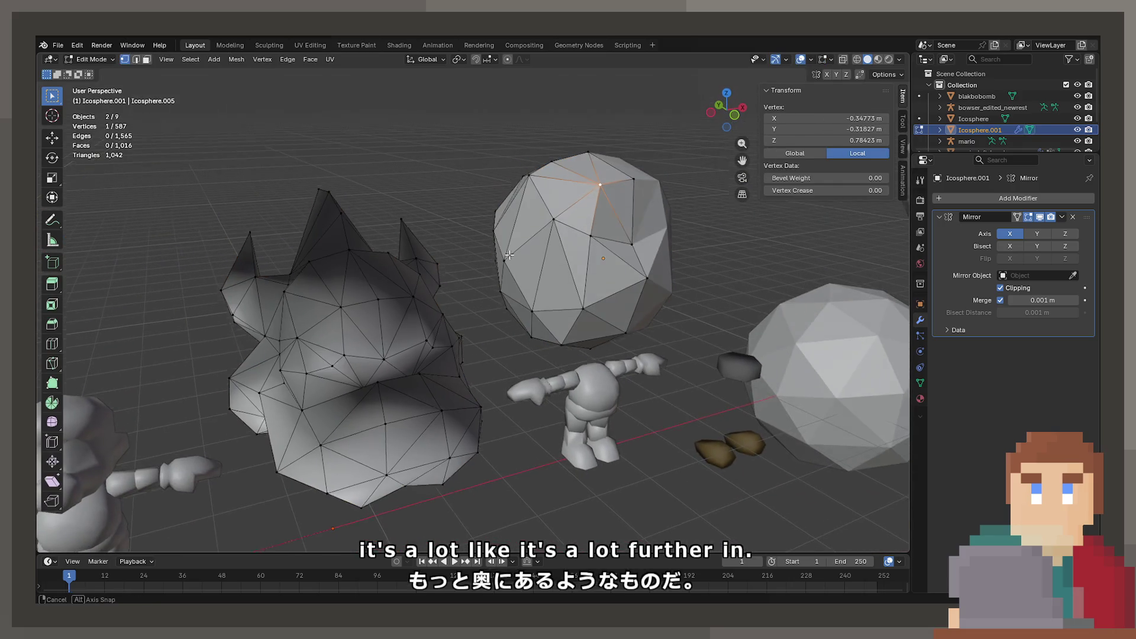
pyautogui.press('Tab')
pyautogui.rightClick(417, 321)
pyautogui.click(410, 336)
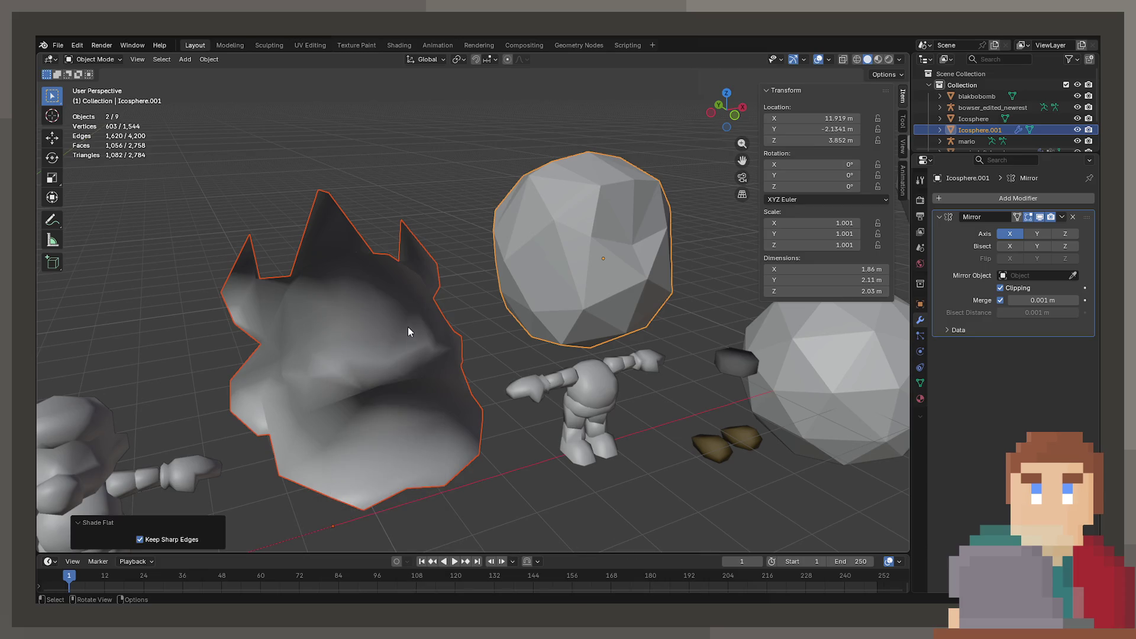
# Step: Select the Bowser head alone and apply Shade Flat to it
pyautogui.click(406, 326)
pyautogui.rightClick(399, 325)
pyautogui.click(399, 324)
pyautogui.rightClick(398, 330)
pyautogui.click(399, 335)
pyautogui.moveTo(398, 335); pyautogui.dragTo(373, 307)
# Step: Recalculate the Bowser head's normals to face outside
pyautogui.press('Tab')
pyautogui.click(312, 64)
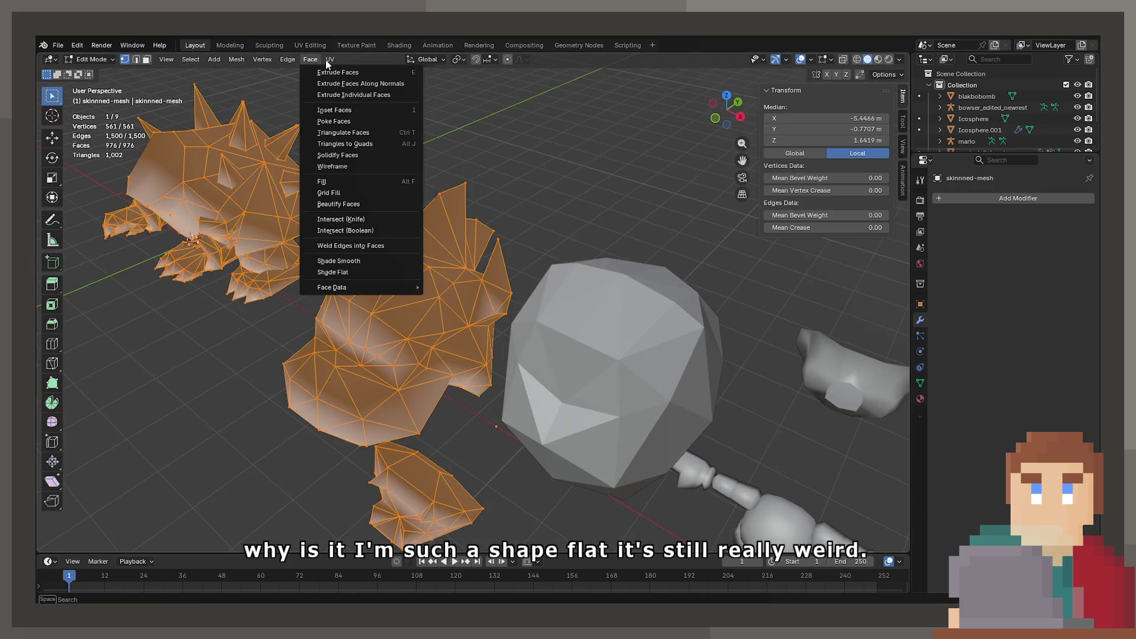
pyautogui.moveTo(285, 57)
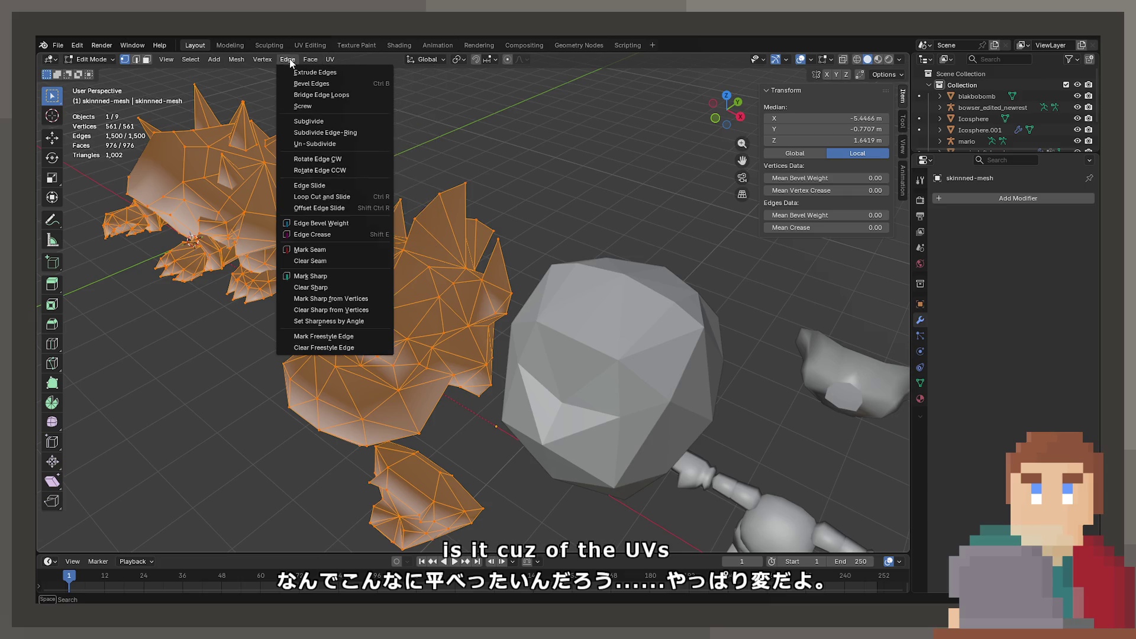
pyautogui.moveTo(236, 59)
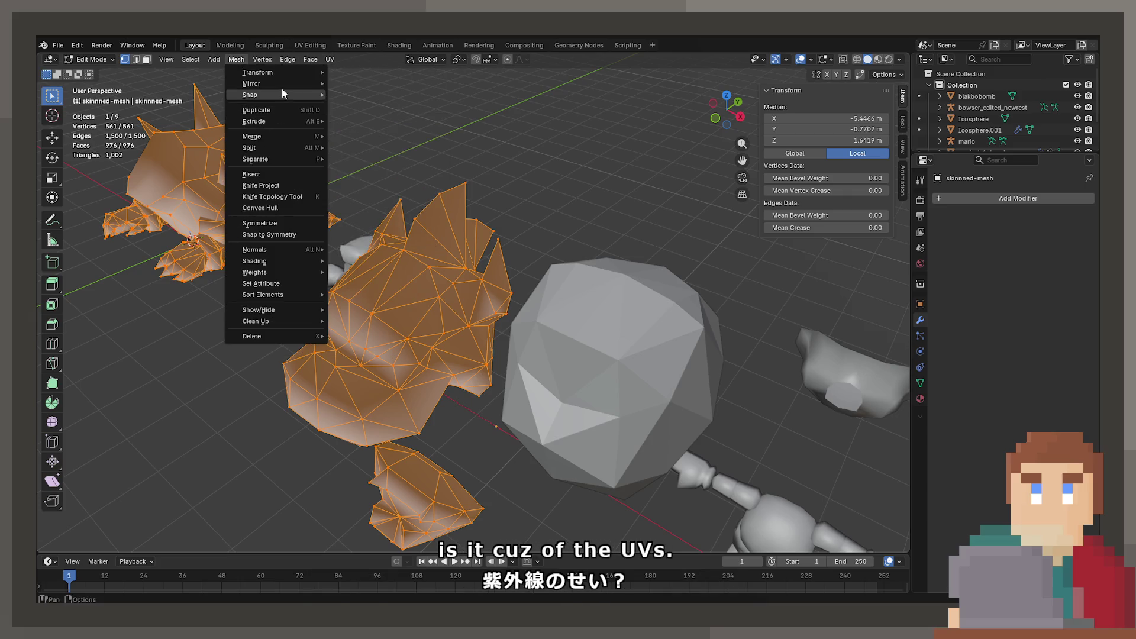
pyautogui.moveTo(300, 250)
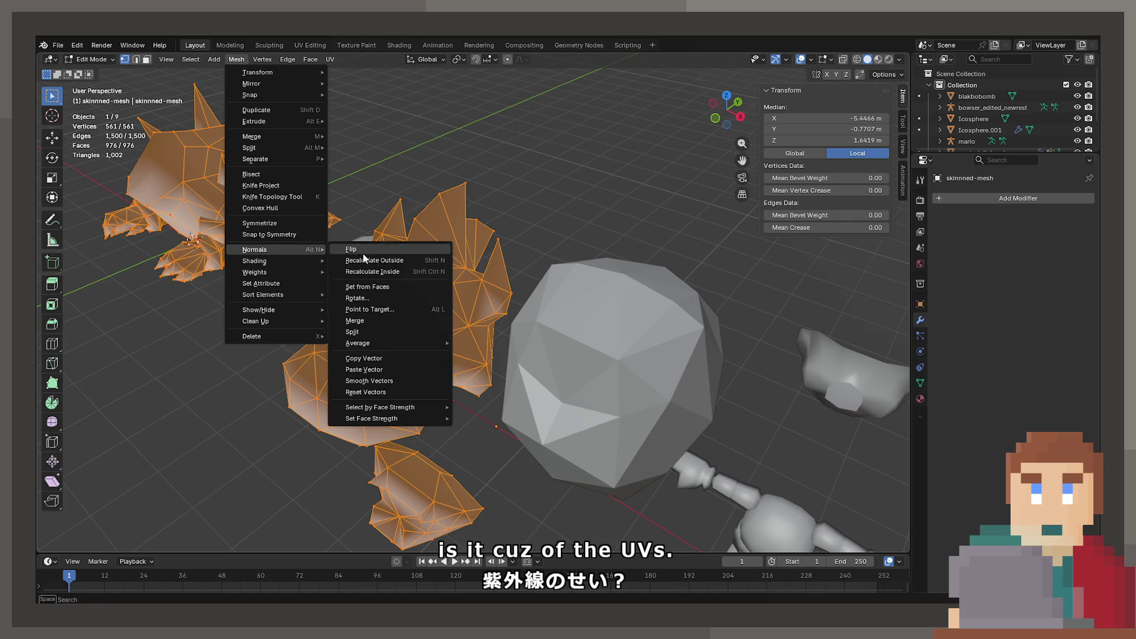
pyautogui.click(373, 260)
pyautogui.press('Tab')
# Step: Preview the head with materials, return to Solid view and flat-shade it again
pyautogui.click(413, 316)
pyautogui.press('z')
pyautogui.click(446, 308)
pyautogui.moveTo(446, 308); pyautogui.dragTo(520, 286)
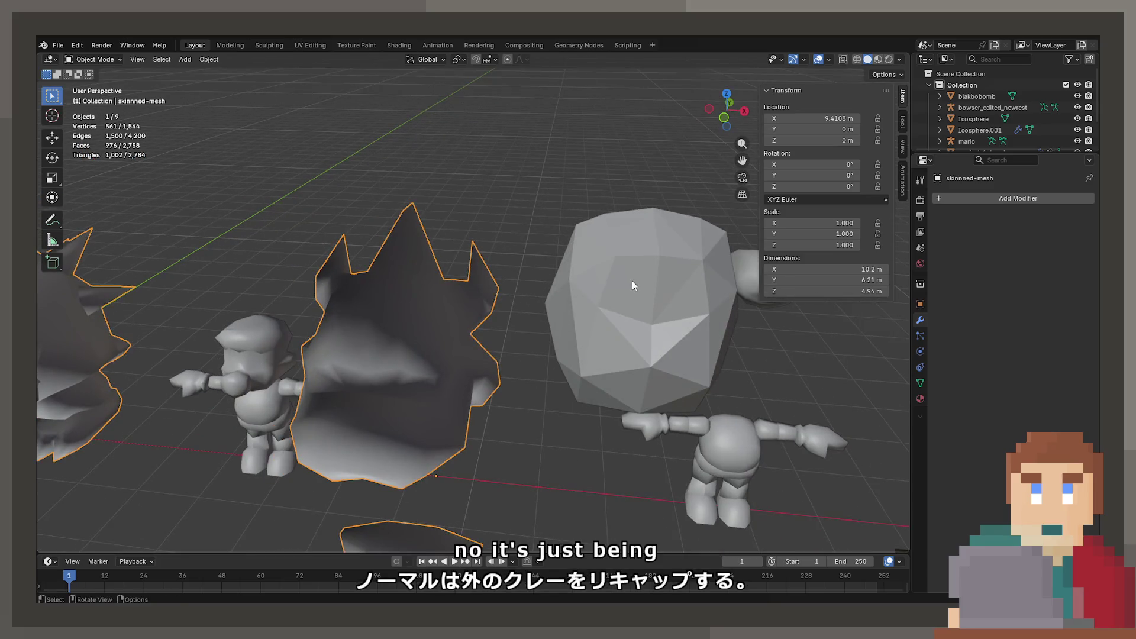
pyautogui.moveTo(632, 280); pyautogui.dragTo(567, 279)
pyautogui.rightClick(341, 293)
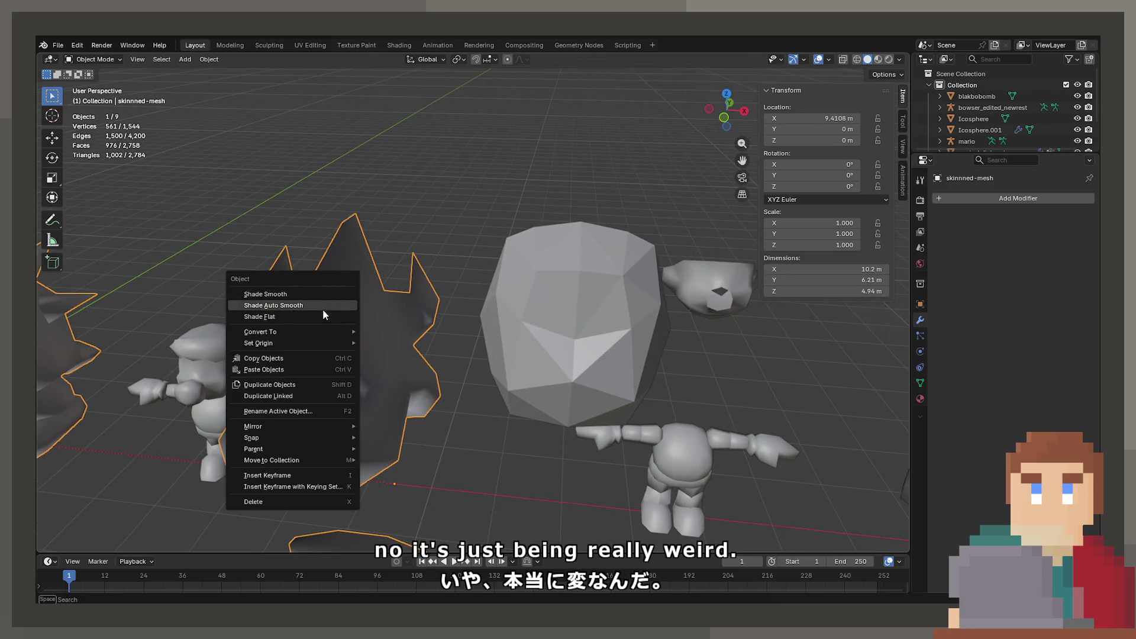
pyautogui.click(318, 317)
# Step: Clear the Bowser mesh's UV seams
pyautogui.press('Tab')
pyautogui.press('Tab')
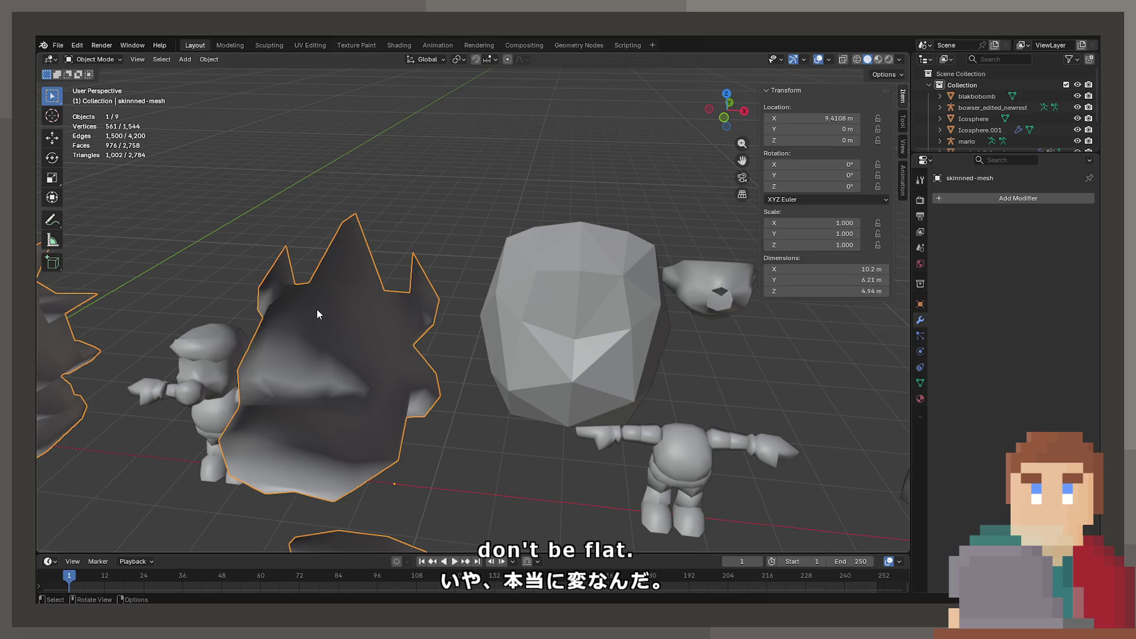
pyautogui.press('Tab')
pyautogui.click(330, 60)
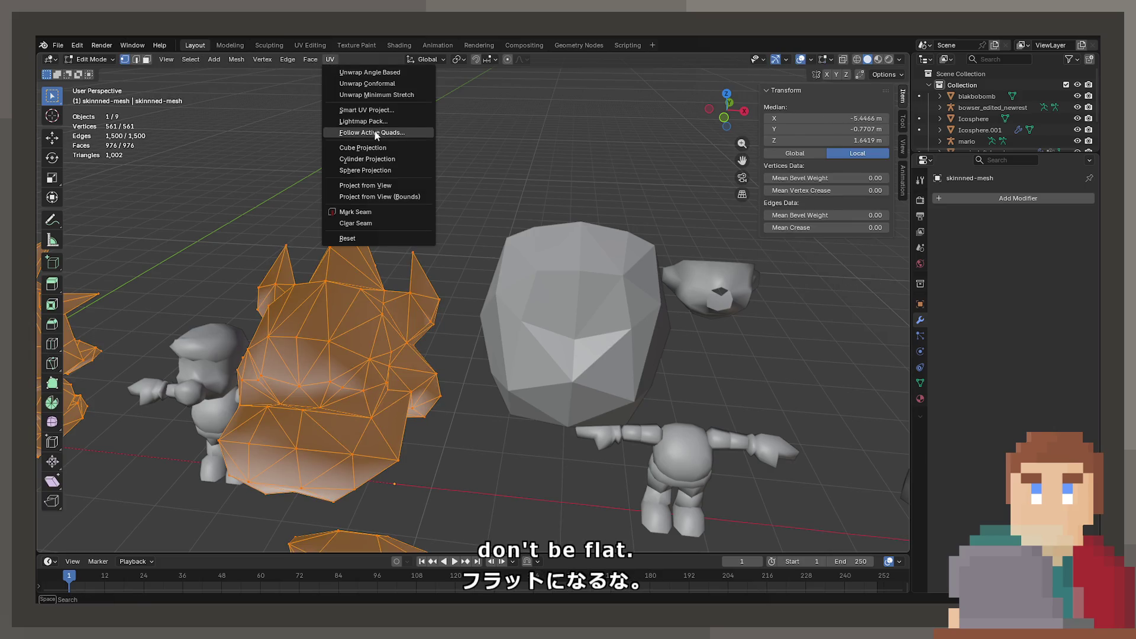
pyautogui.click(375, 225)
pyautogui.press('Tab')
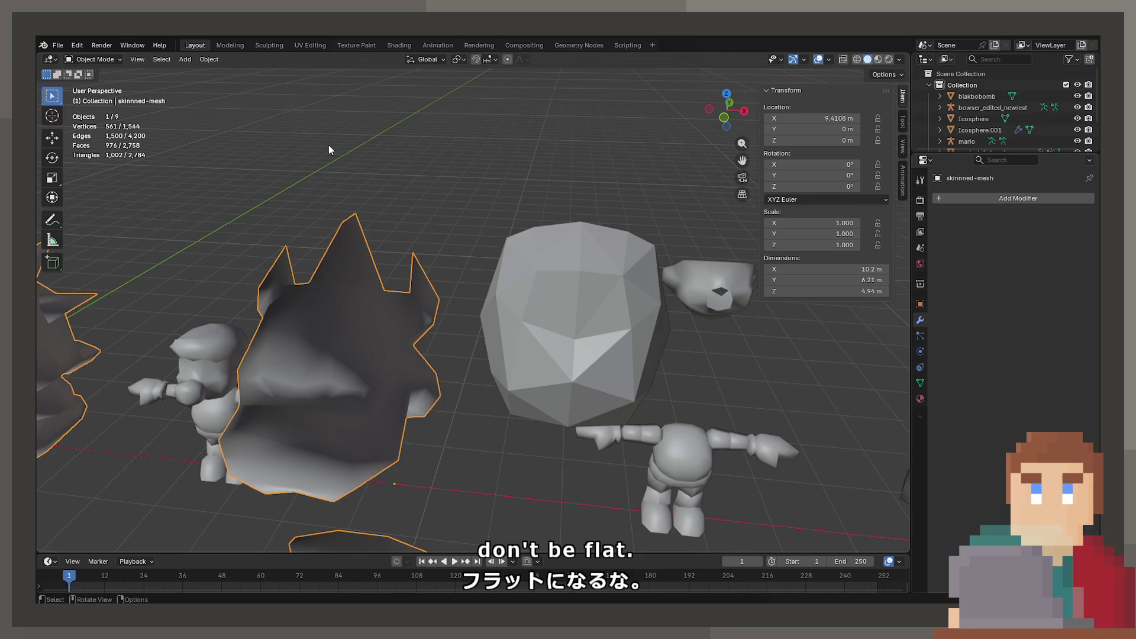
# Step: Make the mirrored icosphere active and select it together with the Bowser head
pyautogui.click(505, 284)
pyautogui.press('Tab')
pyautogui.press('Tab')
pyautogui.click(431, 389)
pyautogui.click(563, 317)
pyautogui.press('Tab')
# Step: Nudge a vertex on the icosphere's top slightly along X, then raise it along Z
pyautogui.moveTo(498, 317); pyautogui.dragTo(556, 300)
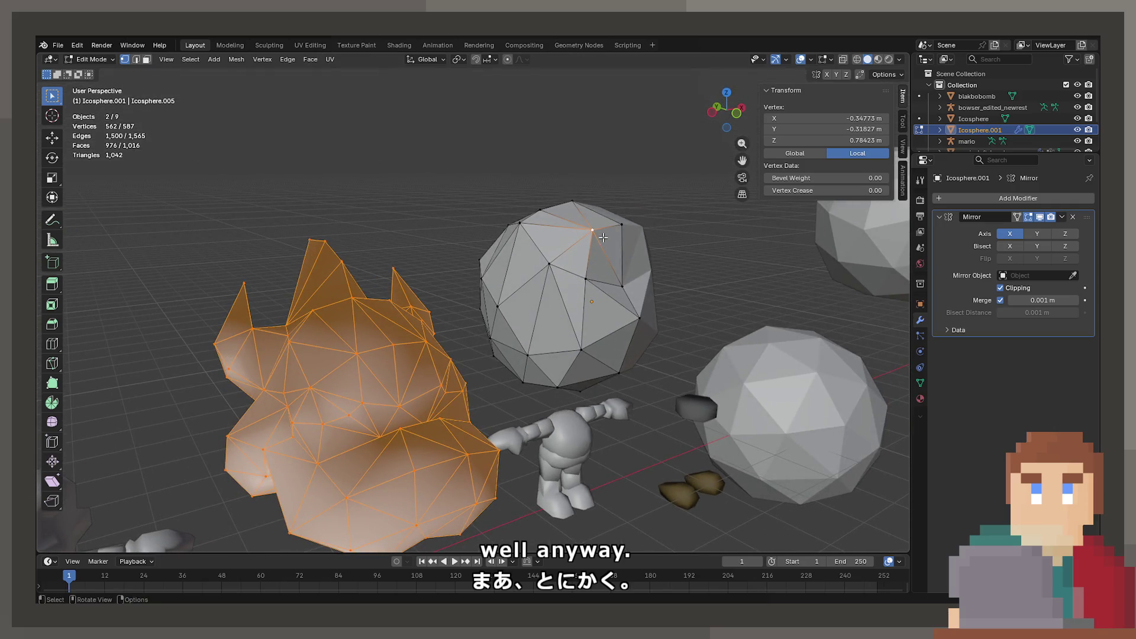
pyautogui.click(602, 237)
pyautogui.moveTo(588, 244); pyautogui.dragTo(515, 249)
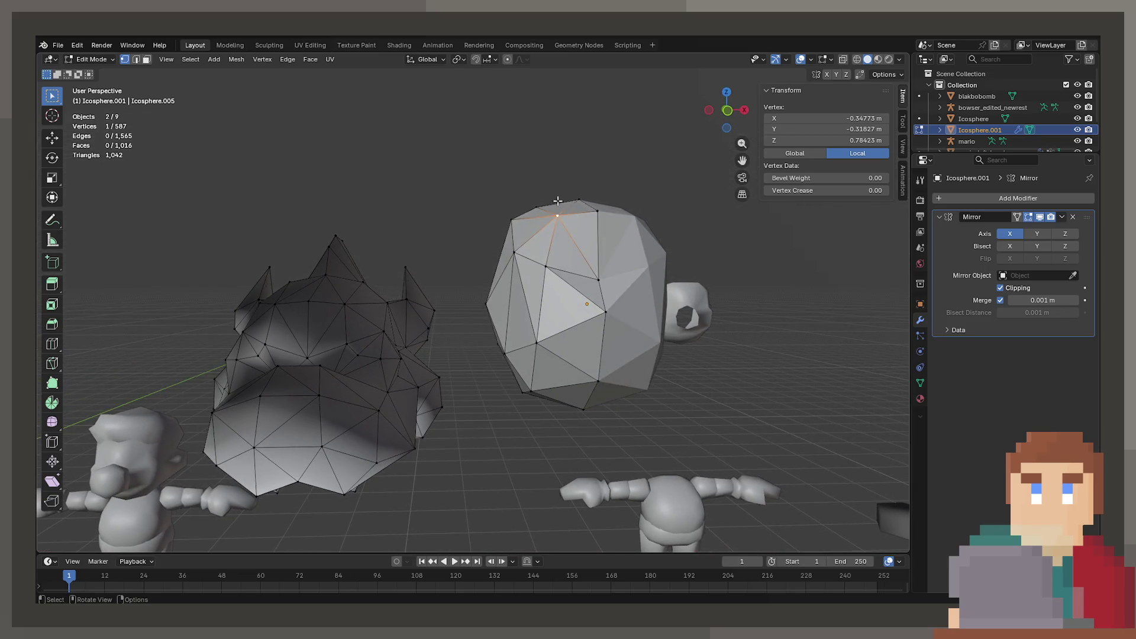
pyautogui.moveTo(557, 201); pyautogui.dragTo(510, 208)
pyautogui.press('g')
pyautogui.press('x')
pyautogui.click(515, 207)
pyautogui.press('g')
pyautogui.press('z')
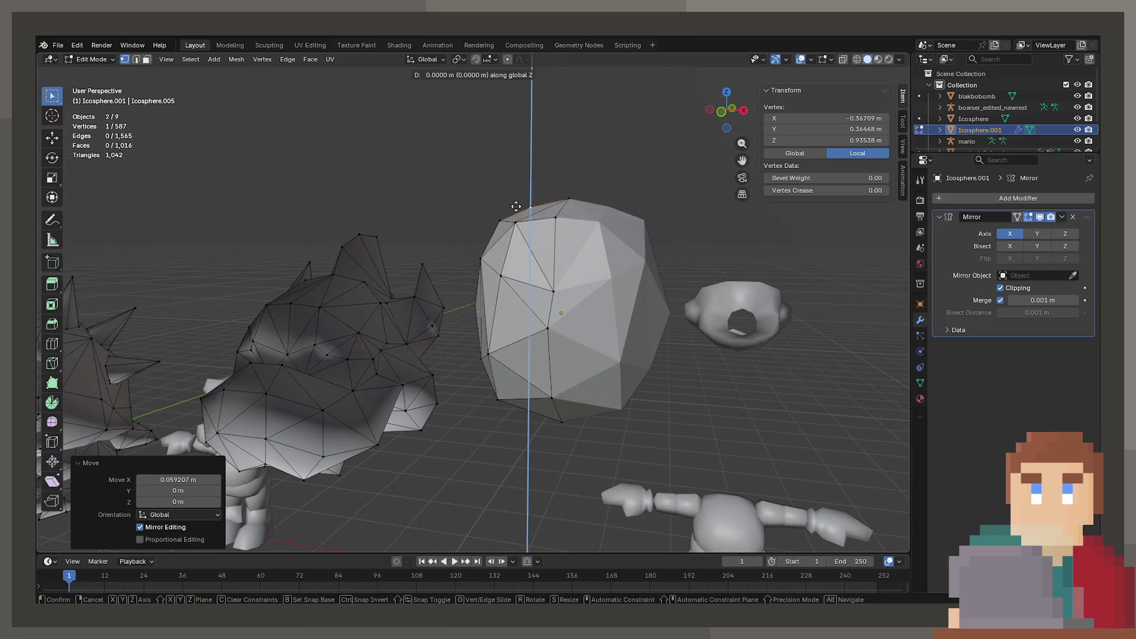
pyautogui.click(517, 203)
# Step: Push two icosphere vertices back along one axis together
pyautogui.moveTo(517, 203); pyautogui.dragTo(598, 292)
pyautogui.click(596, 293)
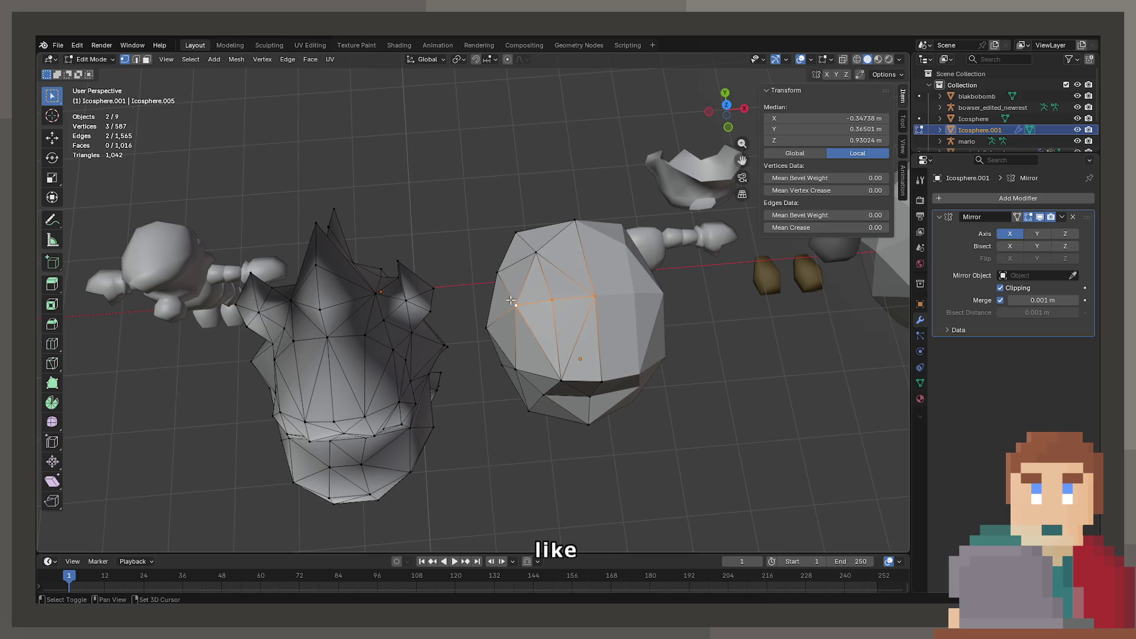
pyautogui.press('g')
pyautogui.press('x')
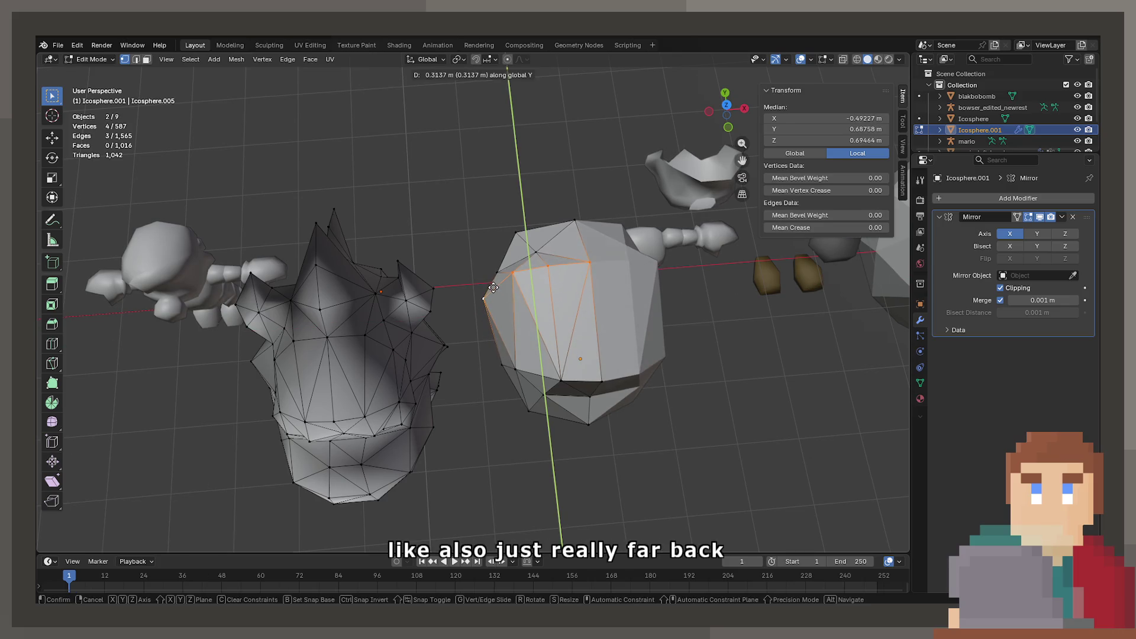
pyautogui.click(493, 288)
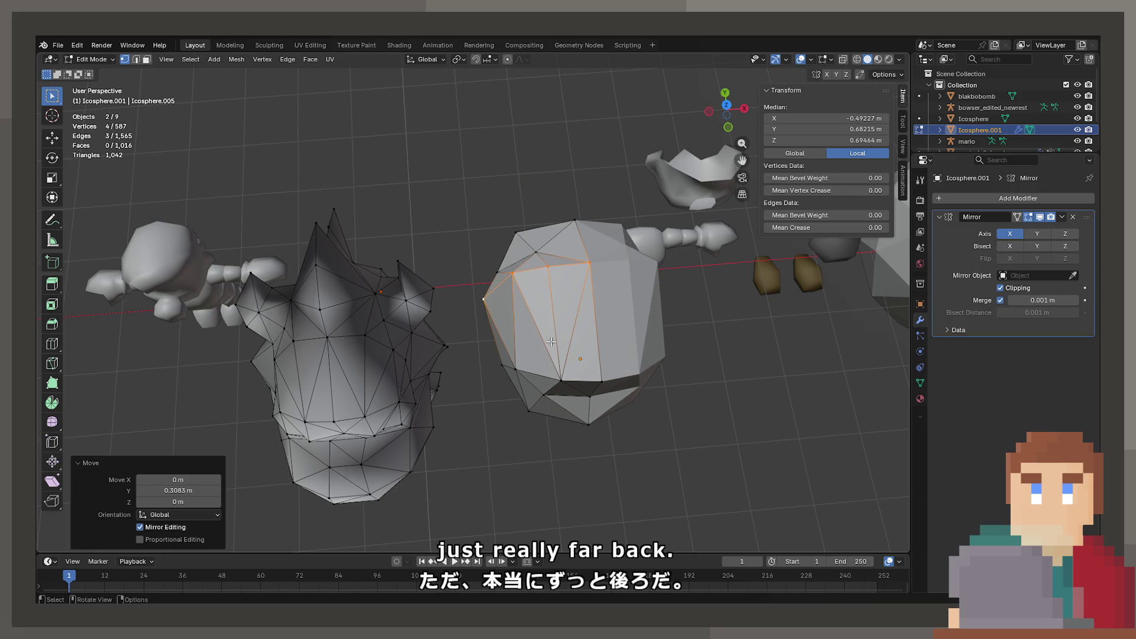
# Step: Move a front vertex inward along X and shift an upper vertex along X
pyautogui.click(562, 361)
pyautogui.moveTo(563, 361); pyautogui.dragTo(555, 369)
pyautogui.press('g')
pyautogui.press('x')
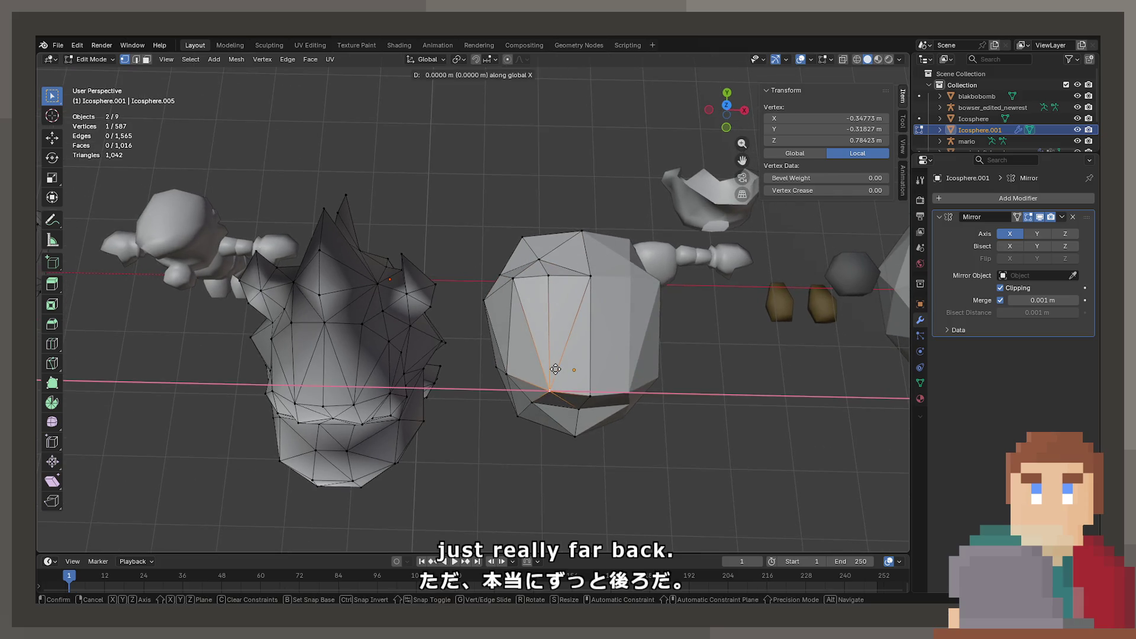
pyautogui.click(548, 367)
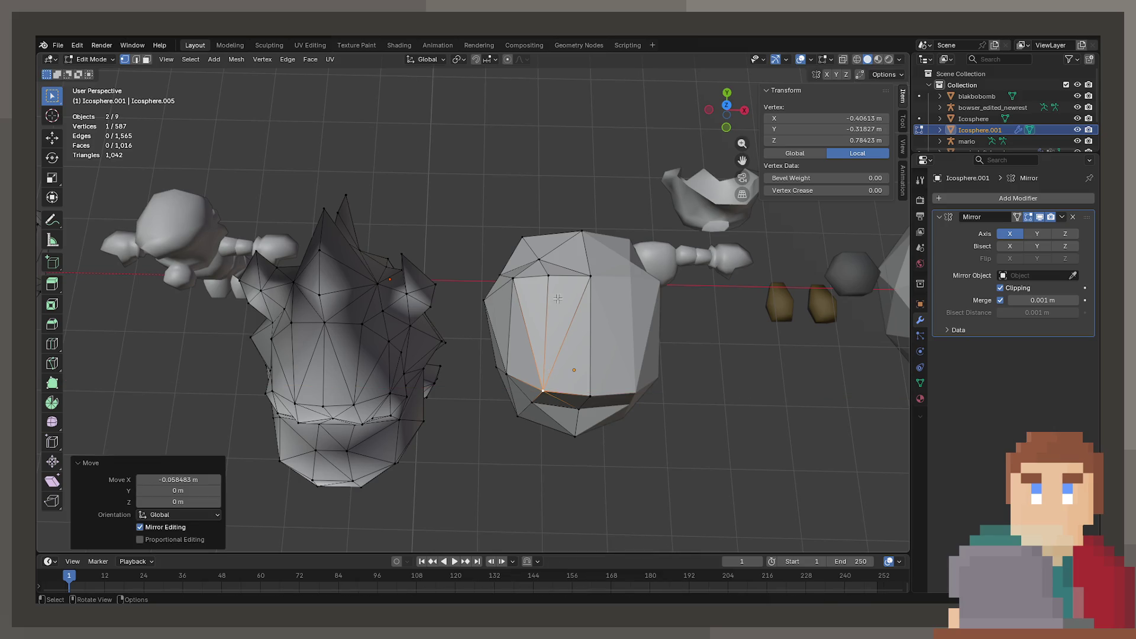
pyautogui.click(552, 282)
pyautogui.press('g')
pyautogui.press('x')
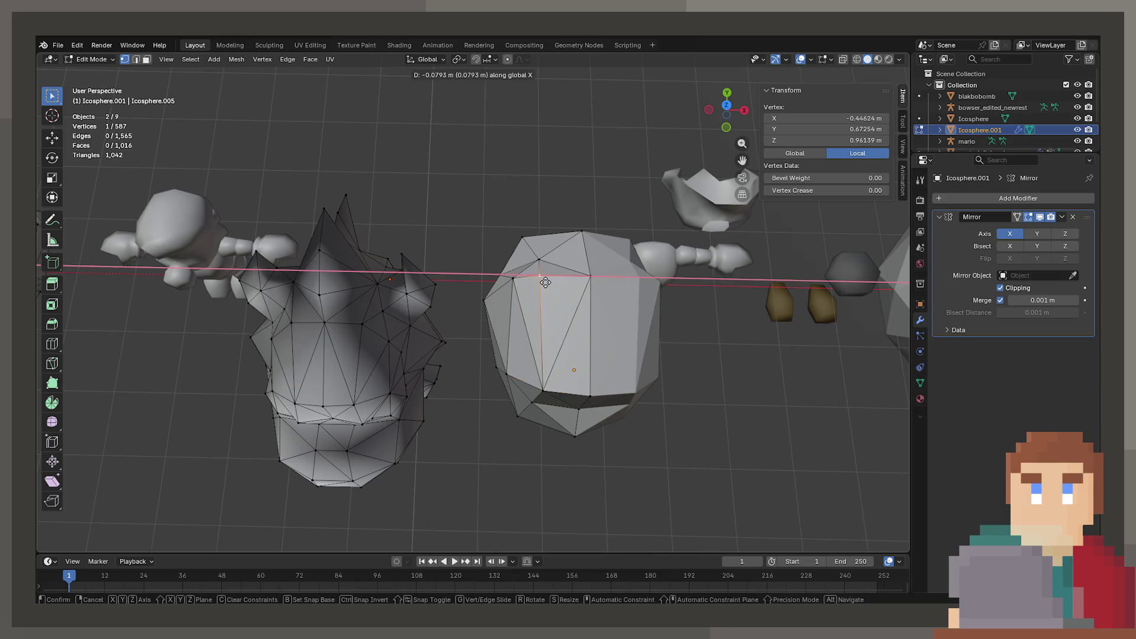
pyautogui.click(545, 282)
# Step: Shift a side vertex of the icosphere horizontally, then adjust its height along Z
pyautogui.click(516, 284)
pyautogui.press('g')
pyautogui.press('x')
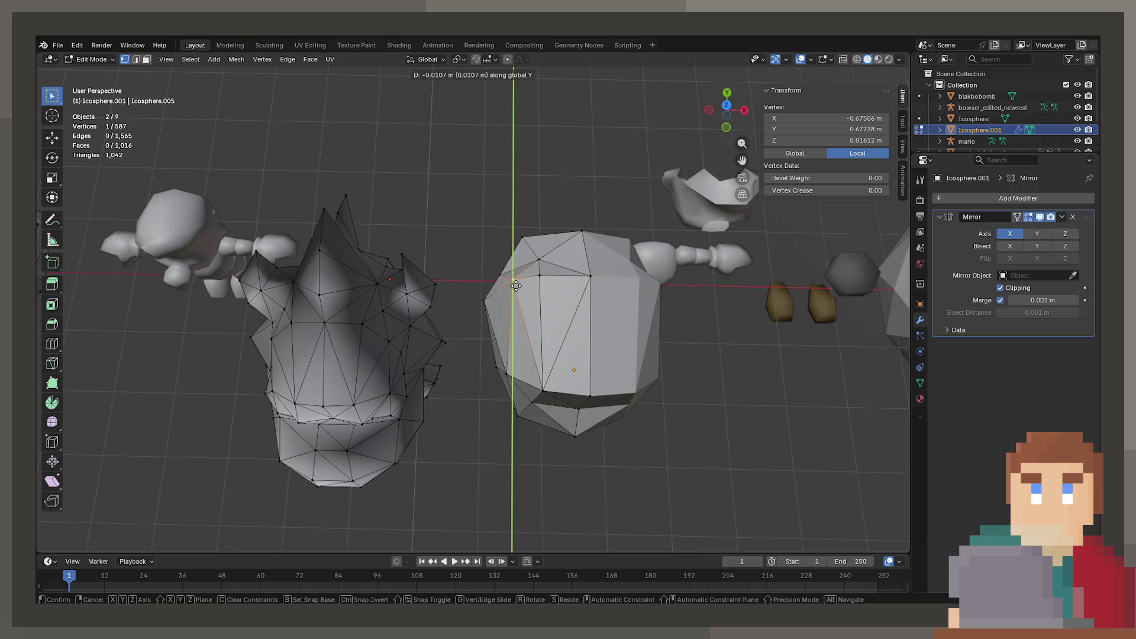
pyautogui.click(517, 294)
pyautogui.press('g')
pyautogui.press('z')
pyautogui.click(517, 284)
# Step: Raise a top vertex 0.086378 m along Z, then pick a Bowser head vertex for reference
pyautogui.moveTo(517, 284); pyautogui.dragTo(531, 227)
pyautogui.press('g')
pyautogui.press('x')
pyautogui.press('z')
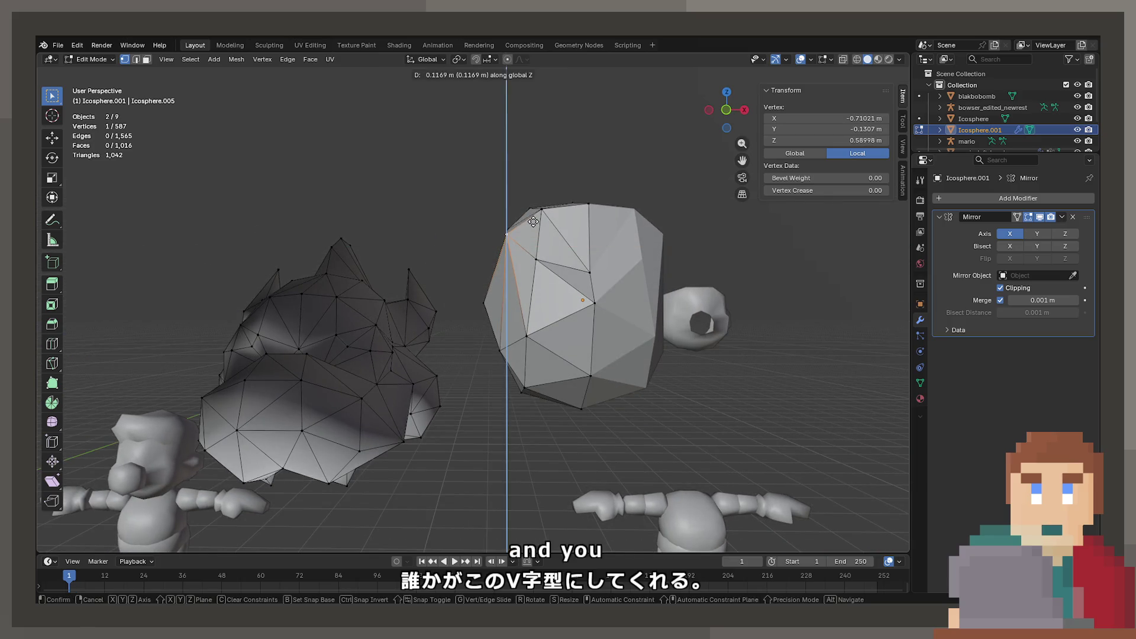
pyautogui.click(534, 224)
pyautogui.moveTo(533, 225); pyautogui.dragTo(574, 239)
pyautogui.press('Tab')
pyautogui.press('Tab')
pyautogui.moveTo(555, 300); pyautogui.dragTo(540, 292)
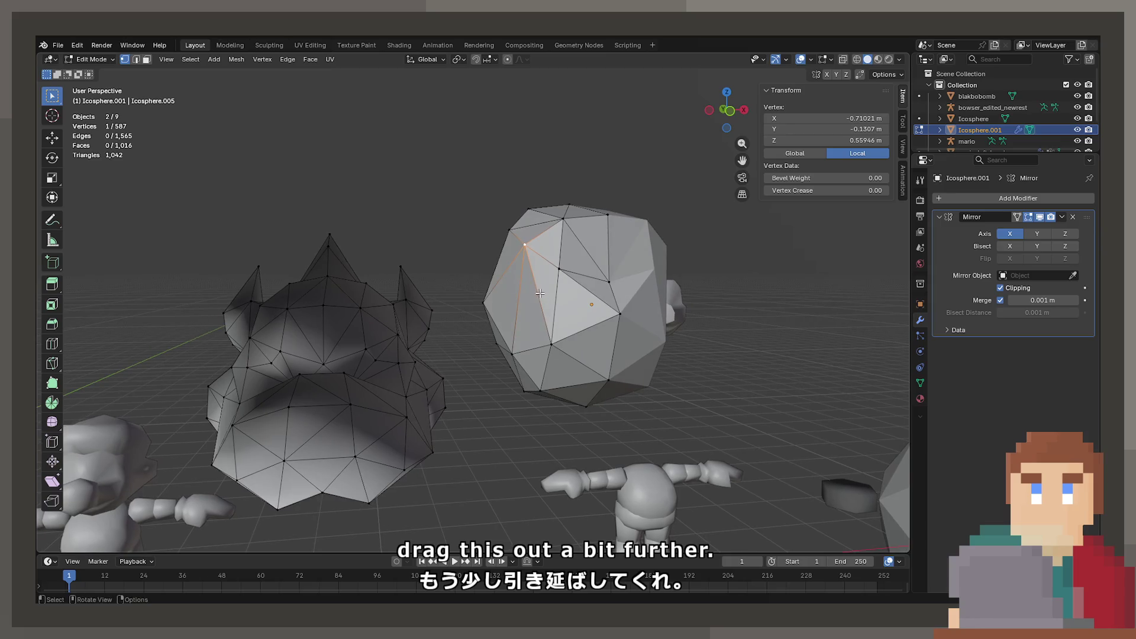
pyautogui.click(276, 313)
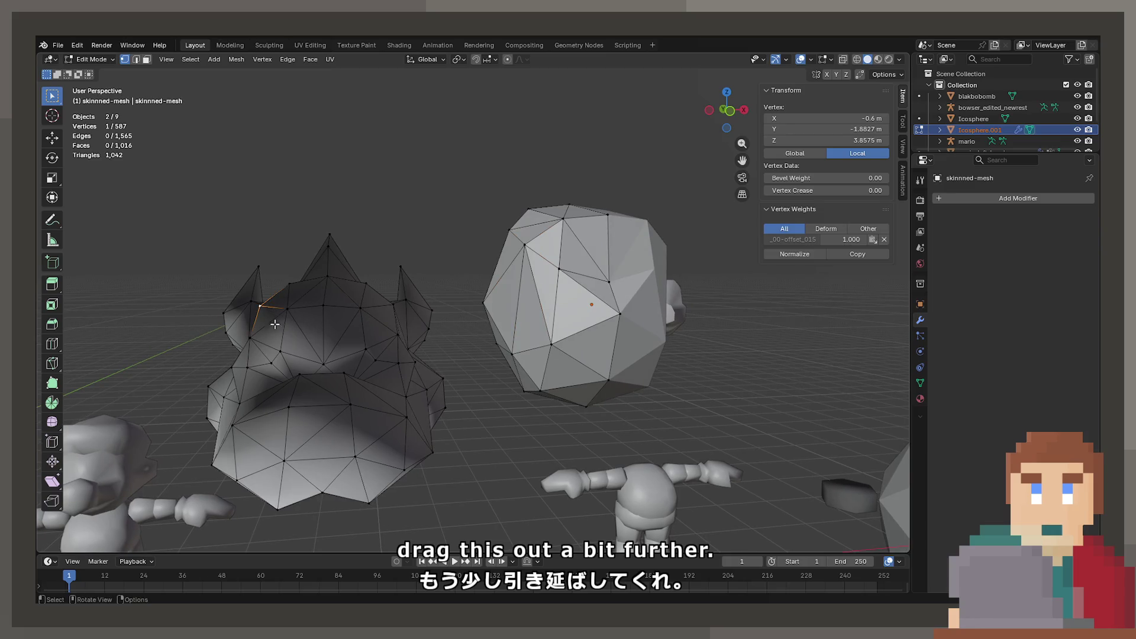
# Step: Add a second Bowser head reference vertex, then shift an icosphere vertex sideways
pyautogui.click(259, 348)
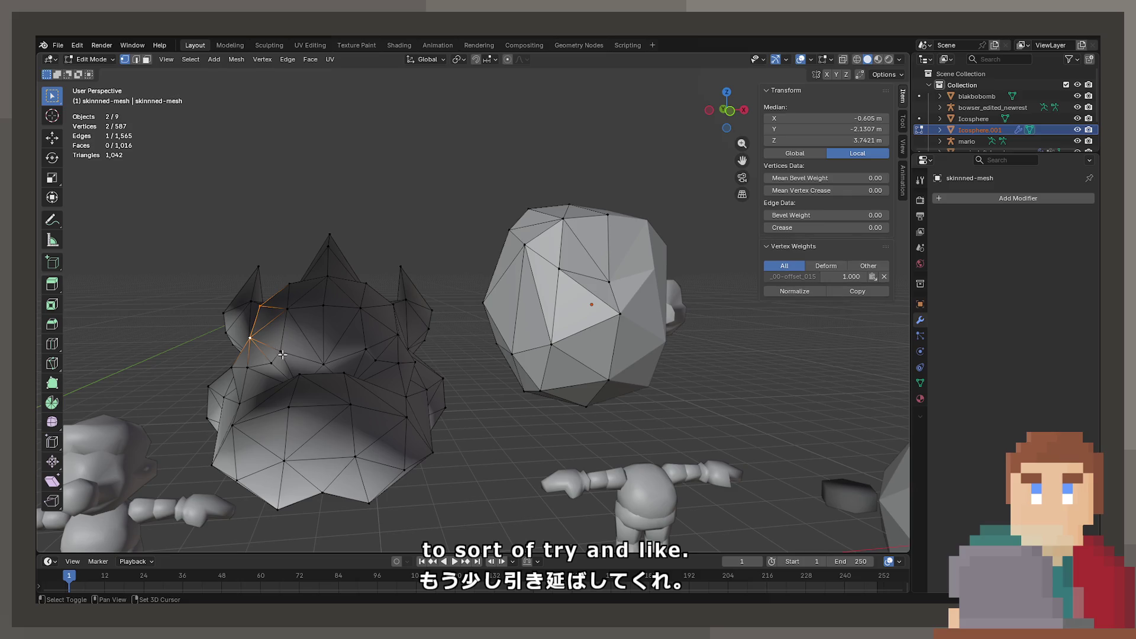
pyautogui.moveTo(386, 338); pyautogui.dragTo(547, 244)
pyautogui.click(482, 315)
pyautogui.press('g')
pyautogui.press('x')
pyautogui.click(468, 312)
# Step: Push two icosphere vertices outward along X
pyautogui.click(527, 283)
pyautogui.click(547, 243)
pyautogui.press('g')
pyautogui.press('x')
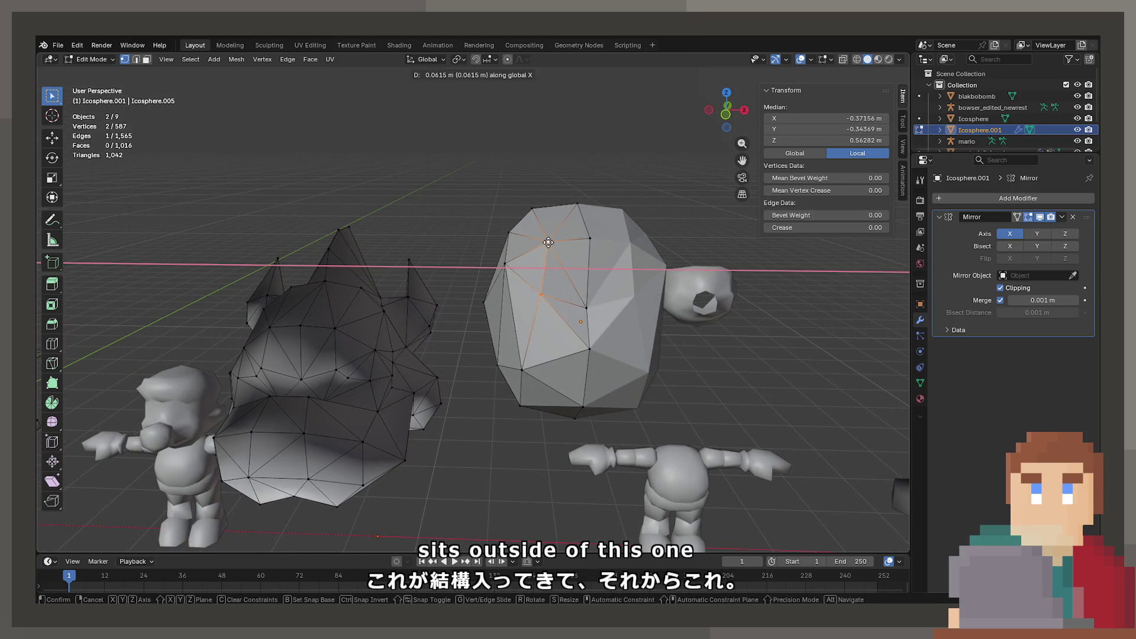
pyautogui.click(543, 243)
pyautogui.moveTo(500, 308); pyautogui.dragTo(529, 254)
# Step: Raise upper icosphere vertices along Z, lifting the last by 0.1082 m
pyautogui.click(513, 235)
pyautogui.press('g')
pyautogui.press('z')
pyautogui.click(529, 249)
pyautogui.click(513, 220)
pyautogui.click(521, 220)
# Step: Shift the selected icosphere vertex along X, checking it from above and the front
pyautogui.moveTo(522, 220); pyautogui.dragTo(634, 278)
pyautogui.press('g')
pyautogui.press('x')
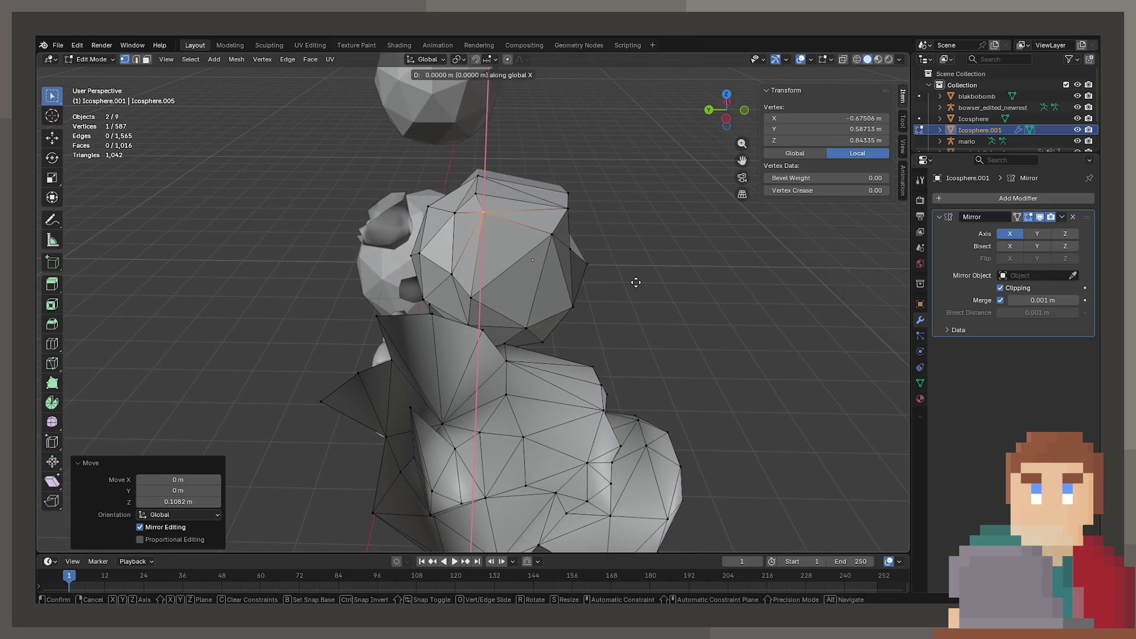
pyautogui.press('x')
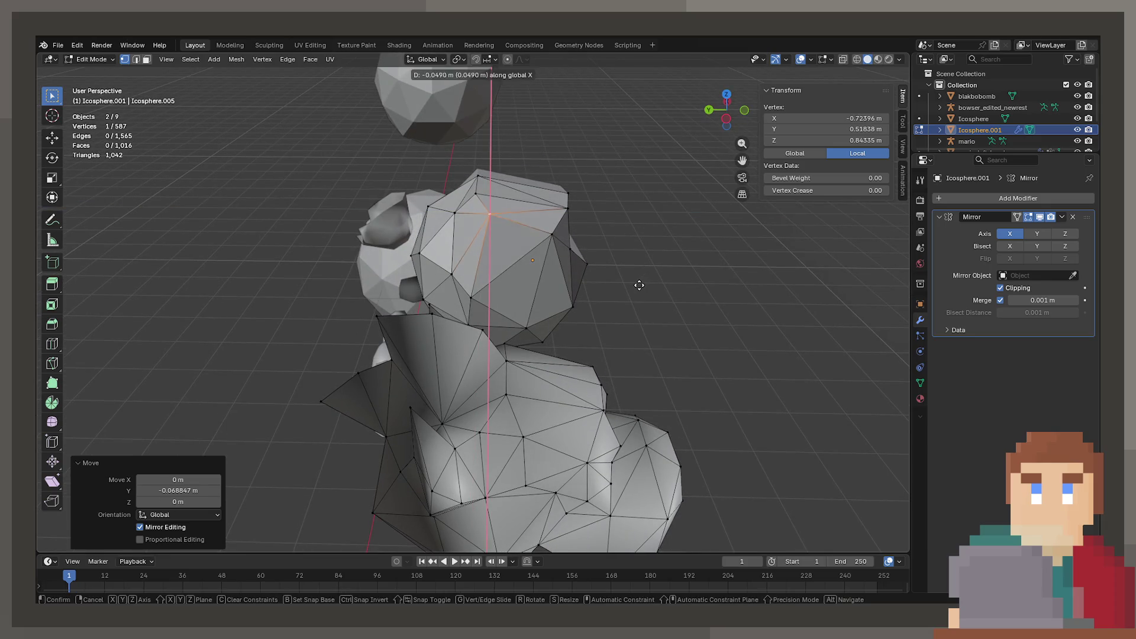
pyautogui.click(638, 288)
pyautogui.press('g')
pyautogui.press('x')
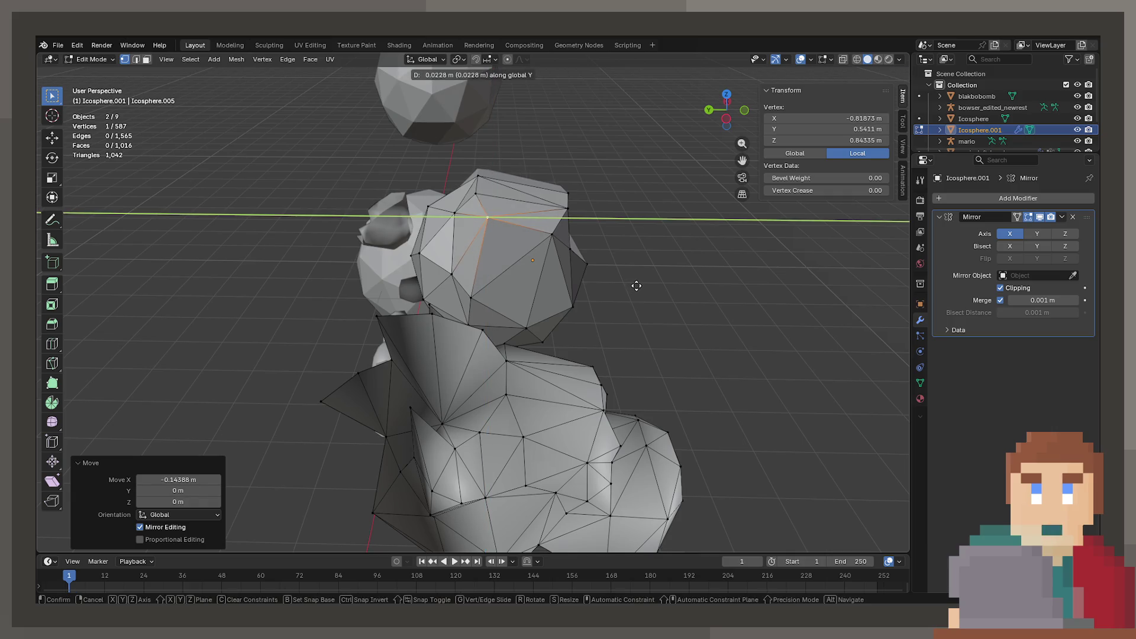
pyautogui.press('Tab')
pyautogui.moveTo(536, 279); pyautogui.dragTo(543, 250)
pyautogui.press('g')
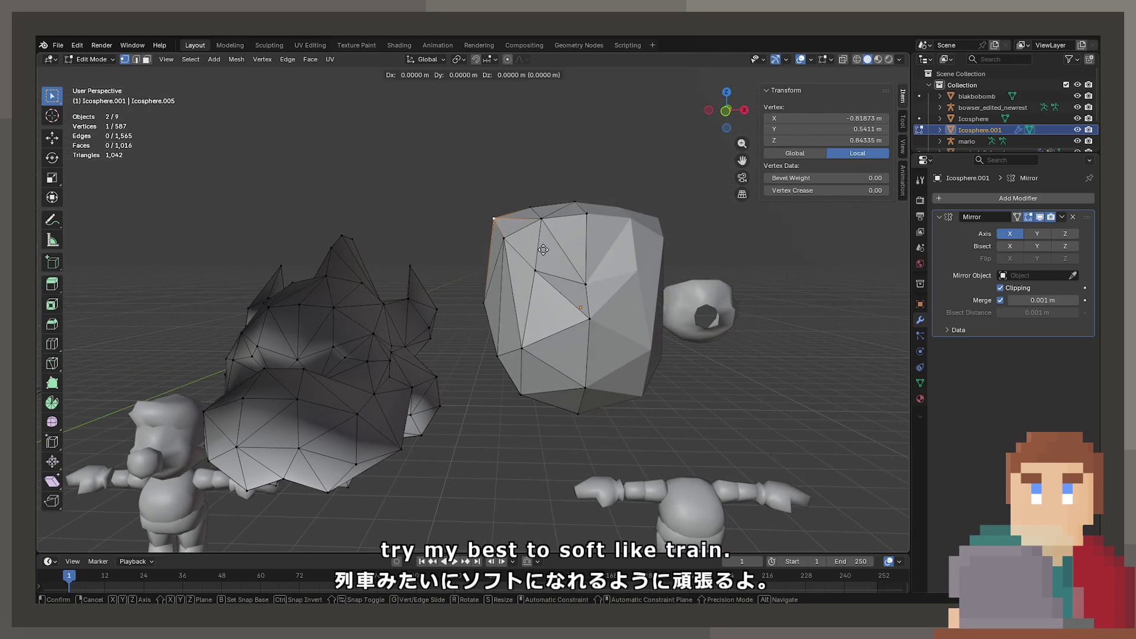
pyautogui.press('x')
pyautogui.click(540, 244)
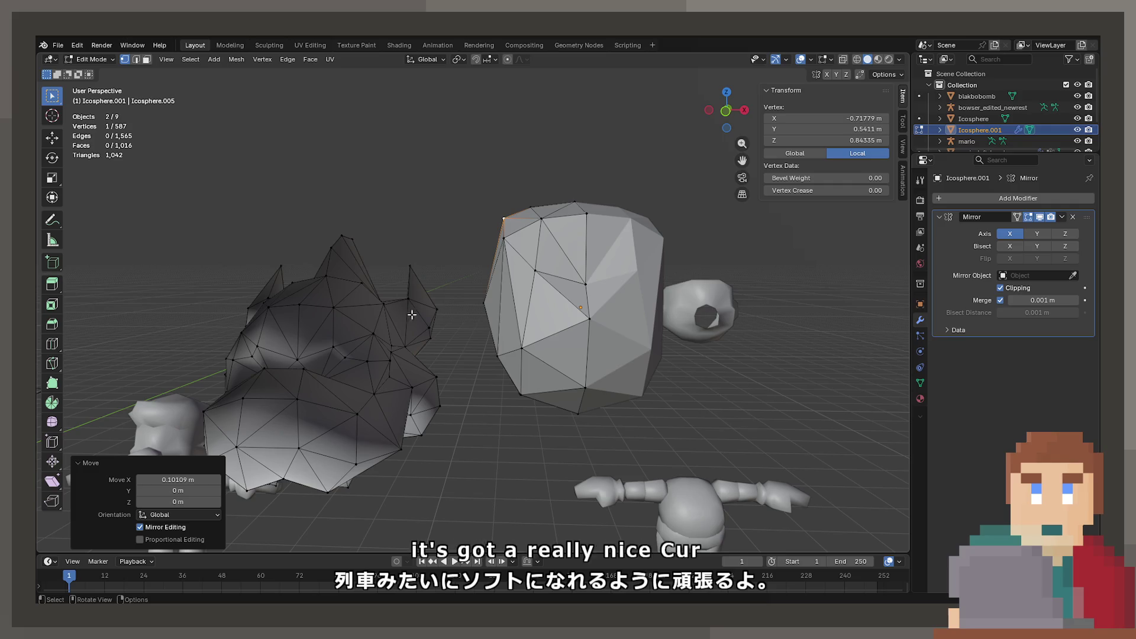
# Step: Raise the top centre-line vertex of the icosphere 0.075581 m along Z
pyautogui.click(569, 203)
pyautogui.click(586, 204)
pyautogui.press('g')
pyautogui.press('z')
pyautogui.press('Escape')
pyautogui.press('z')
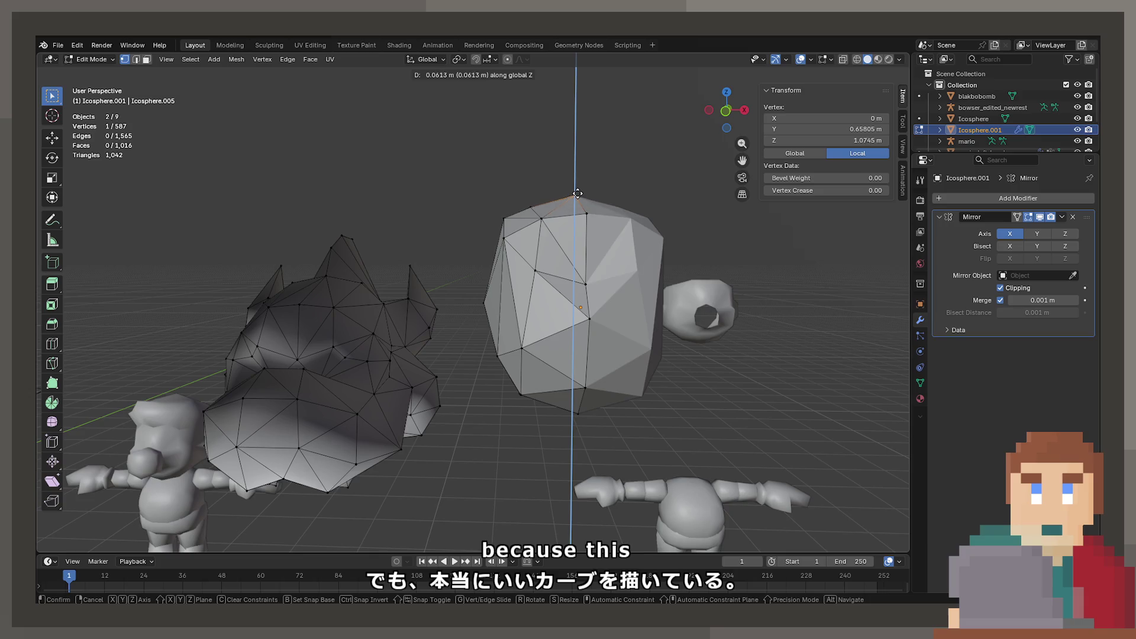
pyautogui.click(578, 194)
# Step: Raise a neighbouring top vertex along Z and nudge it along X
pyautogui.click(535, 205)
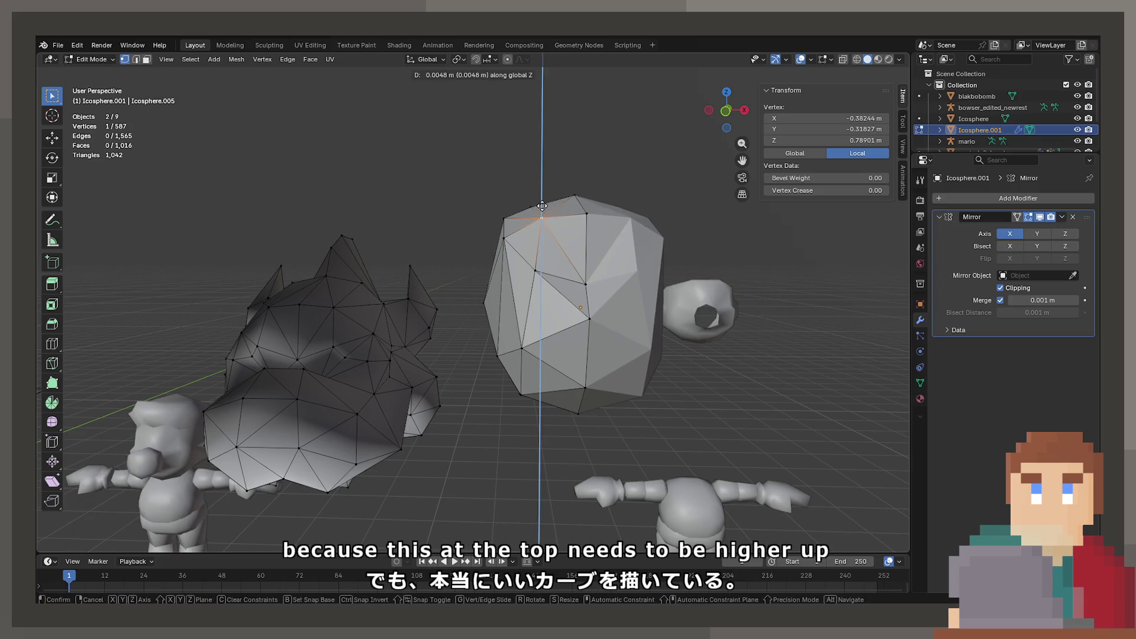
pyautogui.press('g')
pyautogui.press('z')
pyautogui.click(538, 203)
pyautogui.press('g')
pyautogui.press('x')
pyautogui.click(540, 203)
# Step: Raise two vertices on the icosphere's face along Z to new heights
pyautogui.press('Tab')
pyautogui.moveTo(527, 243); pyautogui.dragTo(626, 278)
pyautogui.press('Tab')
pyautogui.press('g')
pyautogui.press('z')
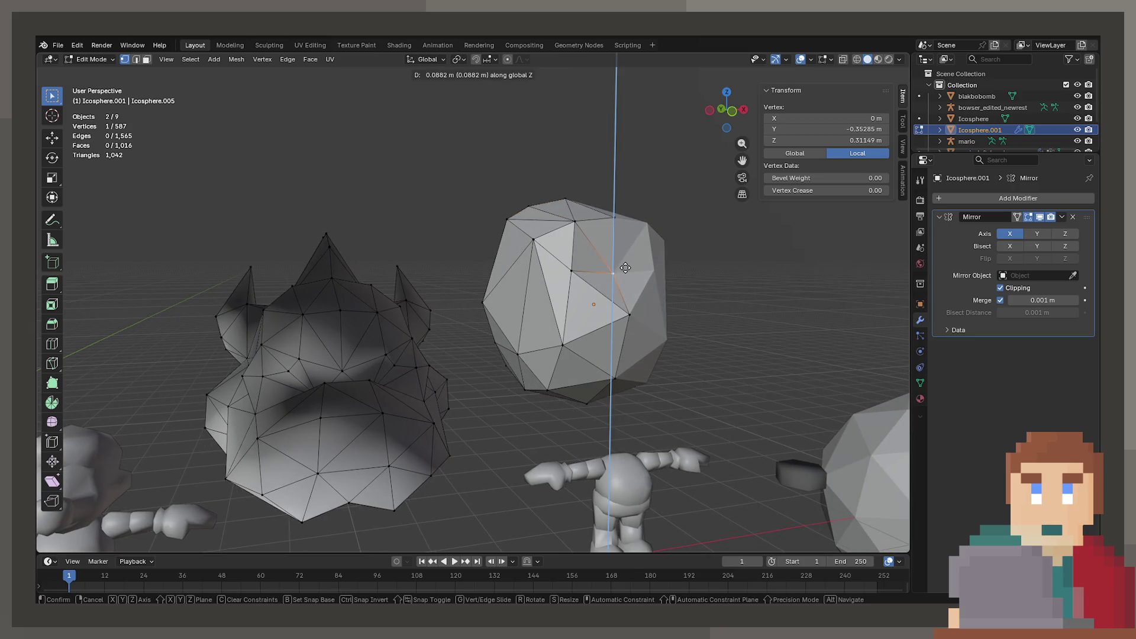
pyautogui.click(624, 262)
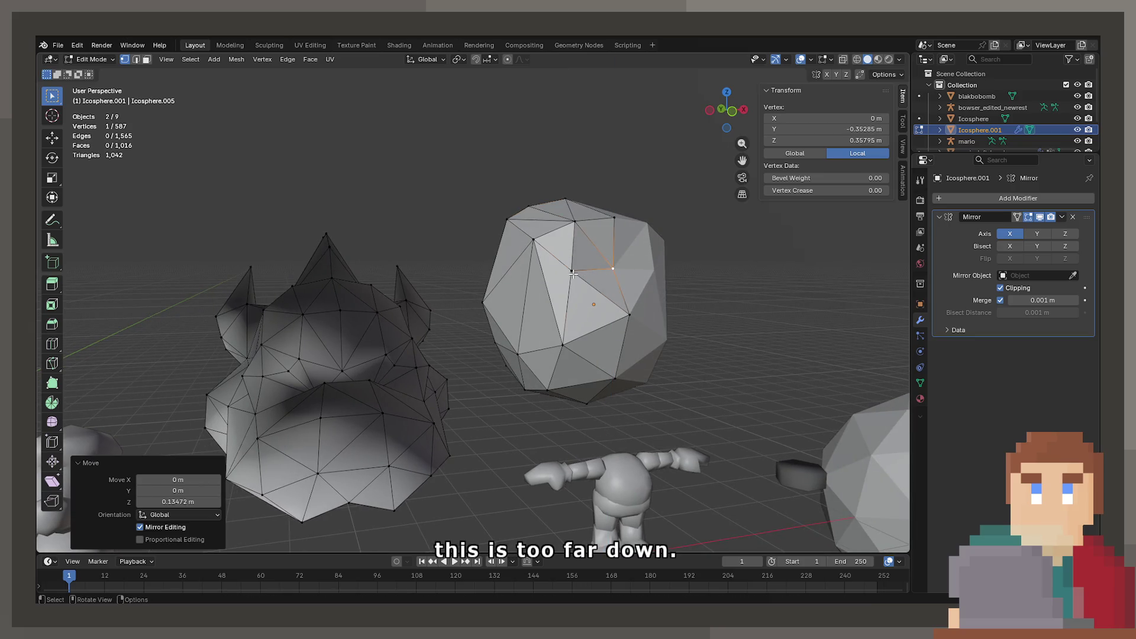
pyautogui.click(572, 273)
pyautogui.press('g')
pyautogui.press('z')
pyautogui.click(577, 266)
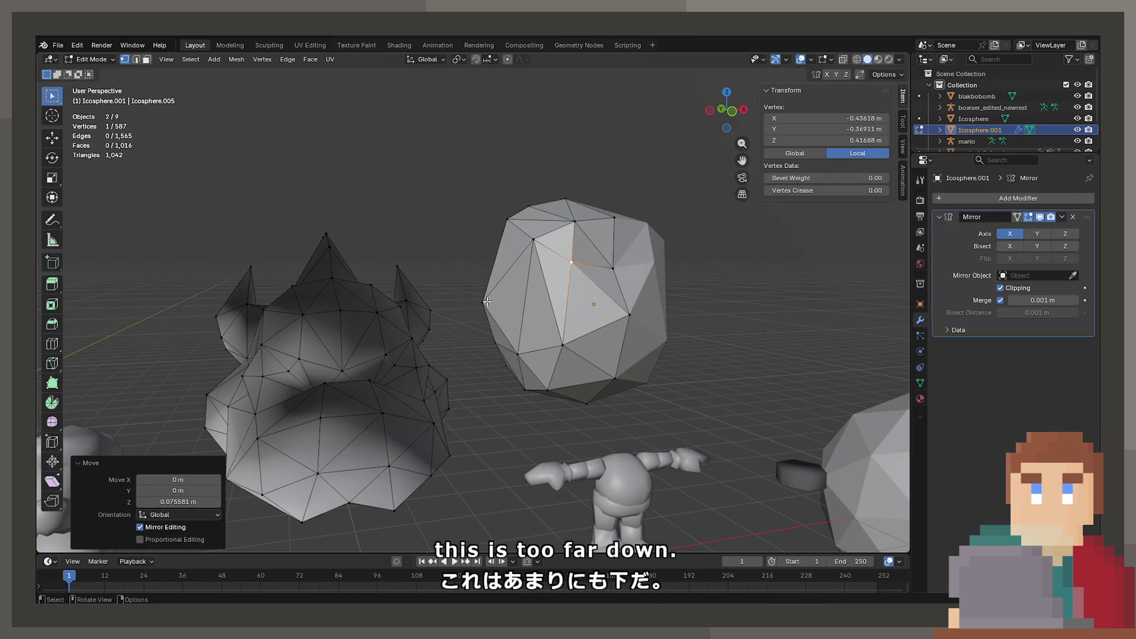
# Step: Select several Bowser head vertices to compare against the icosphere's shape
pyautogui.moveTo(574, 262); pyautogui.dragTo(465, 379)
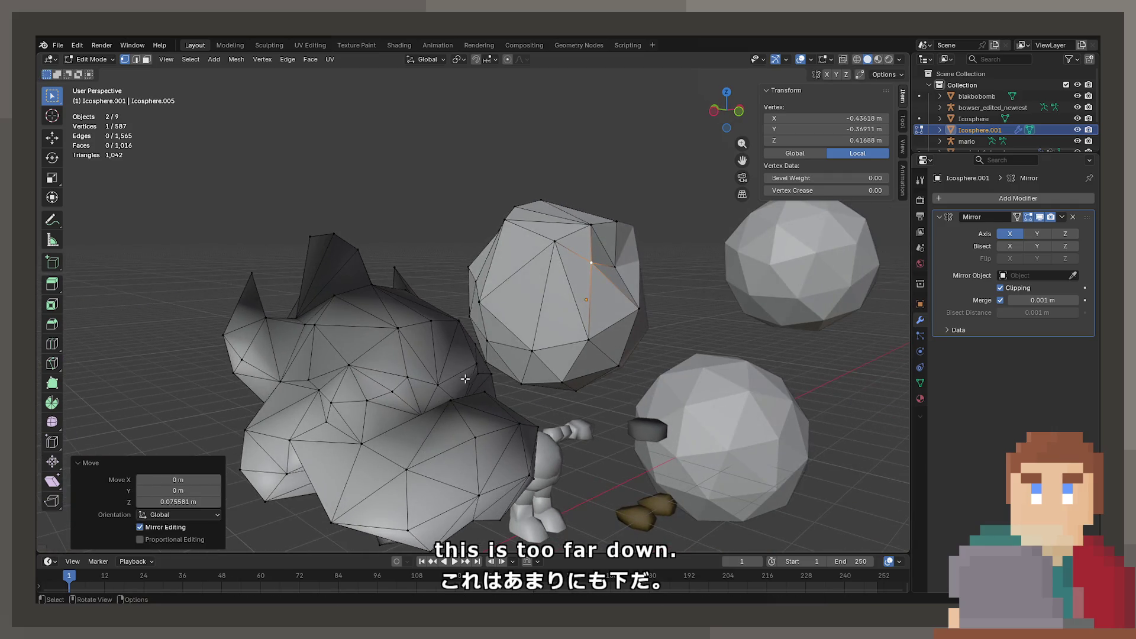
pyautogui.click(390, 391)
pyautogui.click(408, 377)
pyautogui.click(367, 400)
pyautogui.moveTo(367, 401); pyautogui.dragTo(454, 408)
pyautogui.click(460, 349)
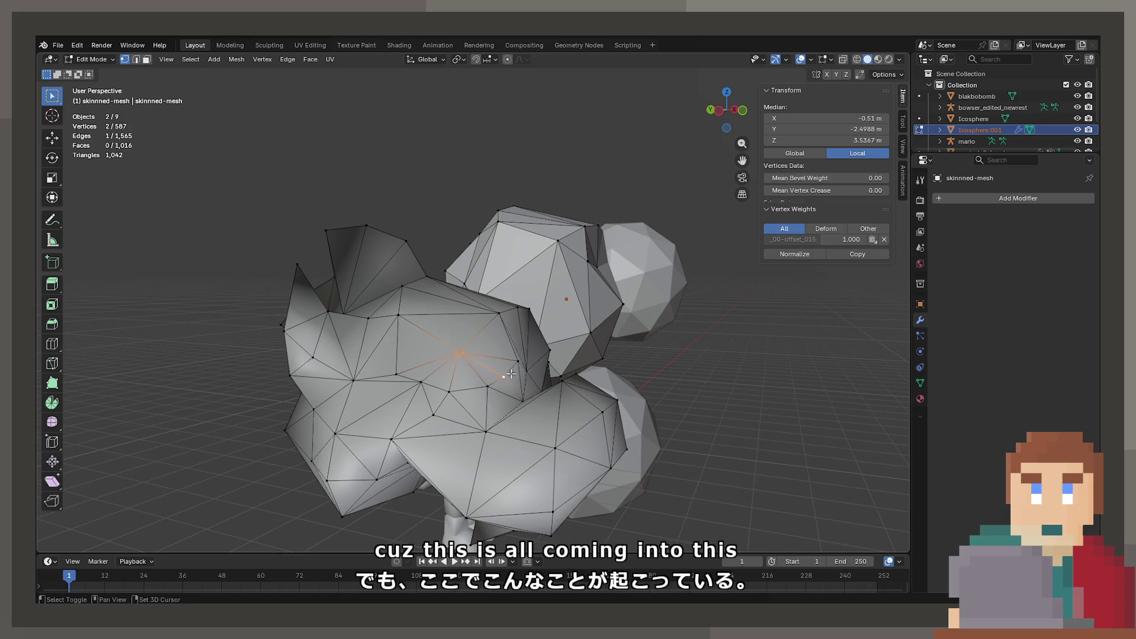
# Step: Compare several Bowser head vertices, then raise the matching icosphere vertices along Z
pyautogui.click(503, 377)
pyautogui.click(450, 391)
pyautogui.click(521, 400)
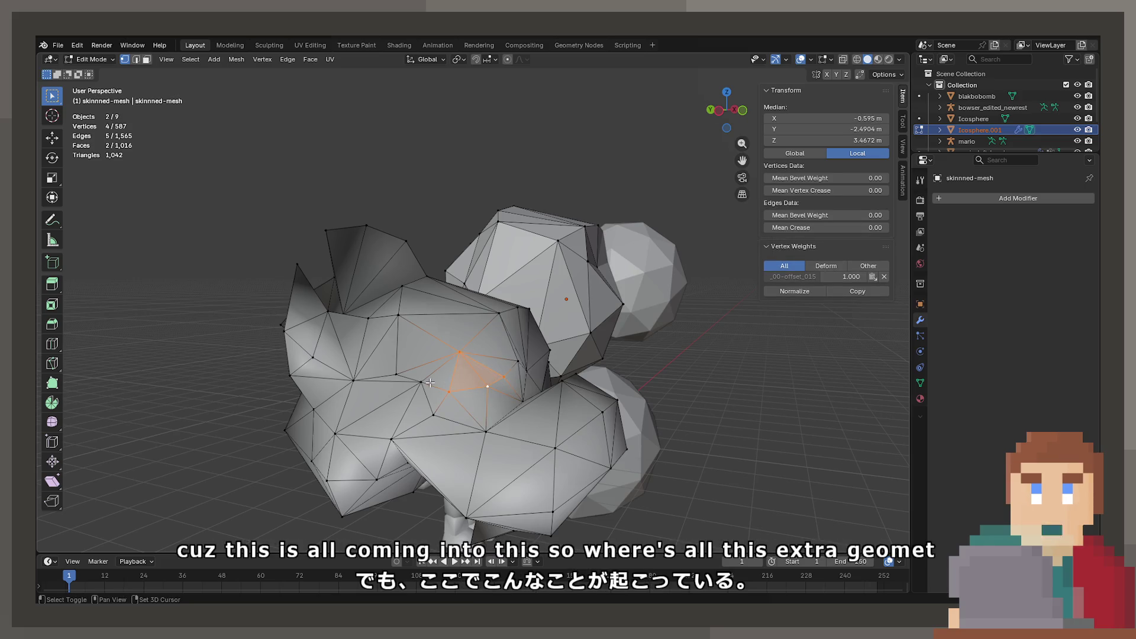
pyautogui.click(421, 382)
pyautogui.moveTo(421, 382); pyautogui.dragTo(552, 337)
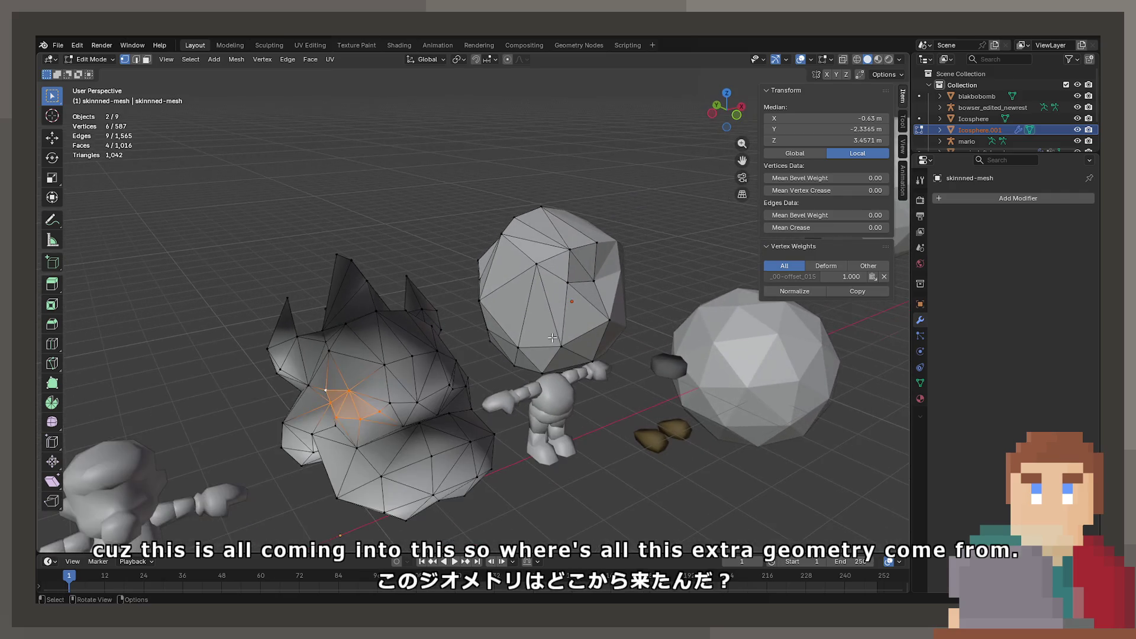
pyautogui.click(556, 342)
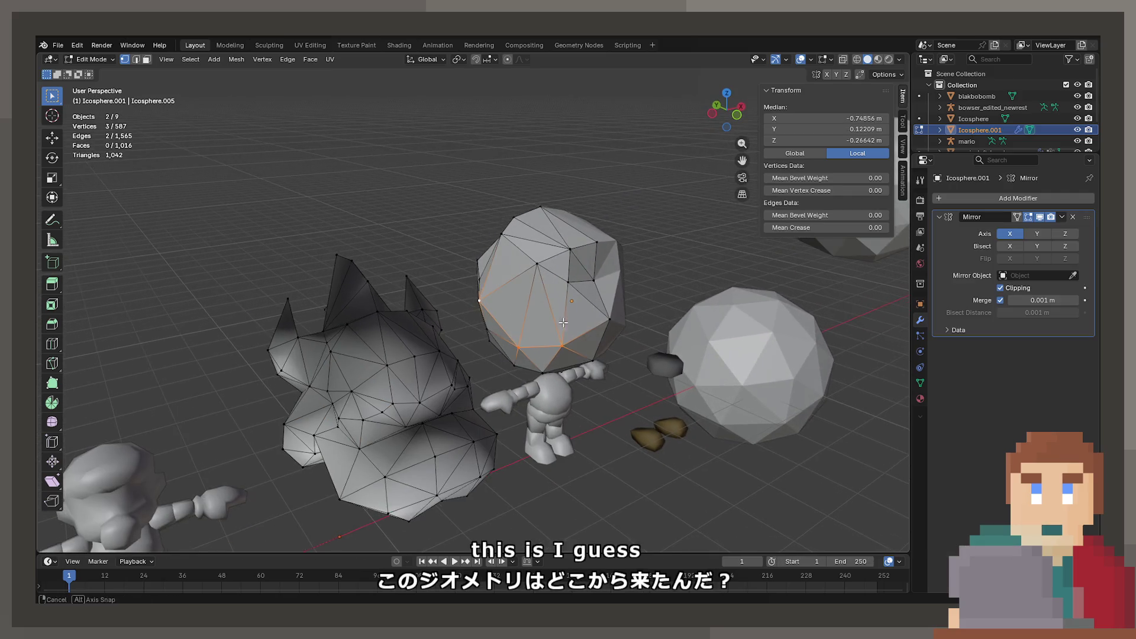
pyautogui.press('g')
pyautogui.press('z')
pyautogui.click(565, 271)
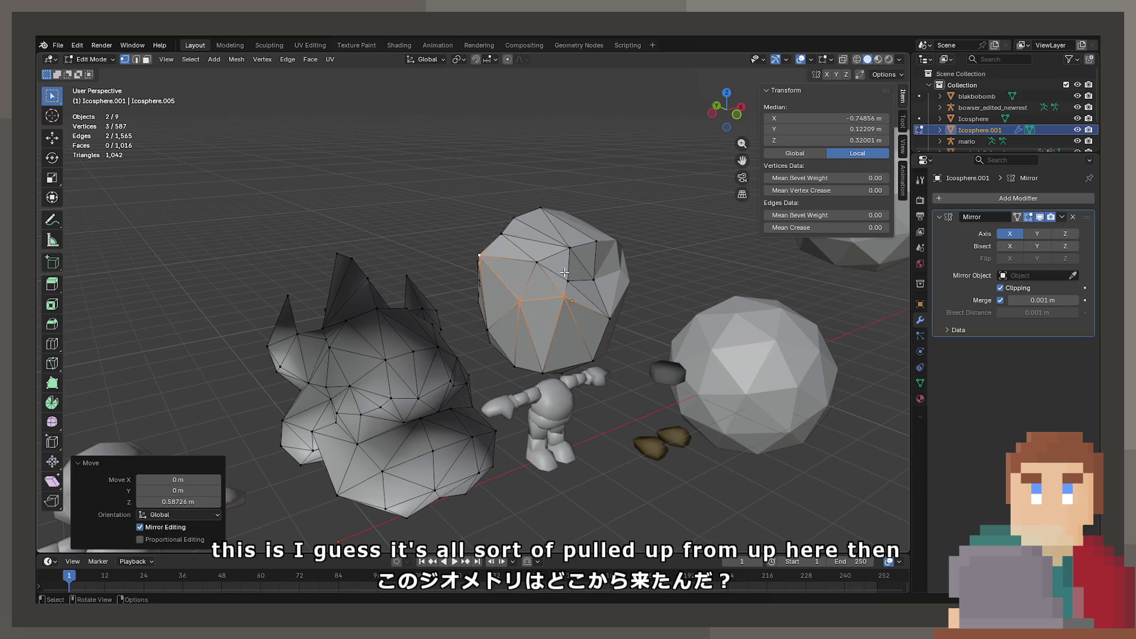
# Step: Check Bowser's head vertices, then shift an icosphere vertex along Y to match
pyautogui.click(374, 407)
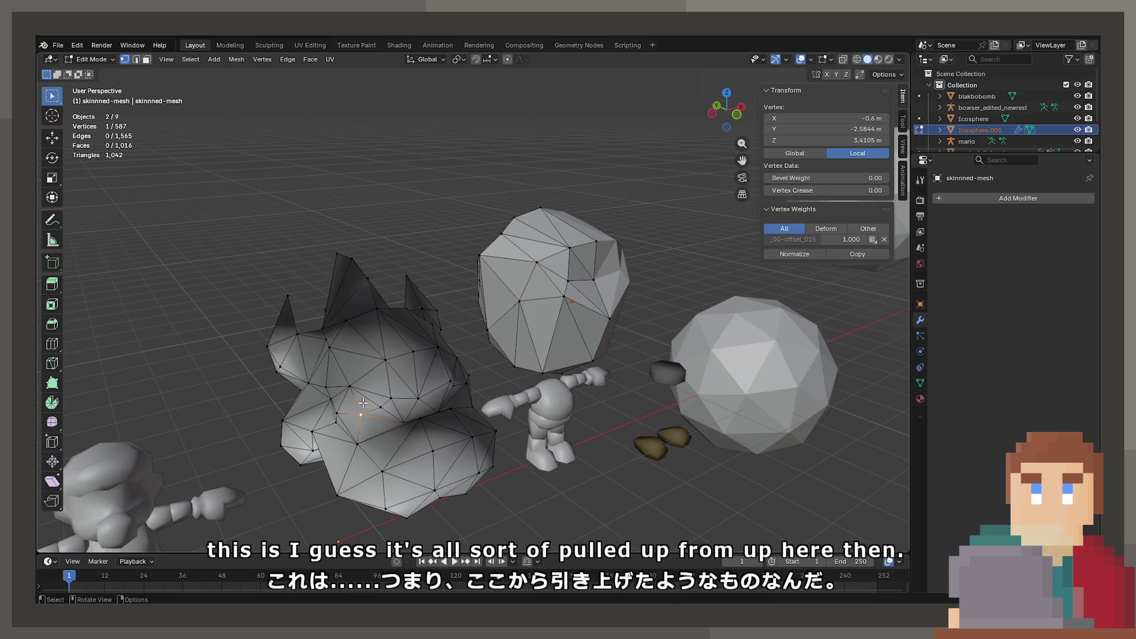
pyautogui.click(335, 400)
pyautogui.moveTo(334, 400); pyautogui.dragTo(495, 374)
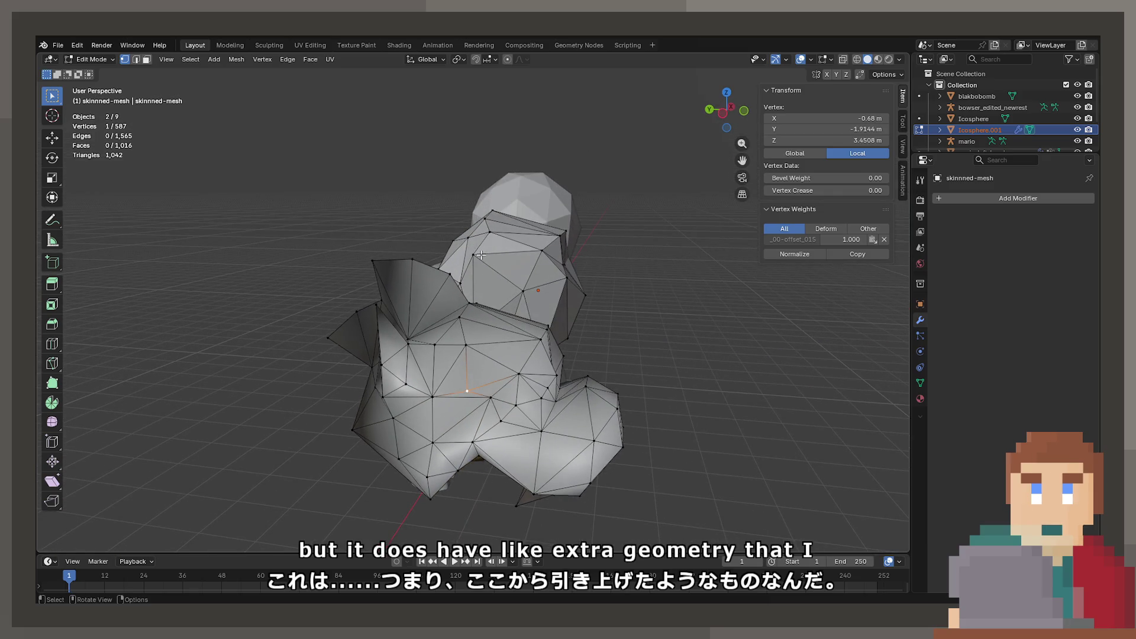
pyautogui.click(485, 261)
pyautogui.press('g')
pyautogui.press('x')
pyautogui.press('y')
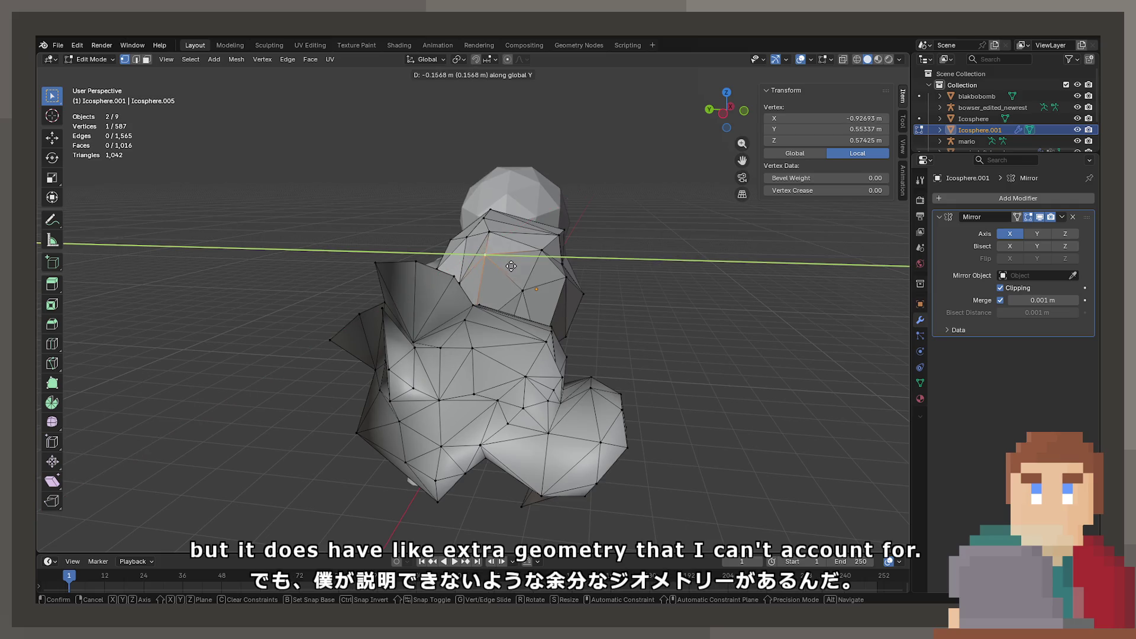
pyautogui.click(516, 267)
# Step: Shift the same icosphere vertex along X
pyautogui.moveTo(516, 268); pyautogui.dragTo(562, 279)
pyautogui.press('g')
pyautogui.press('x')
pyautogui.click(420, 272)
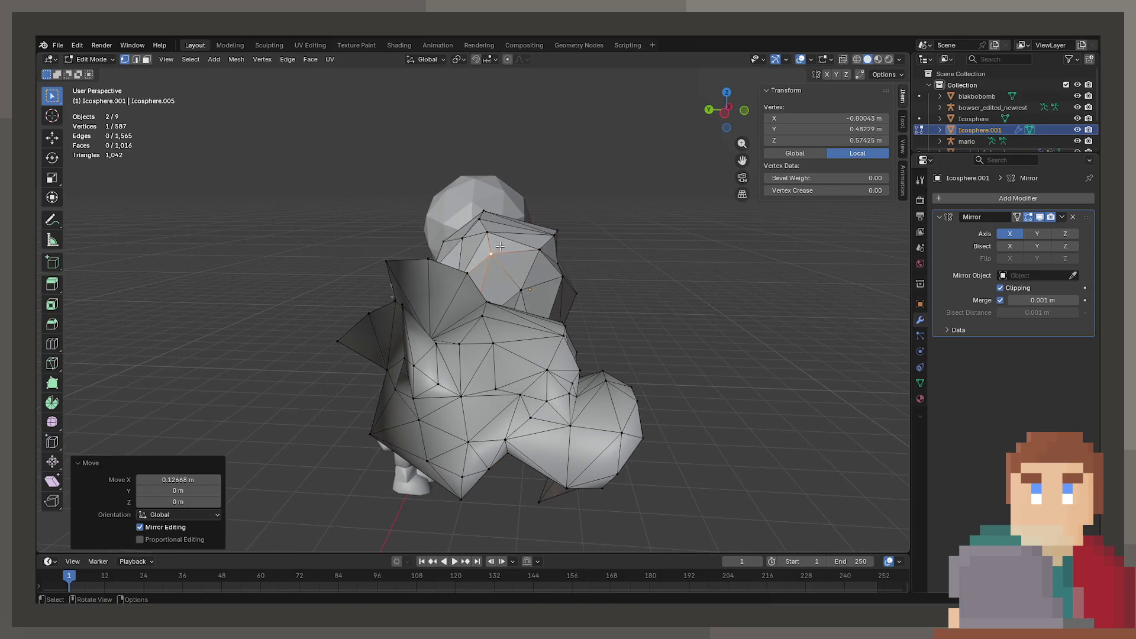
# Step: Raise the icosphere vertex matching a Bowser vertex along Z, then adjust it along Y
pyautogui.click(495, 384)
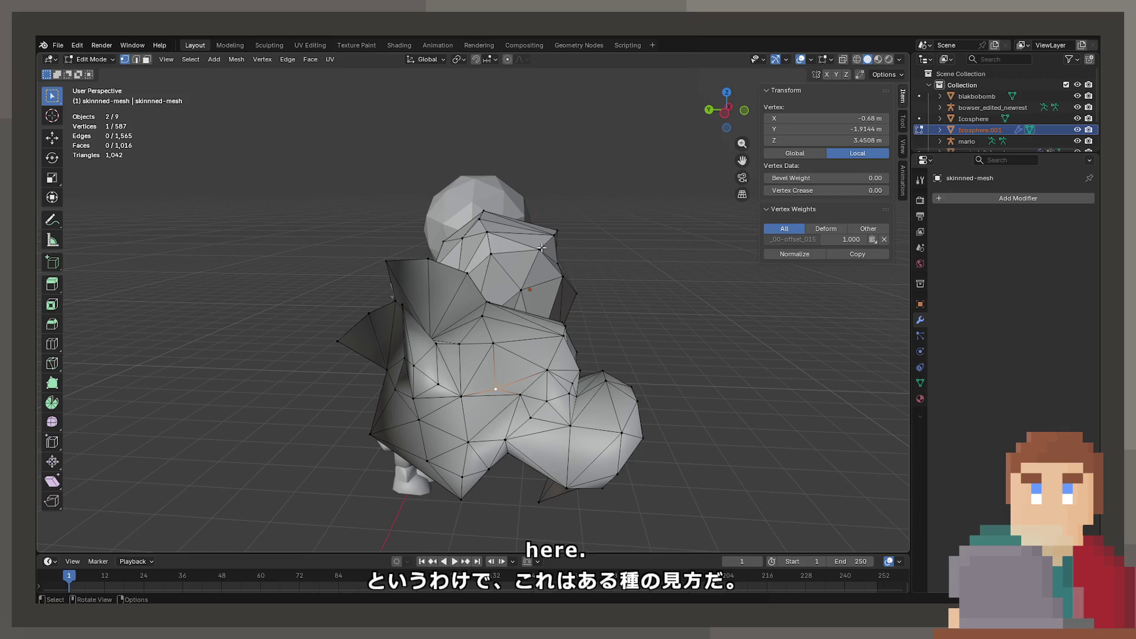
pyautogui.click(537, 254)
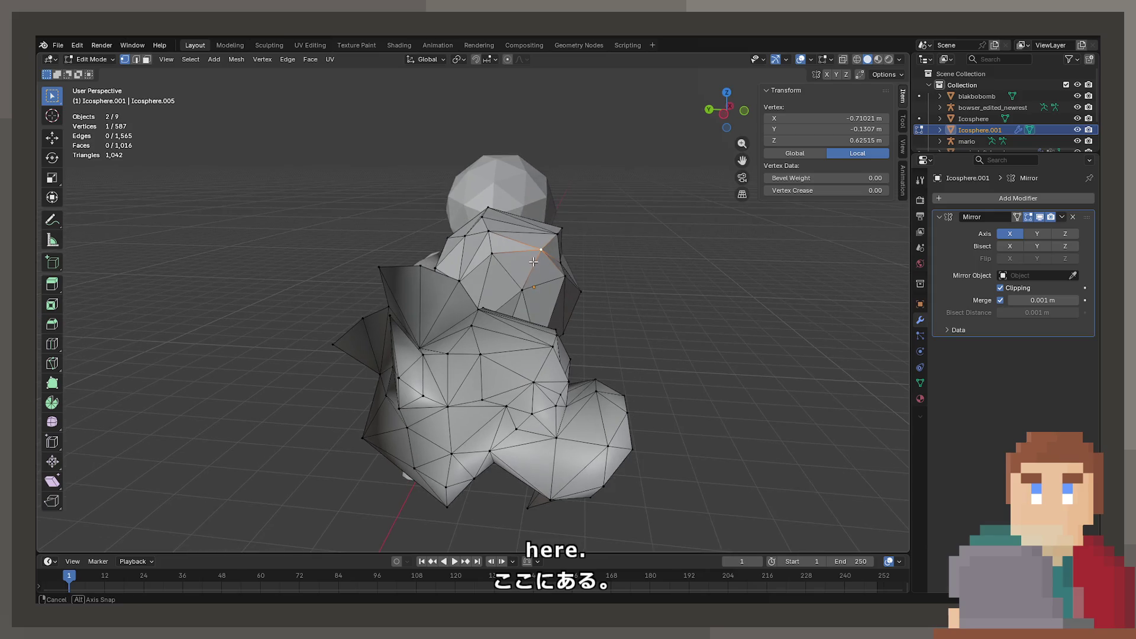
pyautogui.press('g')
pyautogui.press('z')
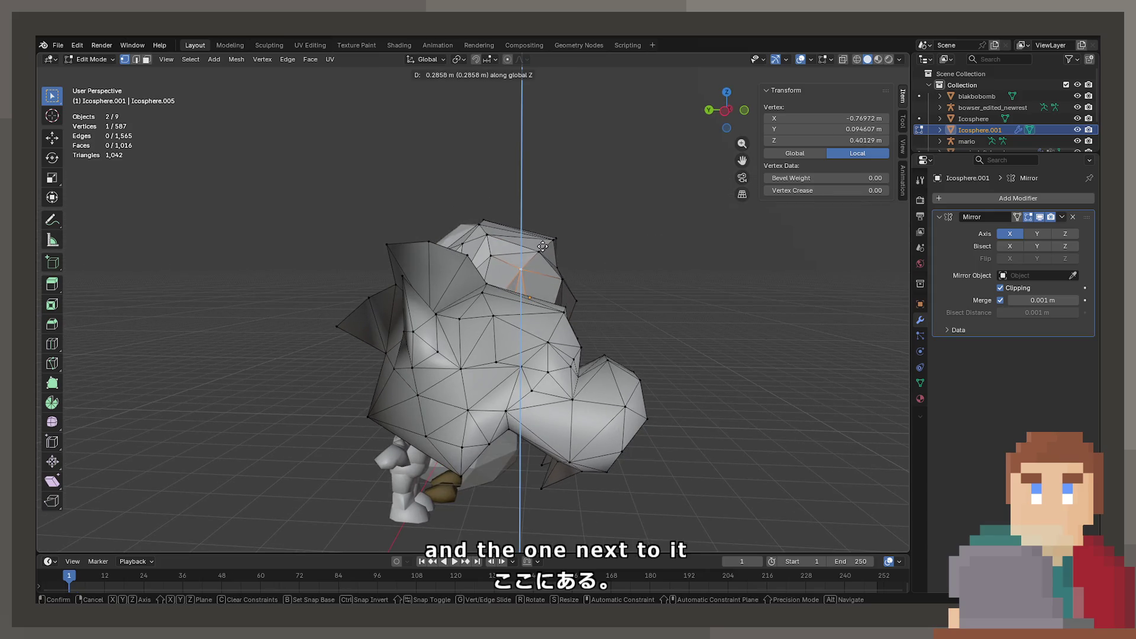
pyautogui.click(543, 245)
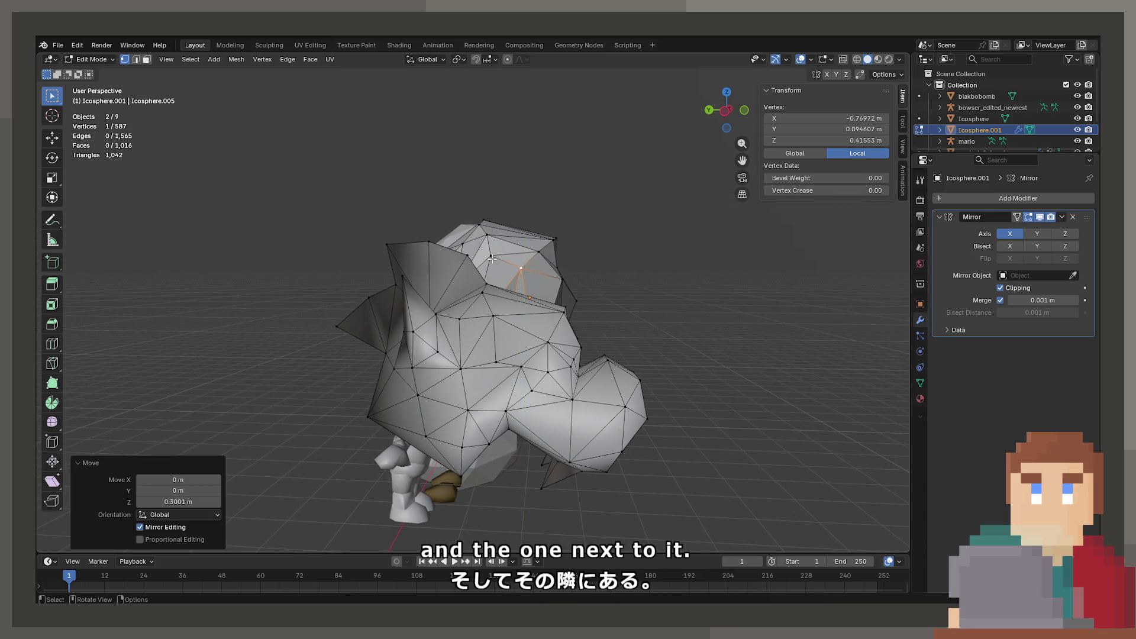
pyautogui.press('g')
pyautogui.press('x')
pyautogui.press('y')
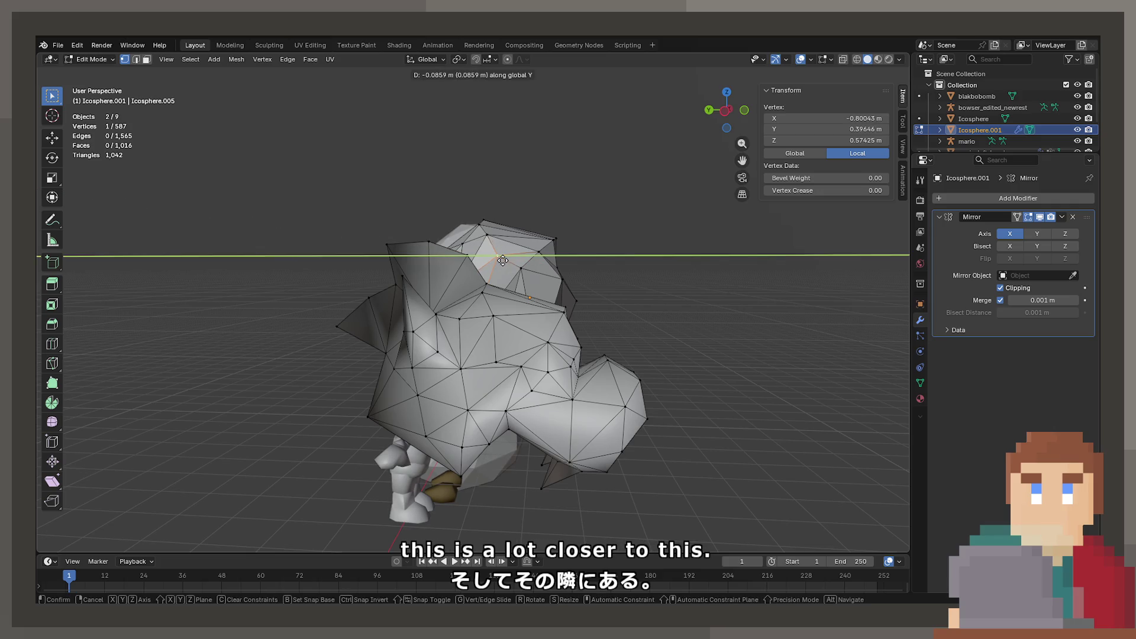
pyautogui.click(502, 260)
# Step: Pull a different icosphere vertex back along Y
pyautogui.click(490, 242)
pyautogui.moveTo(490, 242); pyautogui.dragTo(601, 244)
pyautogui.press('g')
pyautogui.press('y')
pyautogui.click(480, 231)
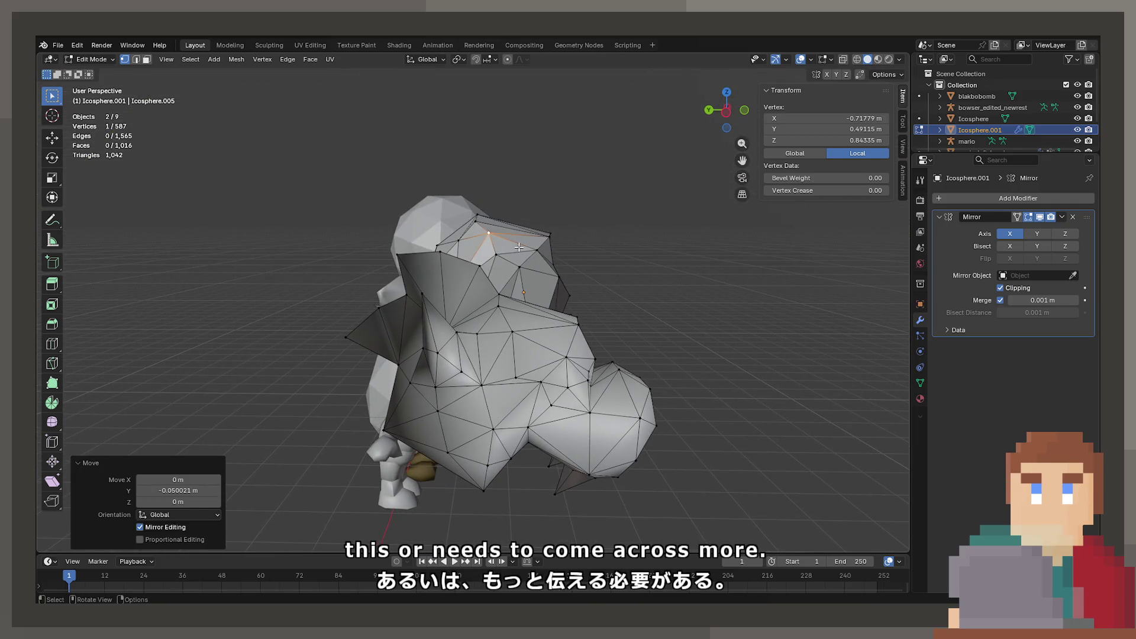
# Step: Nudge another icosphere vertex and its neighbour along Z
pyautogui.click(503, 252)
pyautogui.press('g')
pyautogui.press('z')
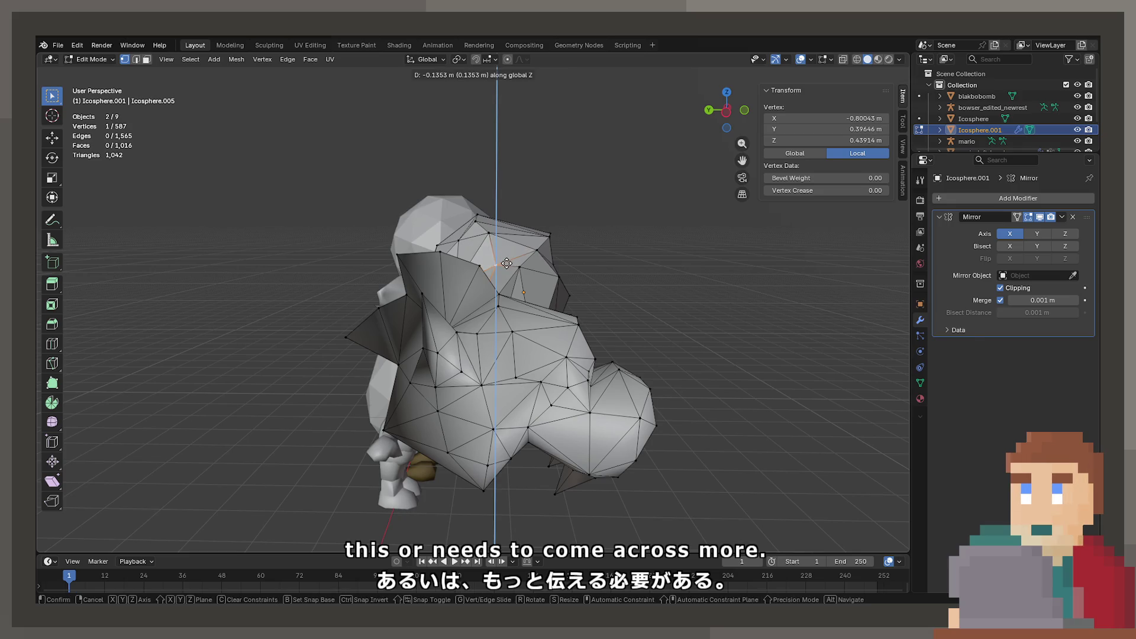
pyautogui.click(509, 265)
pyautogui.click(522, 265)
pyautogui.press('g')
pyautogui.press('z')
pyautogui.click(521, 264)
# Step: Try Y, Z and X moves on the vertex, cancelling each to keep it in place
pyautogui.moveTo(522, 265); pyautogui.dragTo(543, 307)
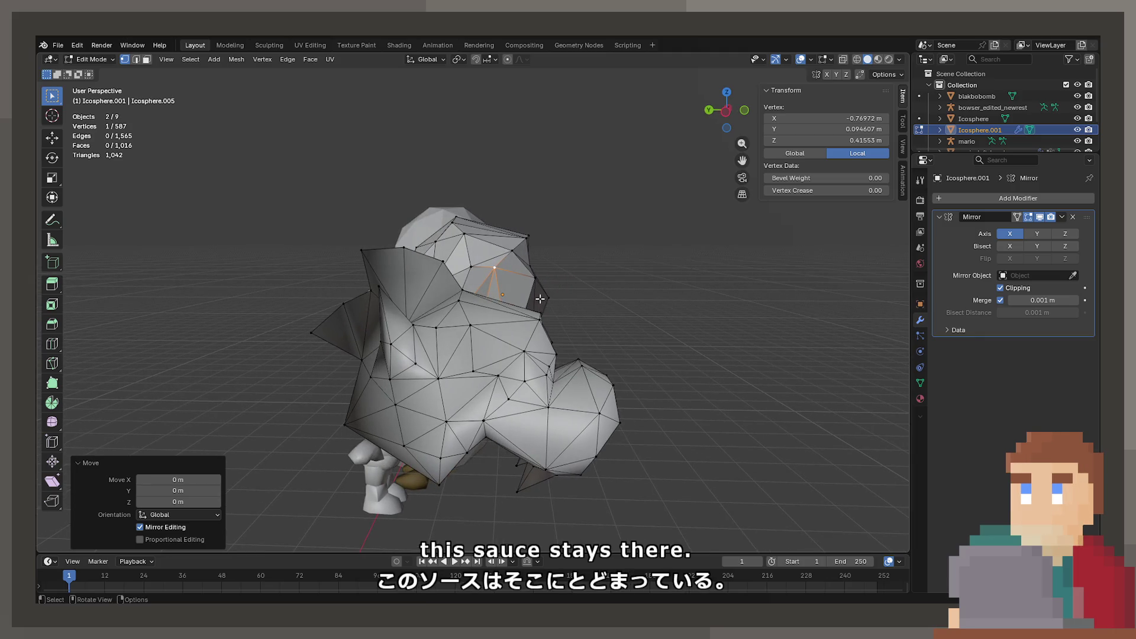
pyautogui.press('g')
pyautogui.press('x')
pyautogui.press('y')
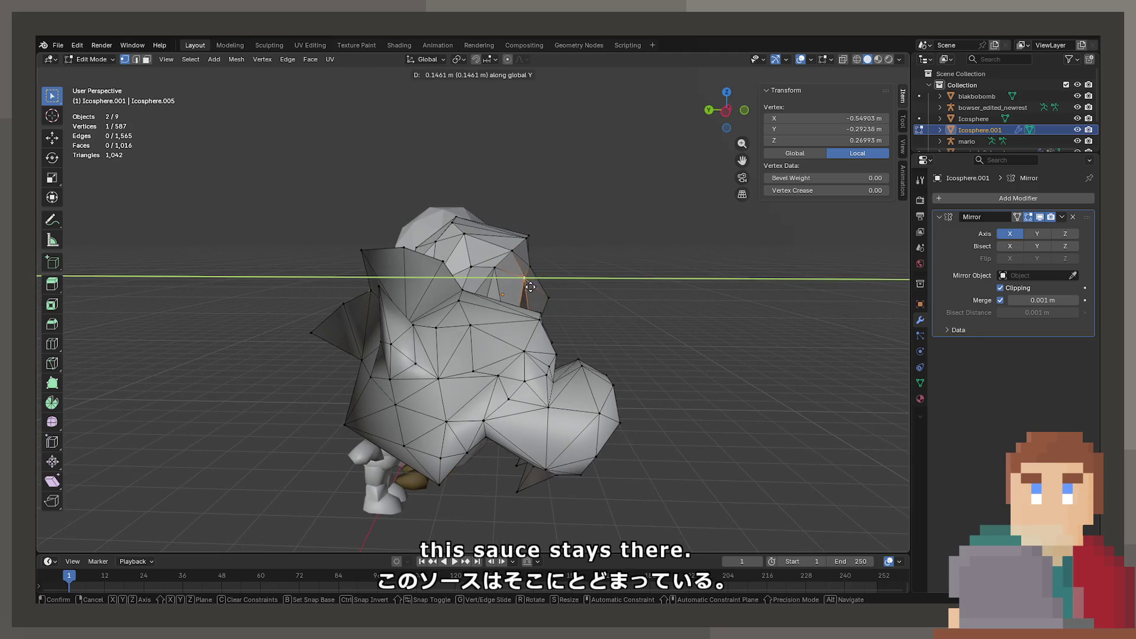
pyautogui.rightClick(526, 285)
pyautogui.press('g')
pyautogui.press('z')
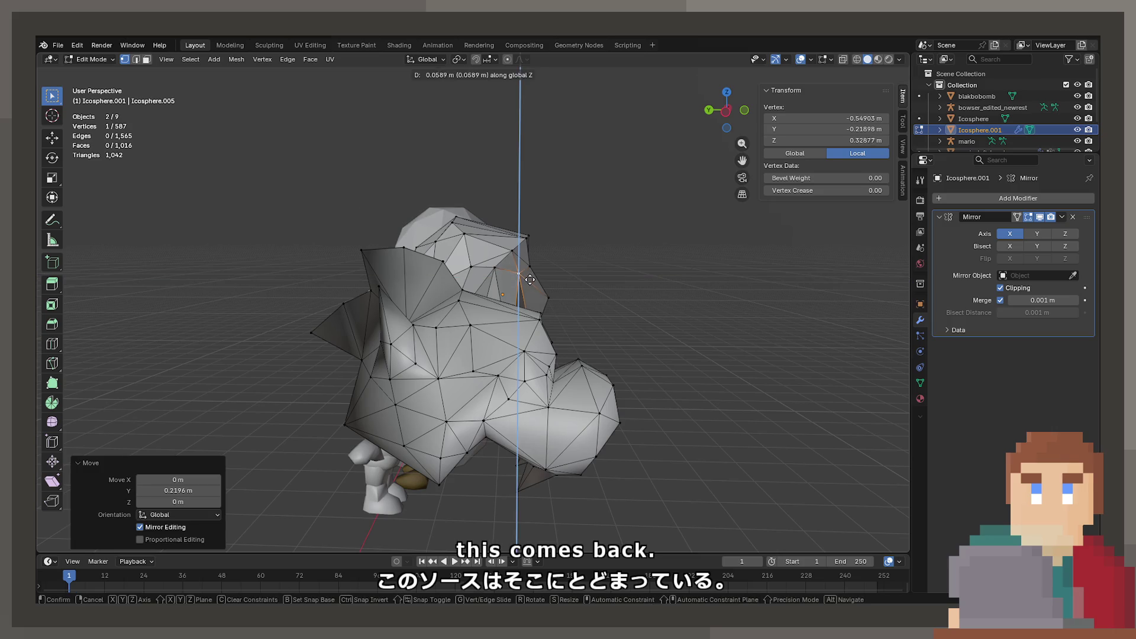
pyautogui.rightClick(530, 279)
pyautogui.moveTo(530, 278); pyautogui.dragTo(471, 254)
pyautogui.press('g')
pyautogui.press('x')
pyautogui.rightClick(512, 285)
# Step: Cancel a final X move and leave the icosphere in Object Mode
pyautogui.press('Tab')
pyautogui.press('Tab')
pyautogui.press('g')
pyautogui.press('x')
pyautogui.rightClick(477, 253)
pyautogui.press('Tab')
pyautogui.moveTo(547, 263); pyautogui.dragTo(587, 243)
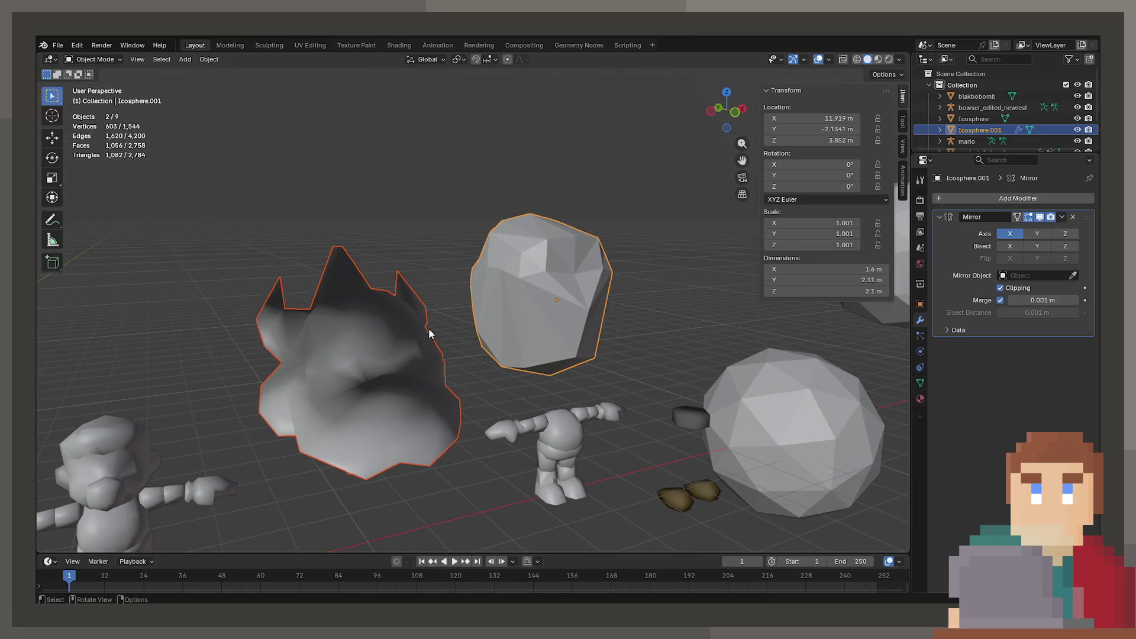
# Step: Select the icosphere and Bowser's head and open both in Edit Mode together
pyautogui.click(429, 330)
pyautogui.press('Tab')
pyautogui.moveTo(426, 330); pyautogui.dragTo(422, 297)
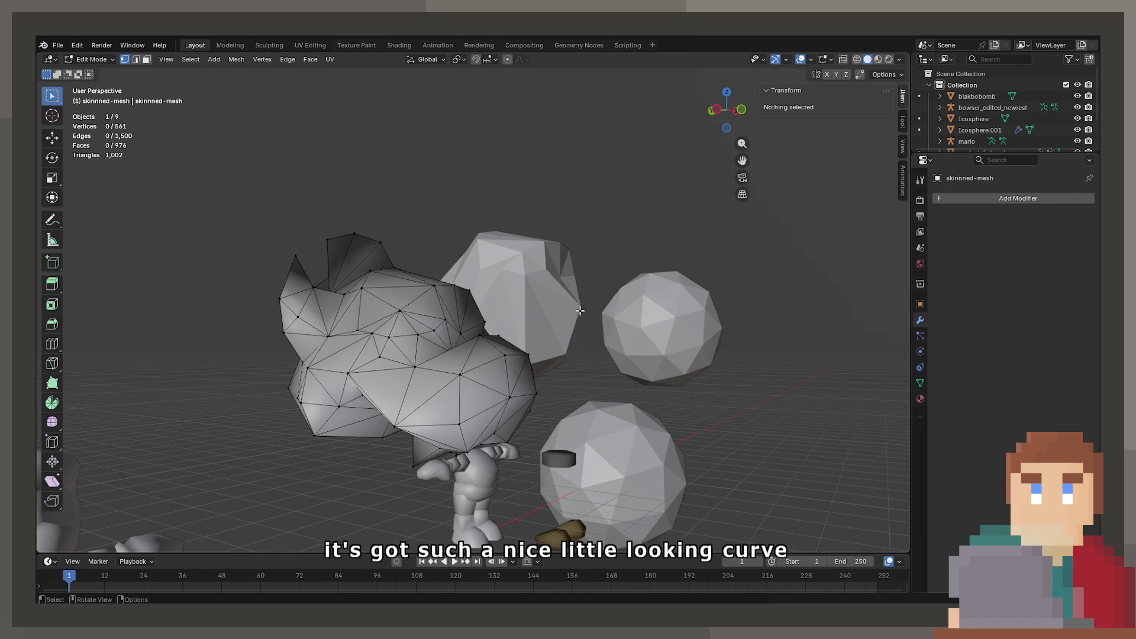
pyautogui.moveTo(566, 311); pyautogui.dragTo(545, 286)
pyautogui.press('Tab')
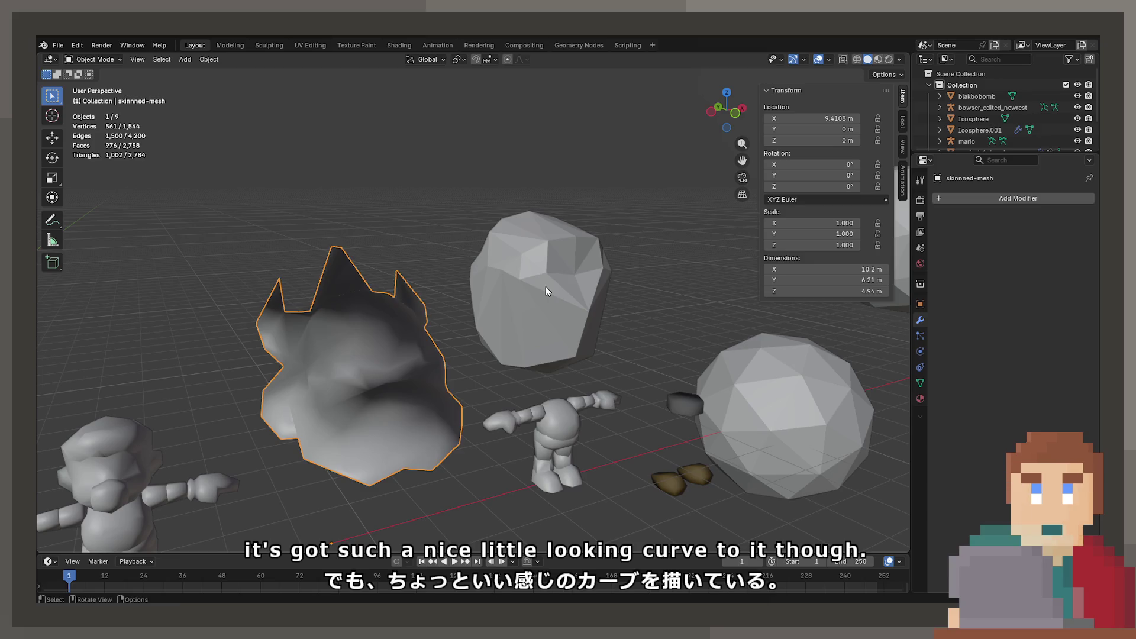
pyautogui.click(545, 287)
pyautogui.click(324, 366)
pyautogui.press('Tab')
pyautogui.moveTo(324, 365); pyautogui.dragTo(538, 278)
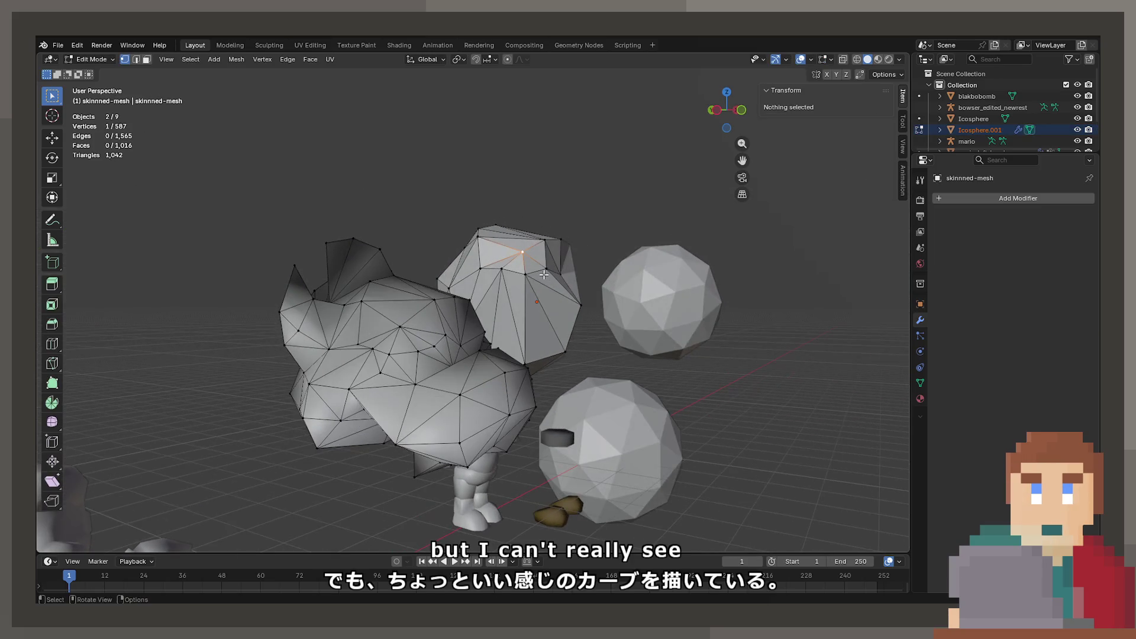
# Step: Compare matching vertices on both heads, then switch to textured Material Preview shading
pyautogui.click(543, 273)
pyautogui.click(436, 336)
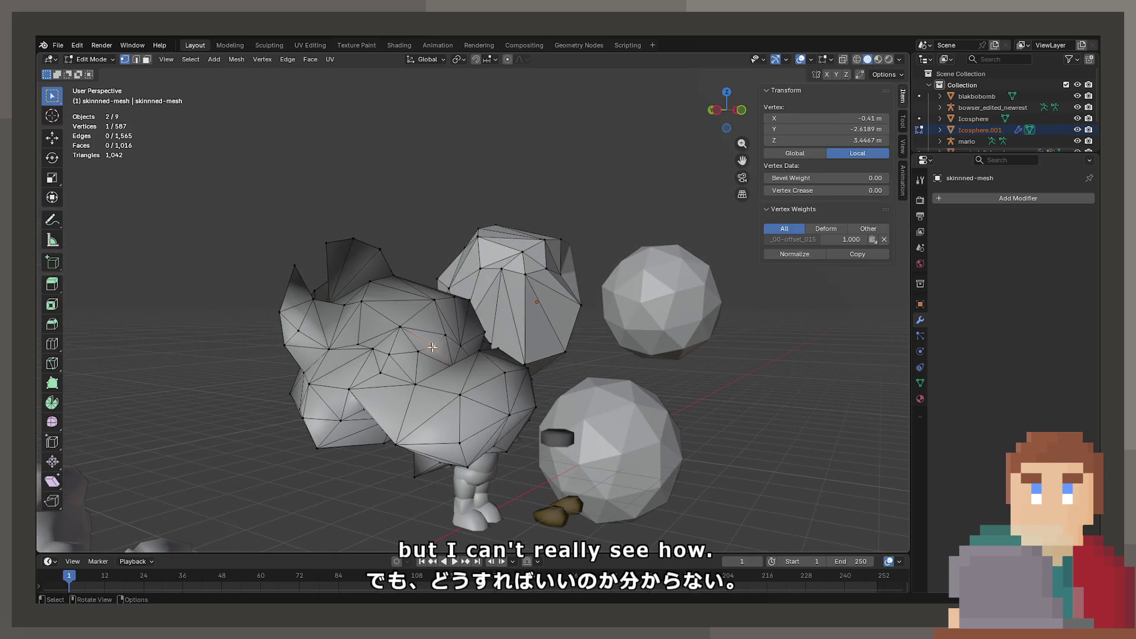
pyautogui.click(395, 335)
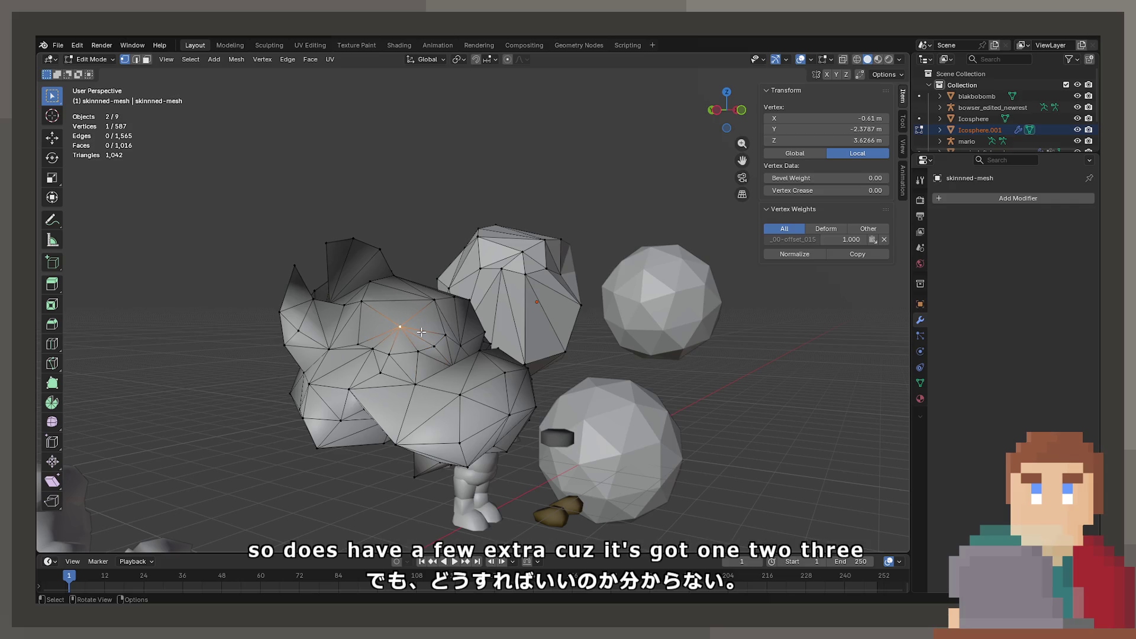
pyautogui.click(514, 260)
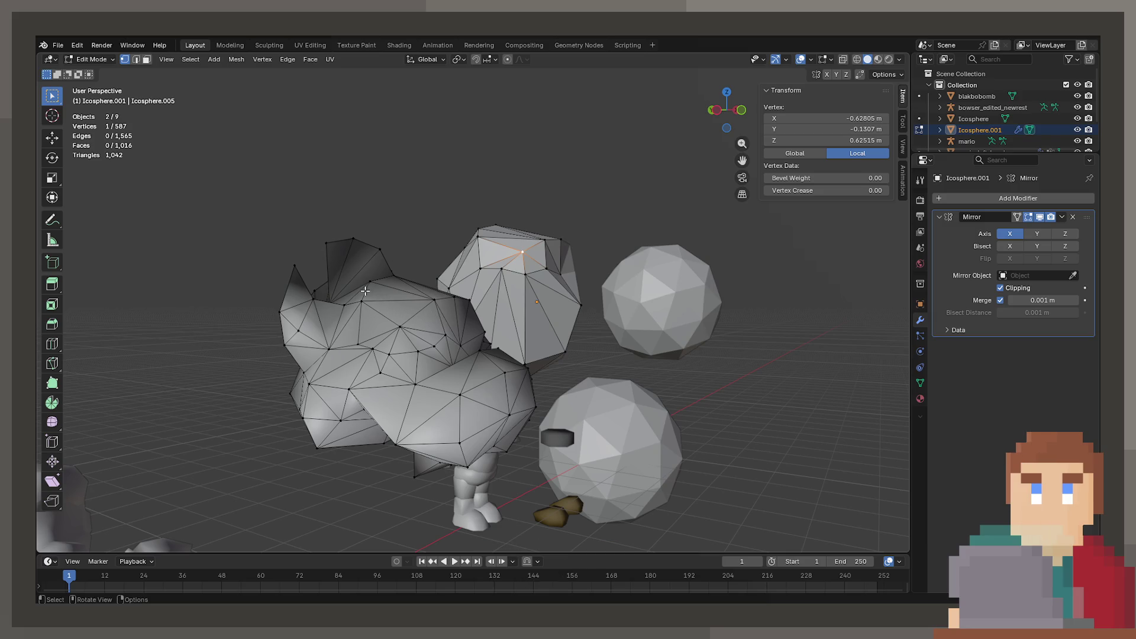
pyautogui.click(394, 324)
pyautogui.moveTo(393, 324); pyautogui.dragTo(485, 365)
pyautogui.press('z')
pyautogui.scroll(3)
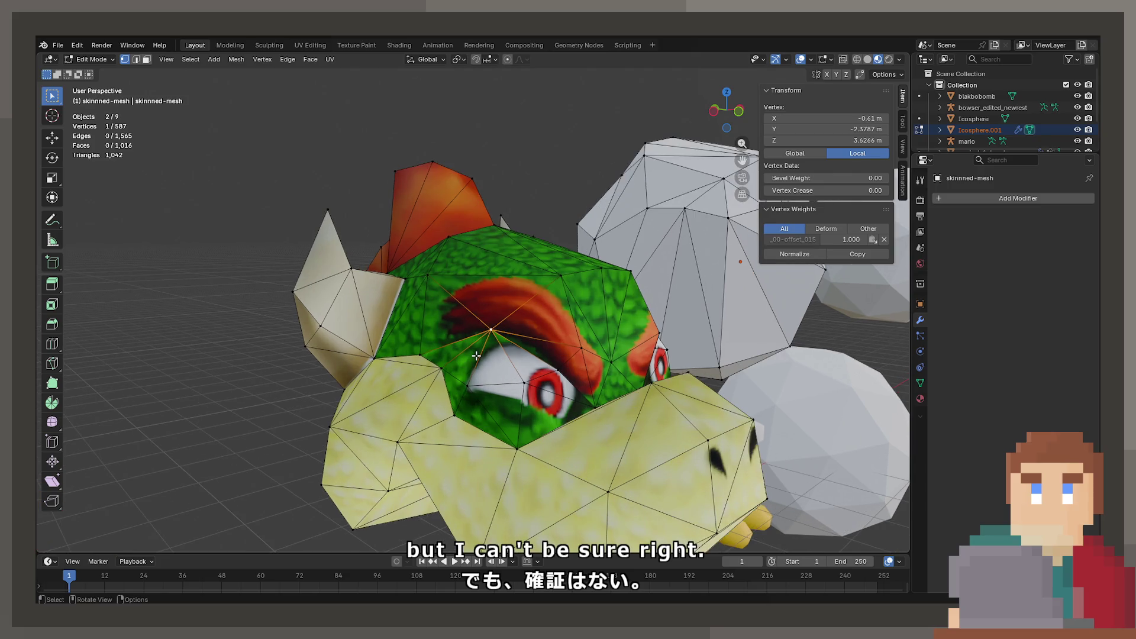
pyautogui.hotkey('alt', 'a')
pyautogui.moveTo(544, 315); pyautogui.dragTo(520, 354)
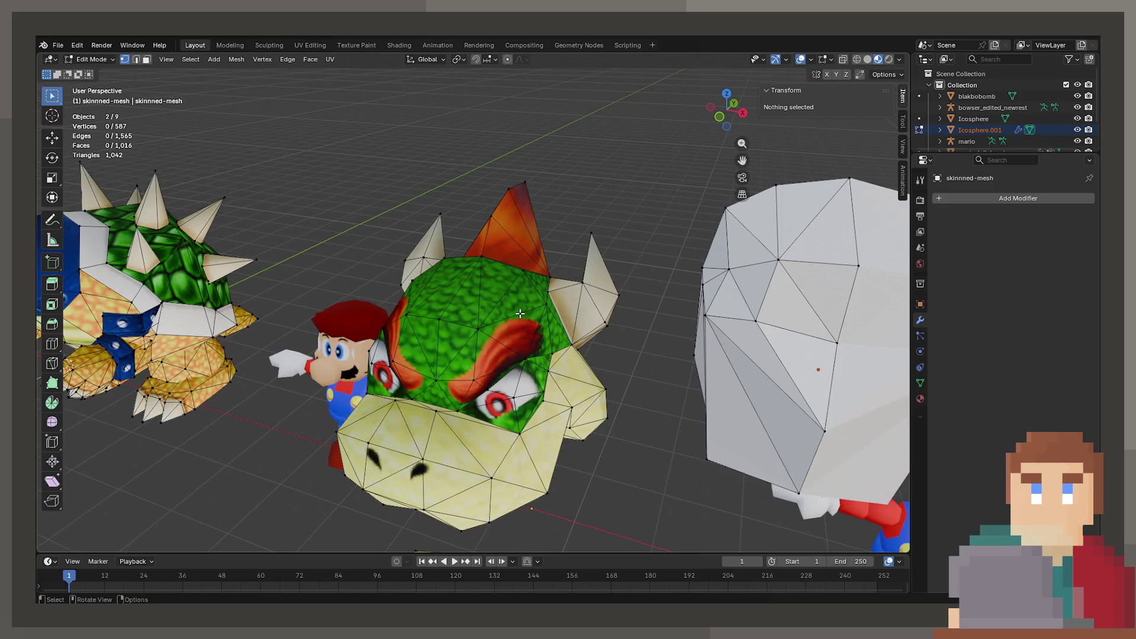
pyautogui.moveTo(519, 313); pyautogui.dragTo(564, 320)
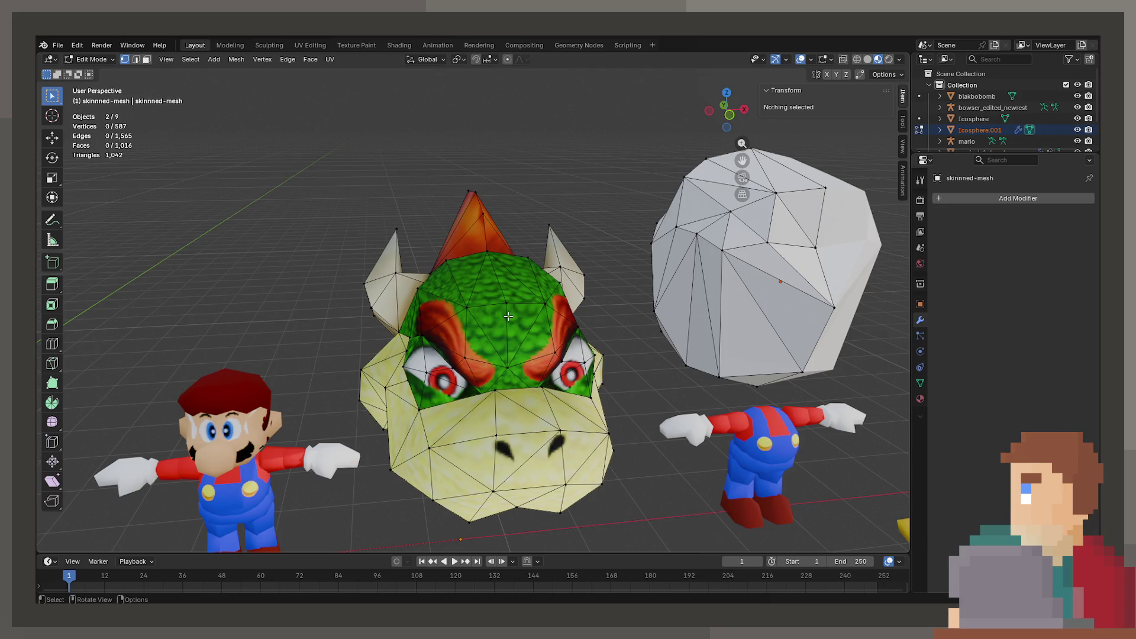
pyautogui.moveTo(508, 317); pyautogui.dragTo(674, 355)
pyautogui.click(596, 343)
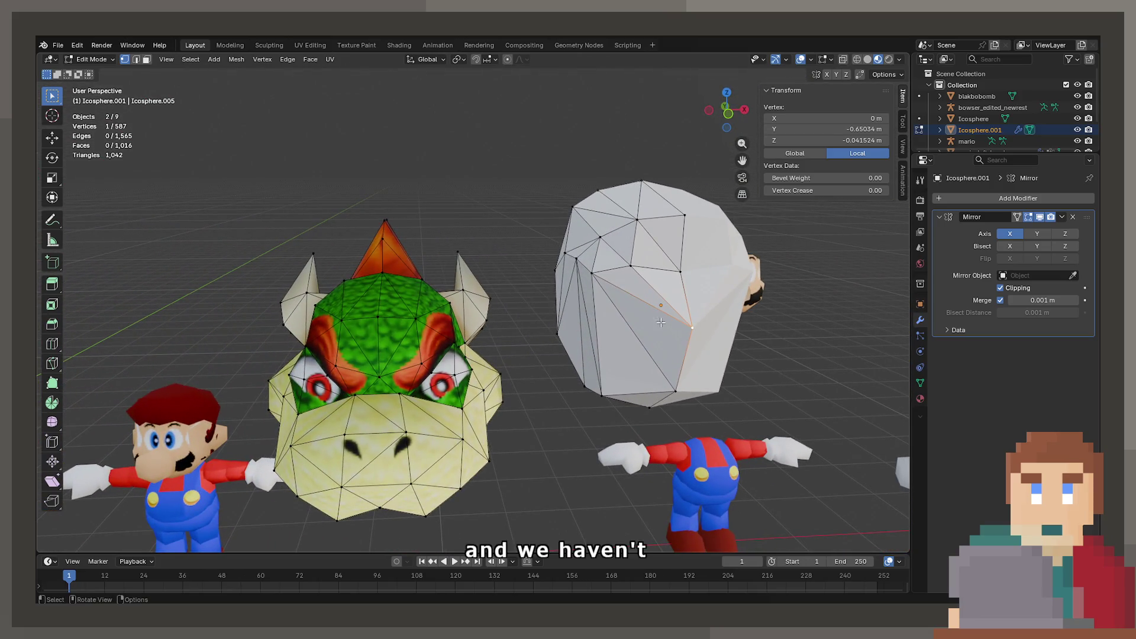
pyautogui.moveTo(473, 355); pyautogui.dragTo(449, 367)
pyautogui.click(388, 386)
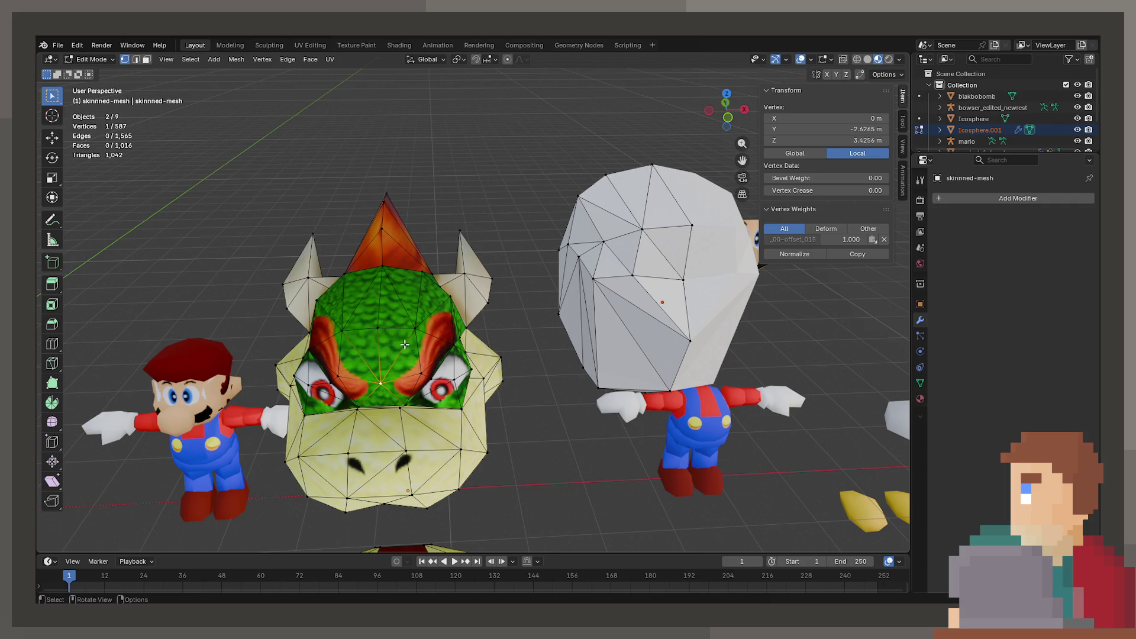
pyautogui.moveTo(513, 336); pyautogui.dragTo(559, 358)
pyautogui.click(571, 316)
pyautogui.moveTo(571, 315); pyautogui.dragTo(708, 327)
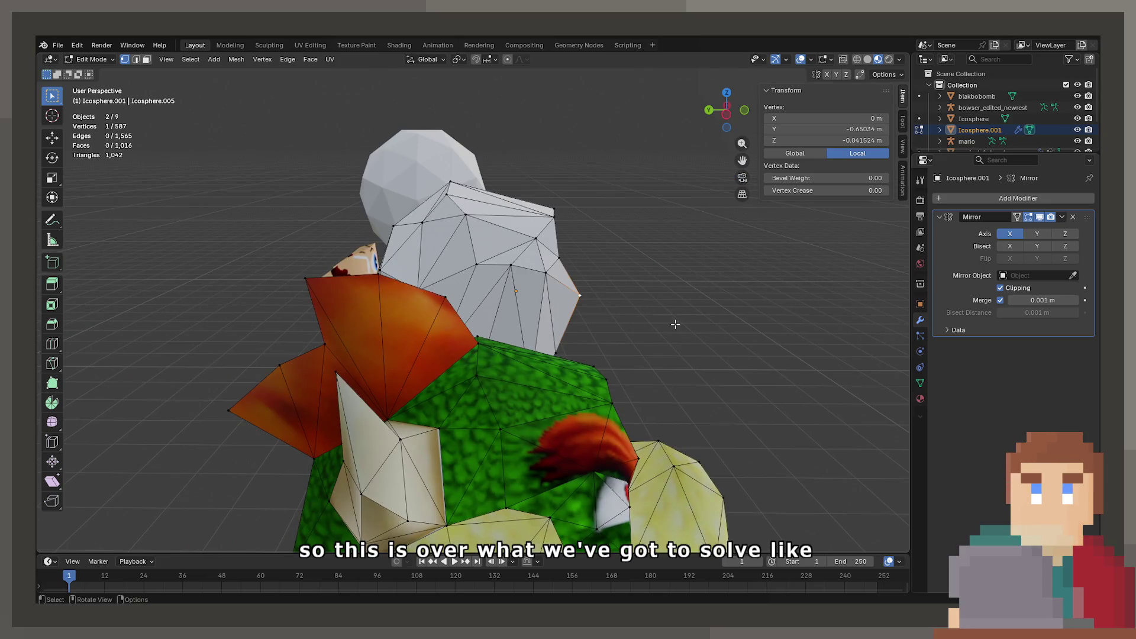
pyautogui.moveTo(662, 322); pyautogui.dragTo(642, 331)
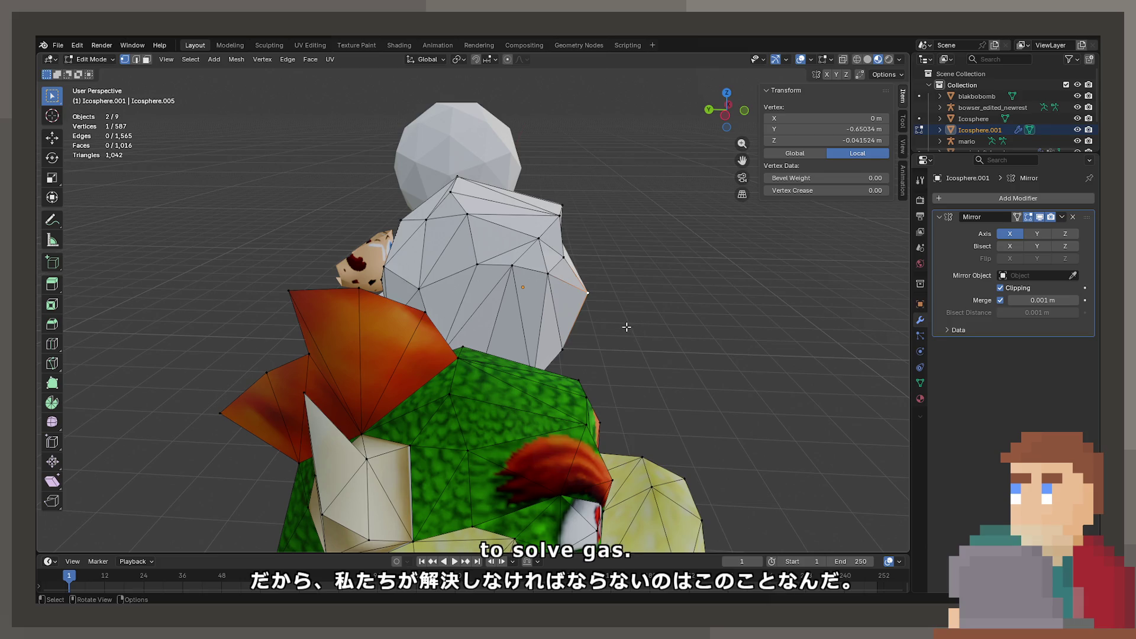
pyautogui.moveTo(627, 327); pyautogui.dragTo(479, 282)
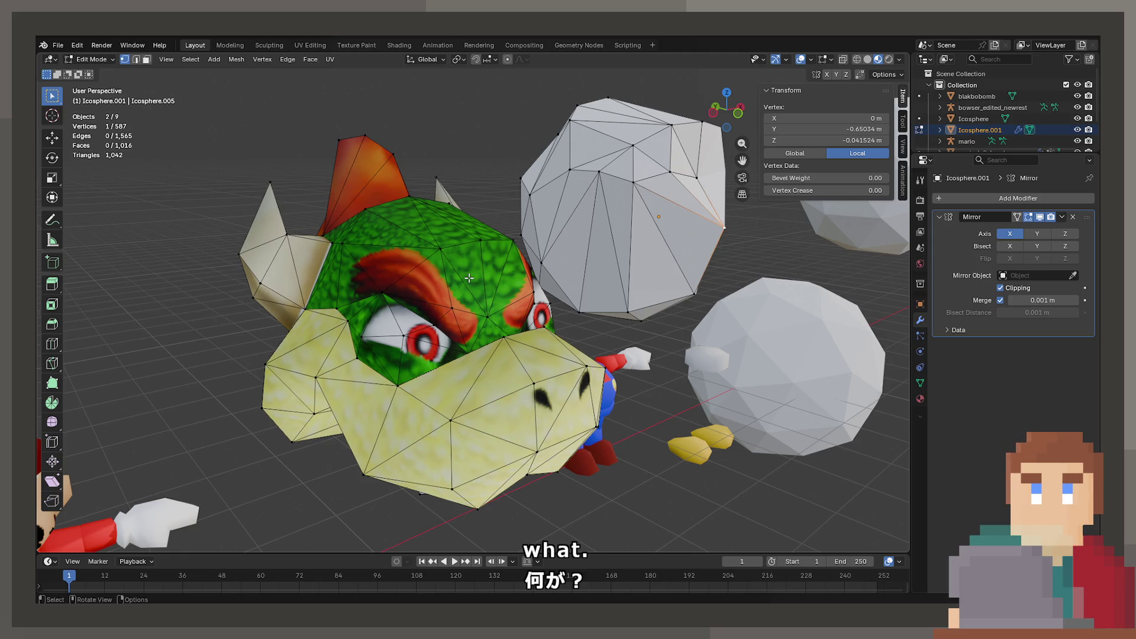
pyautogui.moveTo(468, 278); pyautogui.dragTo(497, 346)
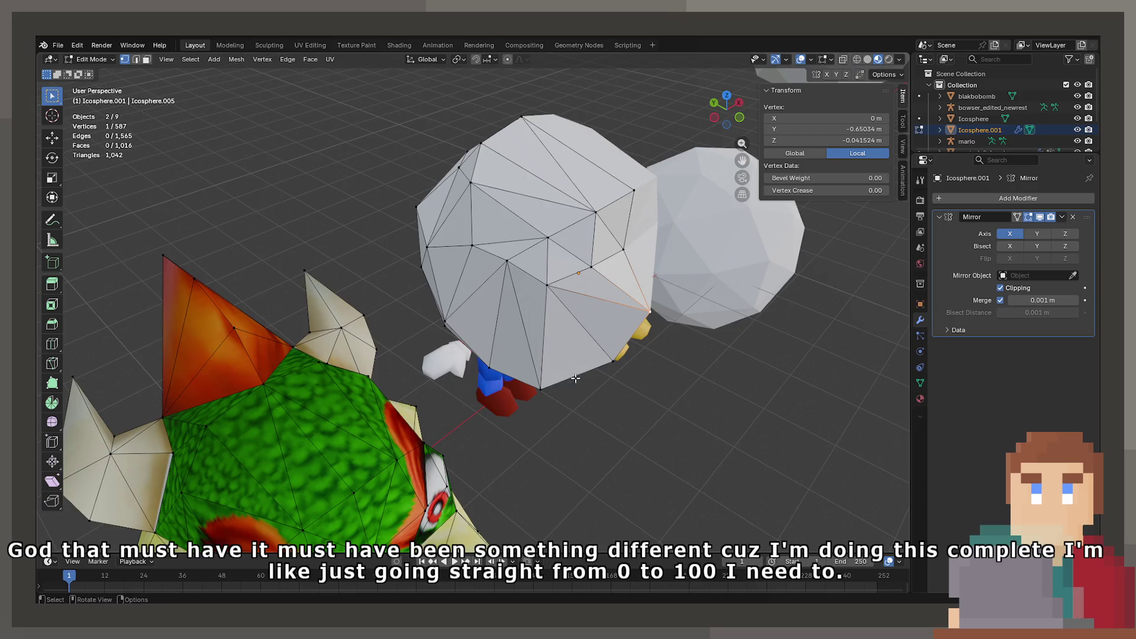
pyautogui.moveTo(575, 378); pyautogui.dragTo(494, 371)
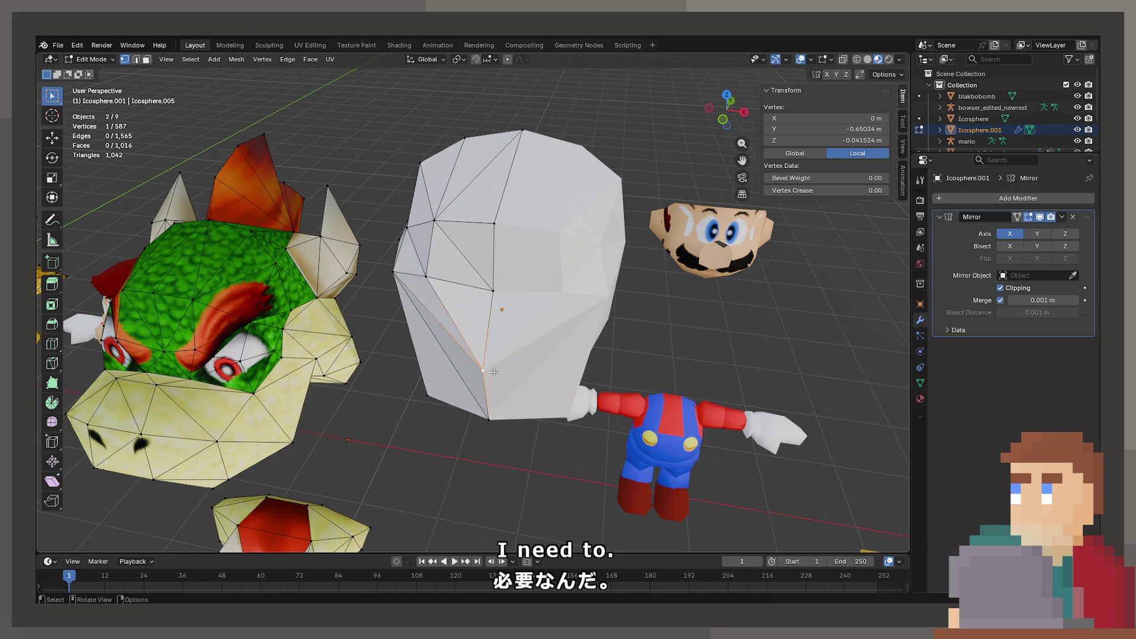
pyautogui.moveTo(494, 372); pyautogui.dragTo(523, 437)
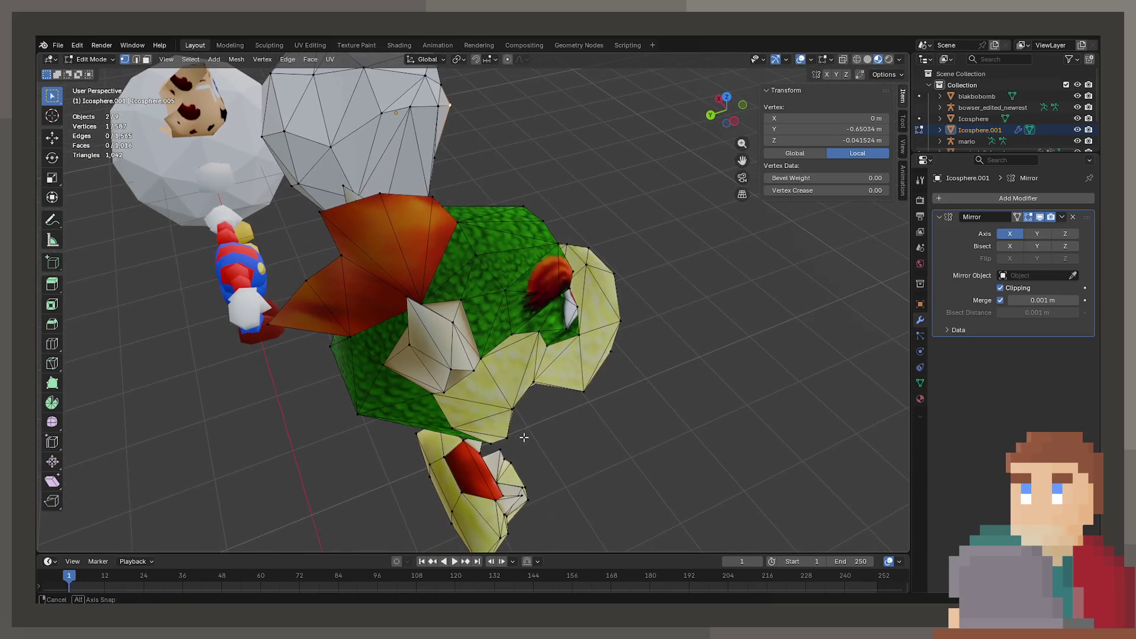
pyautogui.click(404, 187)
pyautogui.moveTo(456, 216); pyautogui.dragTo(430, 226)
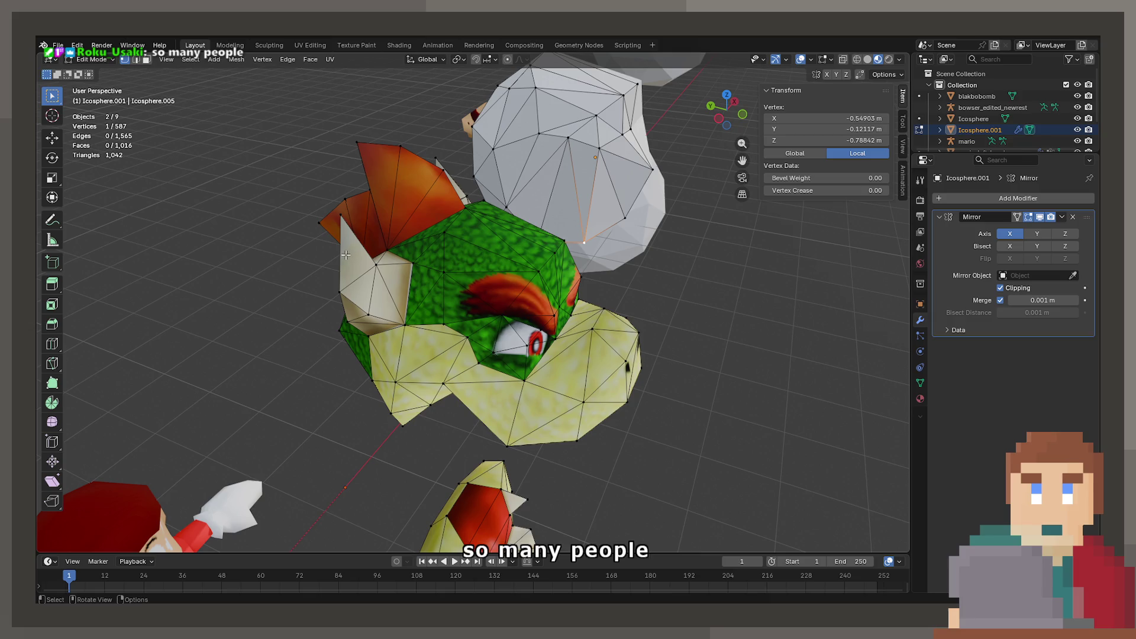
pyautogui.moveTo(562, 325); pyautogui.dragTo(415, 248)
pyautogui.hotkey('shift', 'z')
# Step: Grow and box-select the icosphere's lower faces, then delete them as Faces
pyautogui.press('ctrl+KP_Add')
pyautogui.press('b')
pyautogui.moveTo(333, 131); pyautogui.dragTo(446, 304)
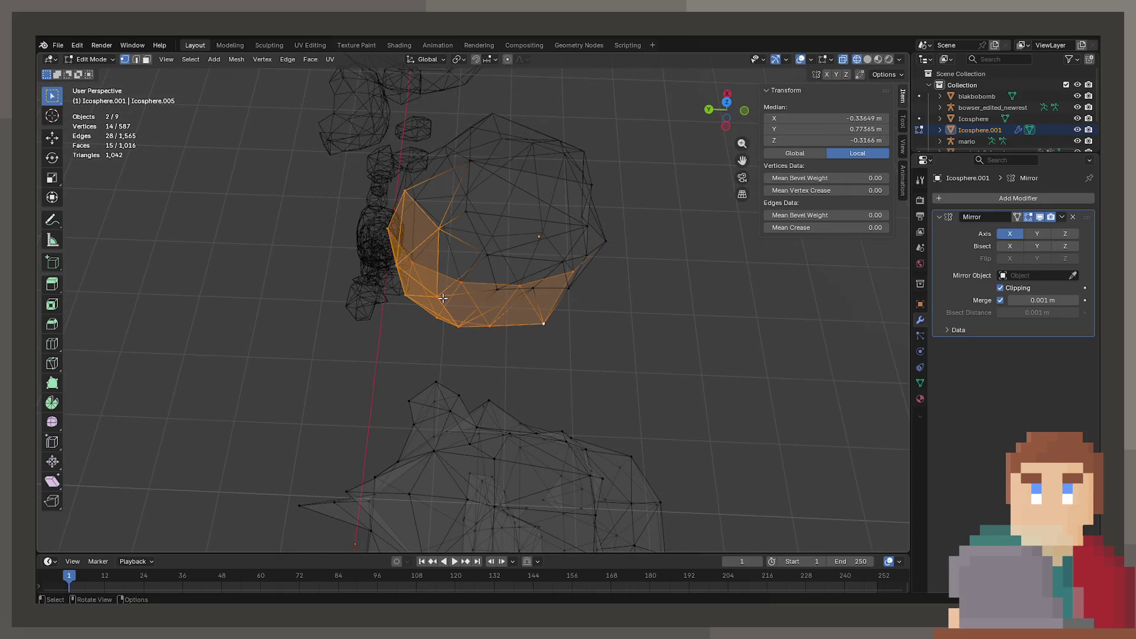
pyautogui.press('x')
pyautogui.click(441, 293)
# Step: Return to Object Mode and switch from solid shading to Material Preview
pyautogui.press('Tab')
pyautogui.press('z')
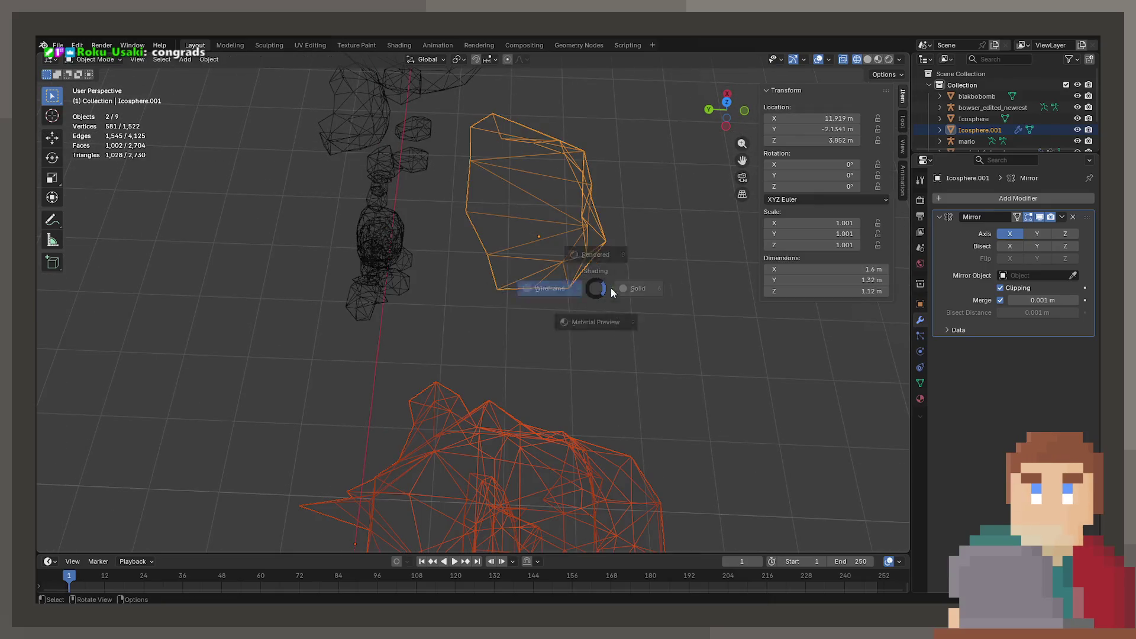
pyautogui.click(611, 291)
pyautogui.moveTo(610, 291); pyautogui.dragTo(425, 287)
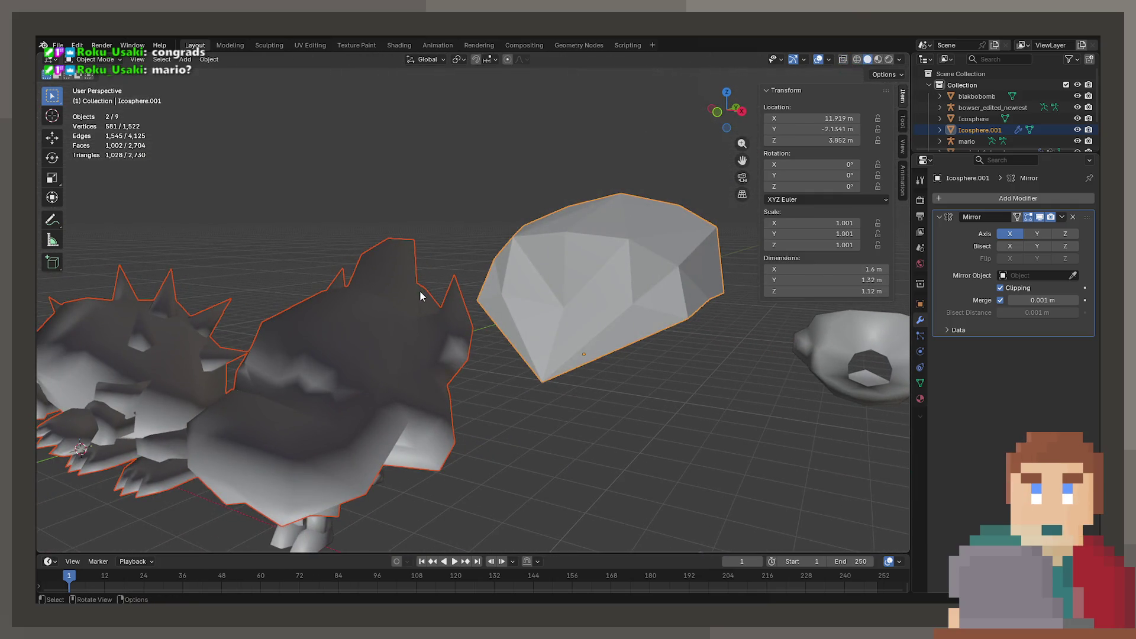
pyautogui.press('z')
pyautogui.click(413, 332)
# Step: Select Bowser's skinned head mesh and enter Edit Mode on it alone
pyautogui.moveTo(446, 326); pyautogui.dragTo(477, 361)
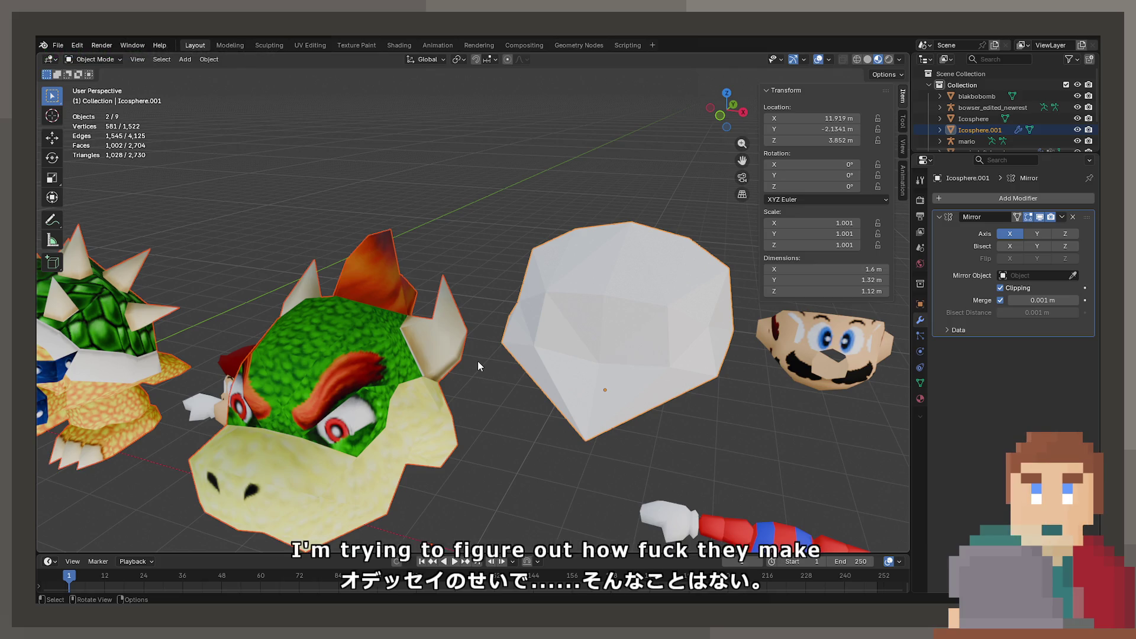
pyautogui.moveTo(451, 316); pyautogui.dragTo(503, 367)
pyautogui.click(478, 324)
pyautogui.press('Tab')
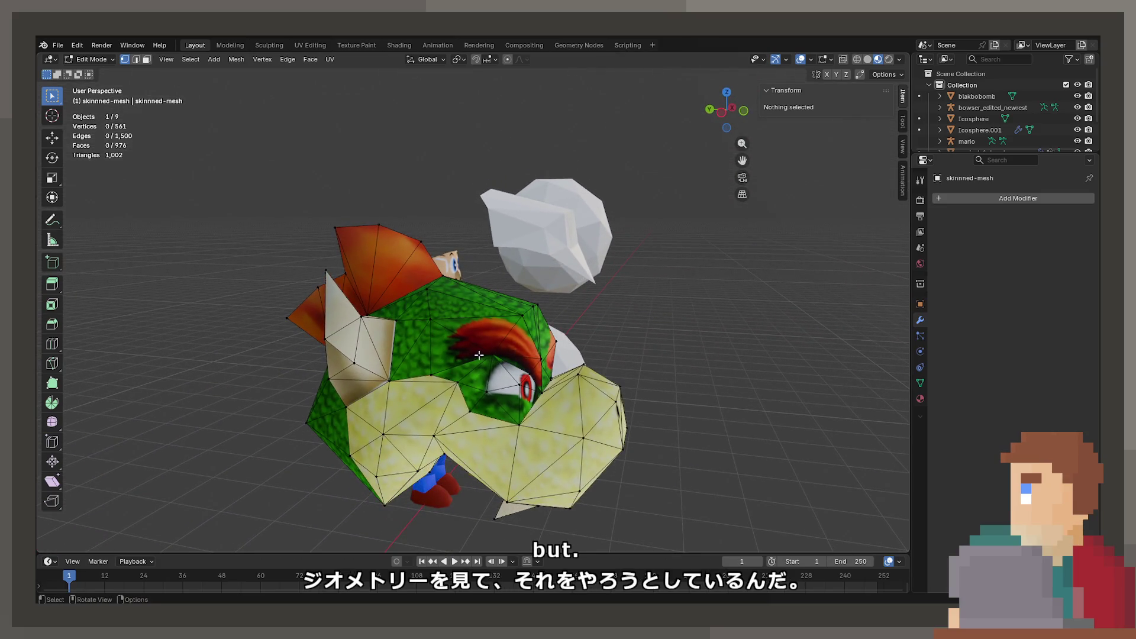
# Step: Move a vertex on Bowser's brow to a new position
pyautogui.scroll(3)
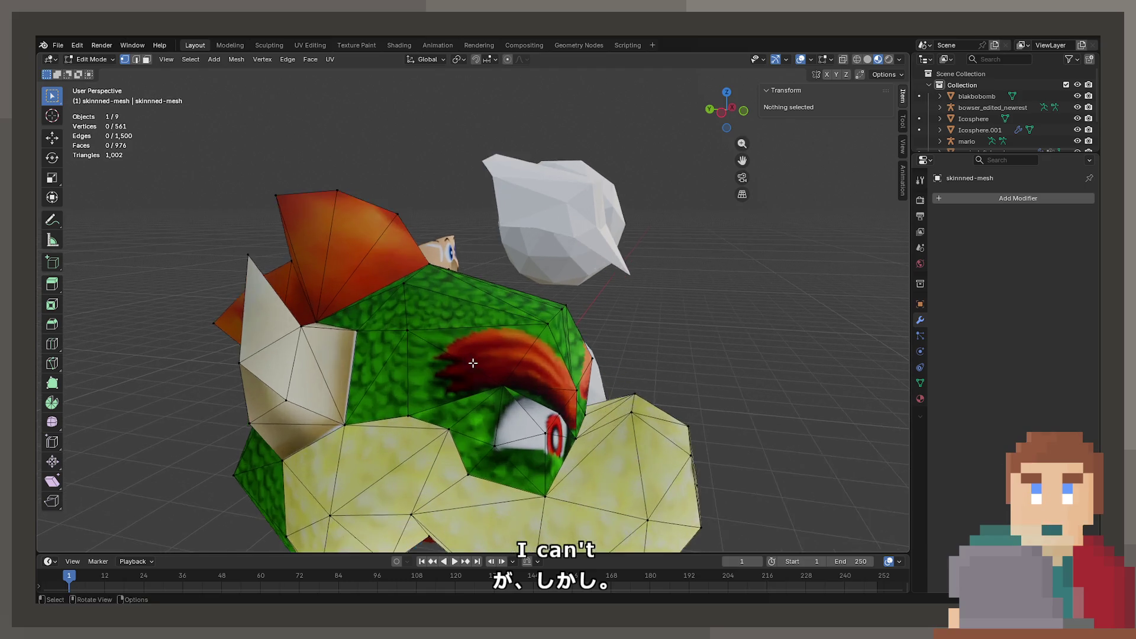
pyautogui.moveTo(452, 361); pyautogui.dragTo(460, 370)
pyautogui.click(461, 371)
pyautogui.scroll(3)
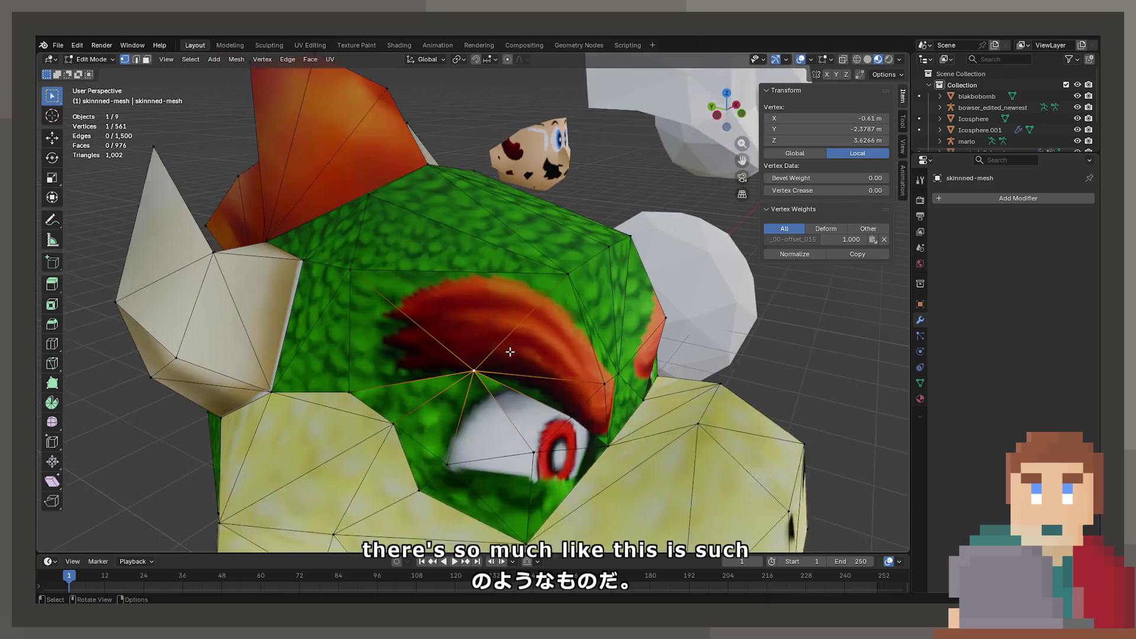
pyautogui.press('g')
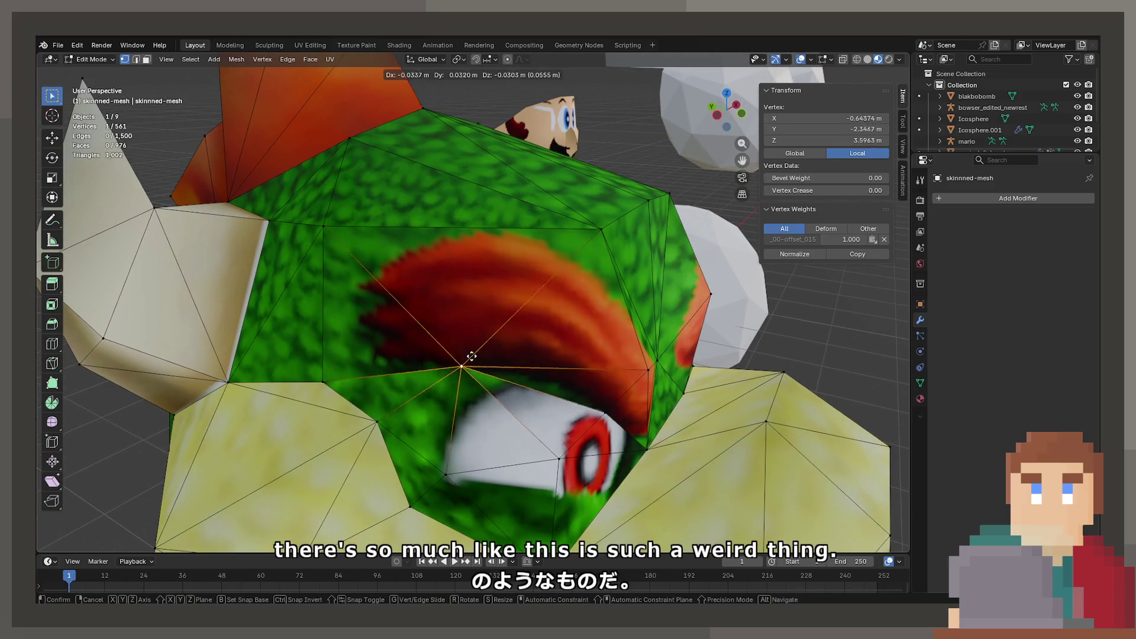
pyautogui.click(477, 351)
pyautogui.scroll(-3)
# Step: Inspect another vertex on Bowser's head, then switch editing over to the icosphere
pyautogui.moveTo(414, 343); pyautogui.dragTo(511, 373)
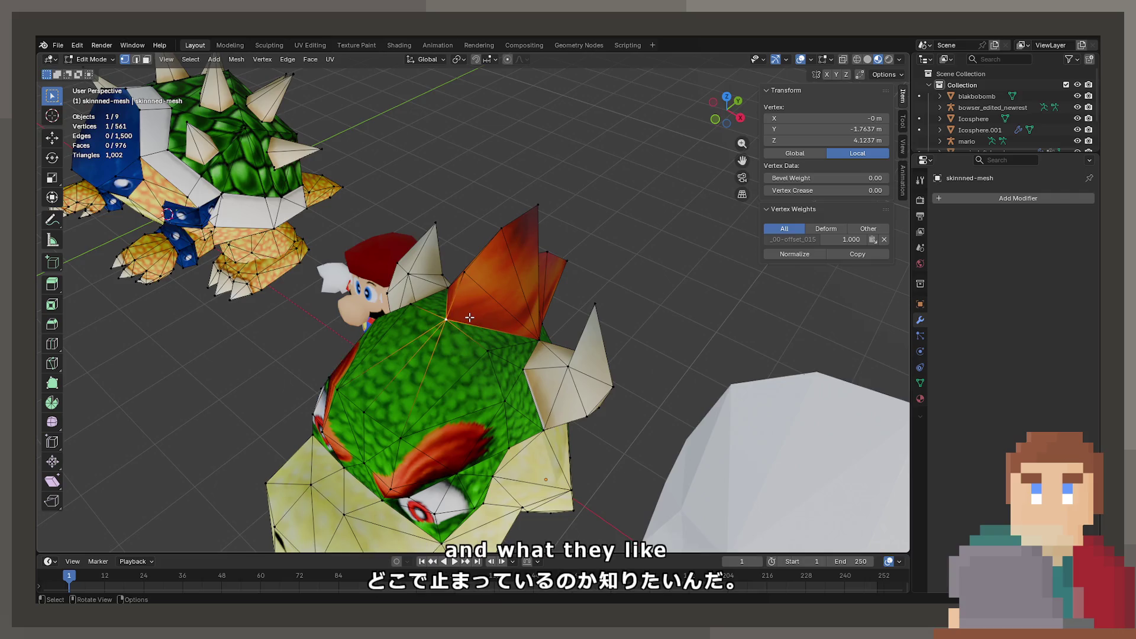
pyautogui.moveTo(469, 318); pyautogui.dragTo(476, 310)
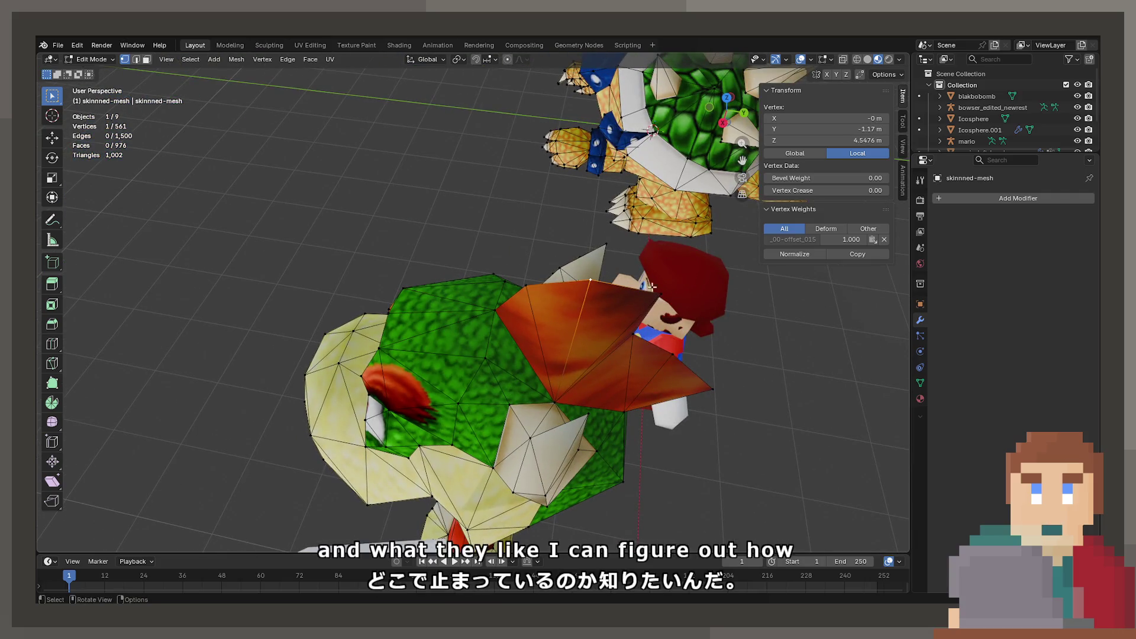
pyautogui.click(716, 385)
pyautogui.moveTo(716, 386); pyautogui.dragTo(532, 311)
pyautogui.moveTo(446, 416); pyautogui.dragTo(403, 411)
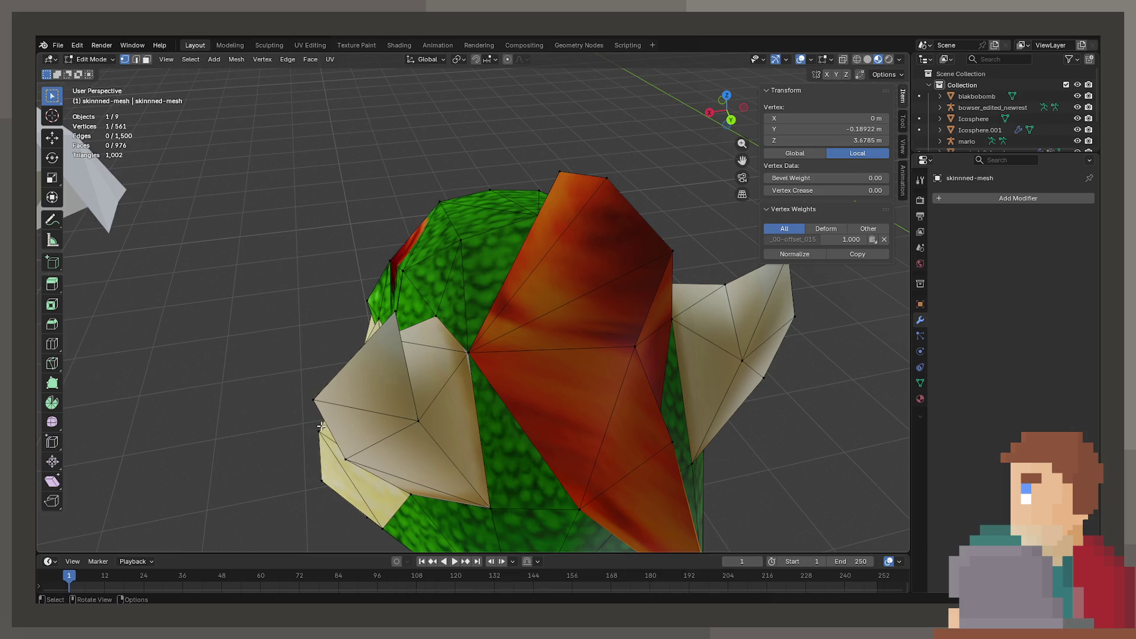
pyautogui.scroll(-3)
pyautogui.moveTo(362, 307); pyautogui.dragTo(520, 361)
pyautogui.scroll(-3)
pyautogui.moveTo(564, 279); pyautogui.dragTo(408, 459)
pyautogui.hotkey('alt', 'q')
pyautogui.scroll(3)
# Step: Select skinnned-mesh and Icosphere.001 and enter Edit Mode on both together
pyautogui.press('Tab')
pyautogui.click(402, 456)
pyautogui.click(548, 291)
pyautogui.press('Tab')
pyautogui.moveTo(420, 394); pyautogui.dragTo(407, 401)
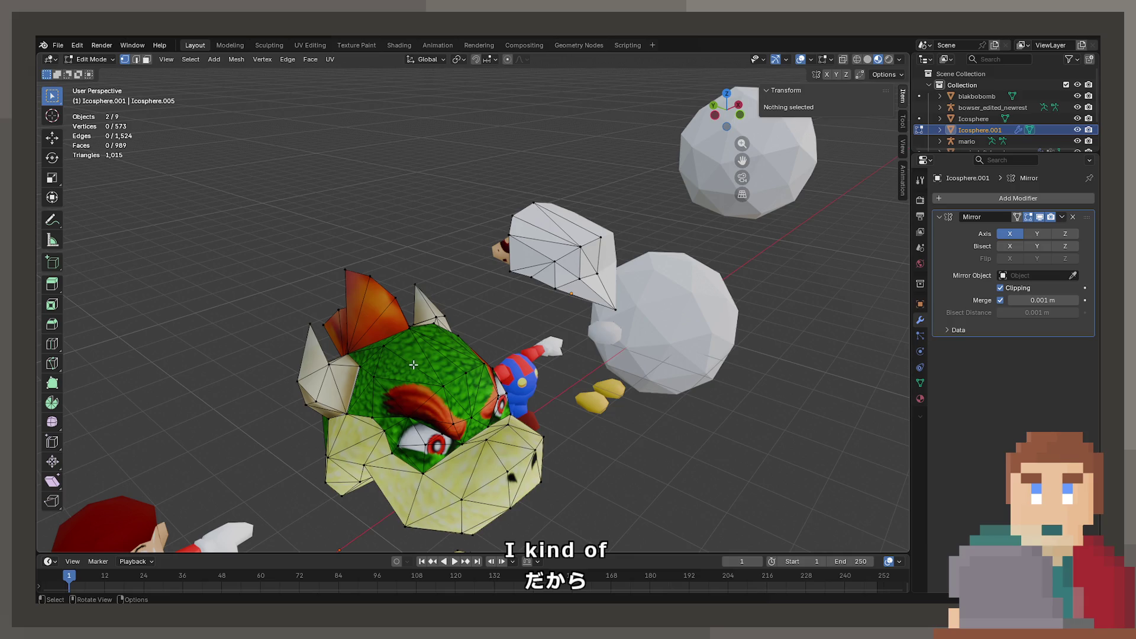
# Step: In face select mode, pick four forehead triangles on Bowser and the matching icosphere face
pyautogui.click(147, 59)
pyautogui.click(414, 414)
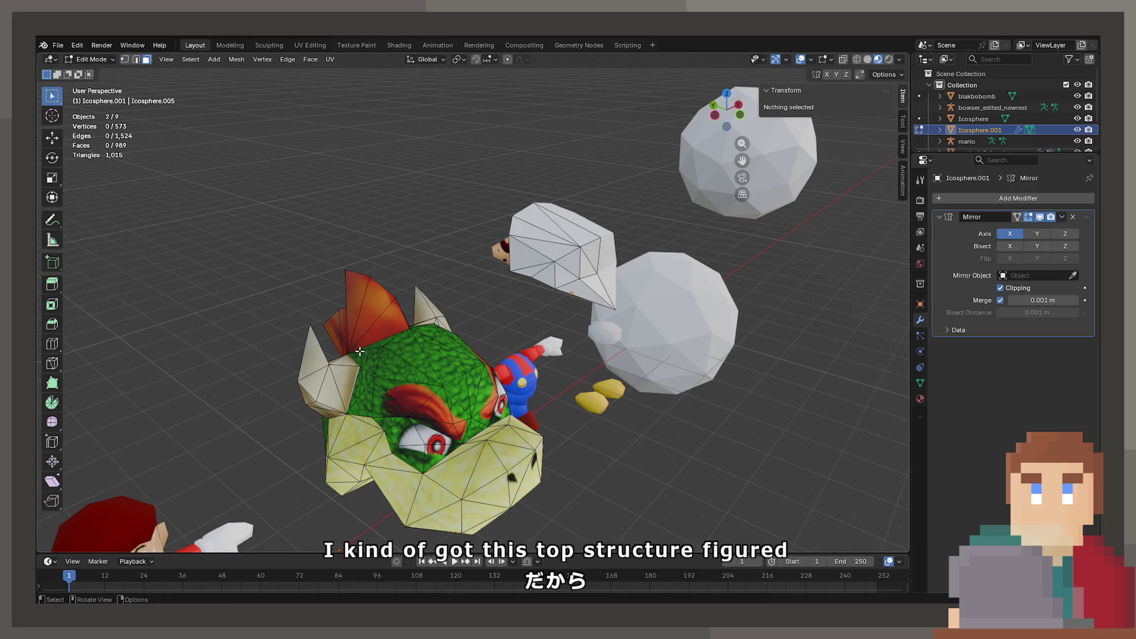
pyautogui.moveTo(414, 414); pyautogui.dragTo(379, 371)
pyautogui.click(364, 379)
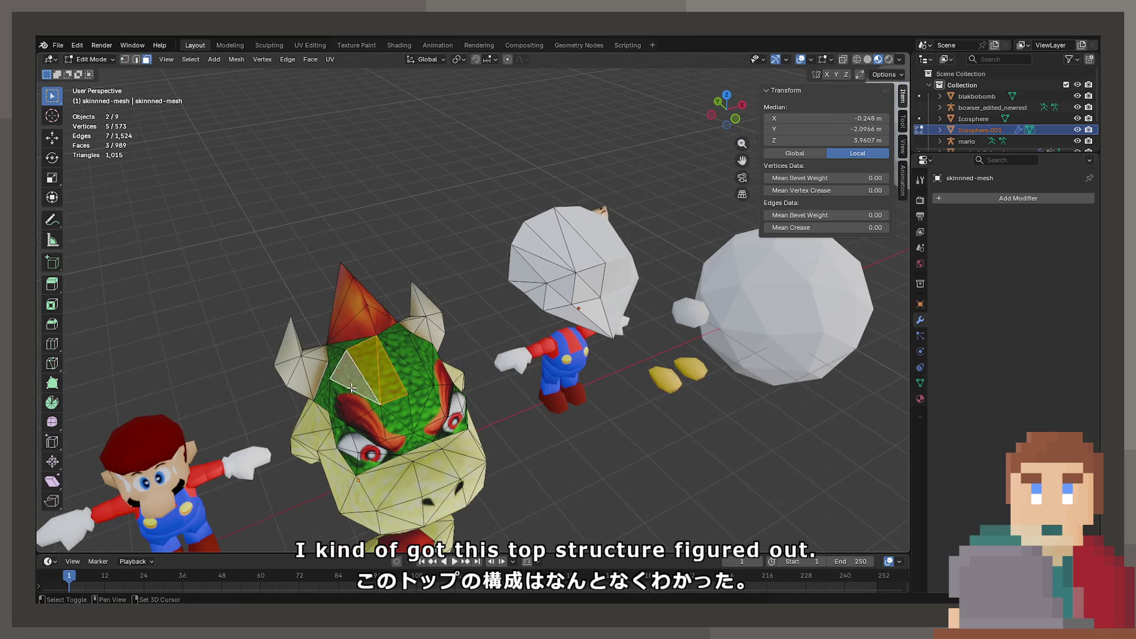
pyautogui.click(354, 398)
pyautogui.click(358, 404)
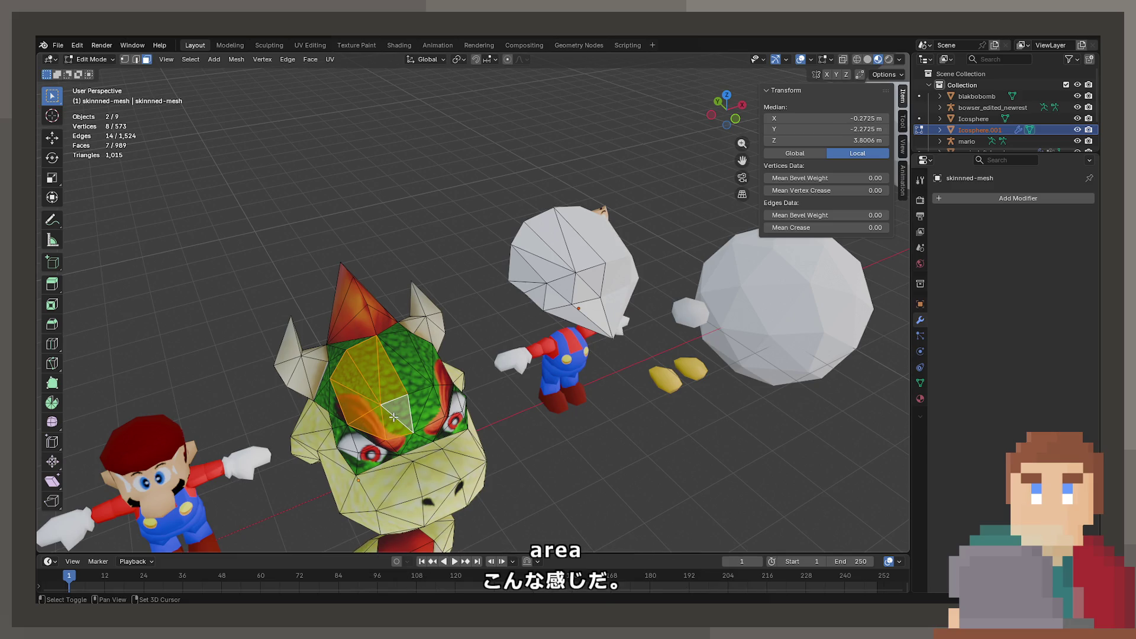
pyautogui.click(577, 237)
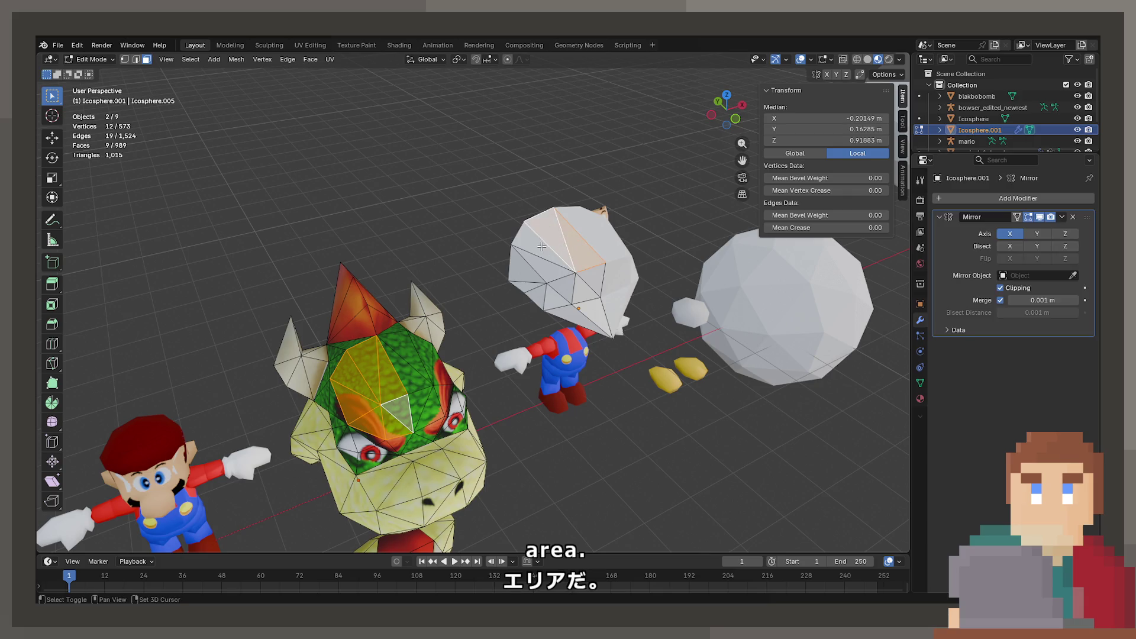
pyautogui.moveTo(592, 318); pyautogui.dragTo(634, 278)
# Step: Test a constrained move, then scale part of the icosphere to 0.913 along Y
pyautogui.press('g')
pyautogui.press('x')
pyautogui.press('y')
pyautogui.press('Escape')
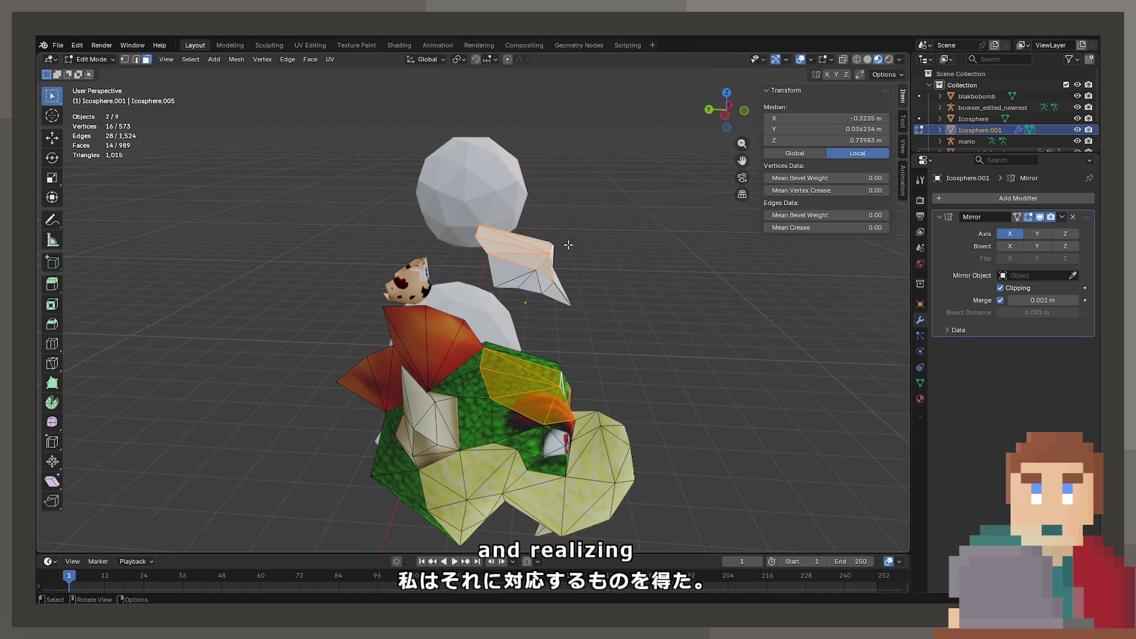
pyautogui.hotkey('shift', 'l')
pyautogui.moveTo(525, 352); pyautogui.dragTo(599, 367)
pyautogui.press('Tab')
pyautogui.press('s')
pyautogui.click(599, 367)
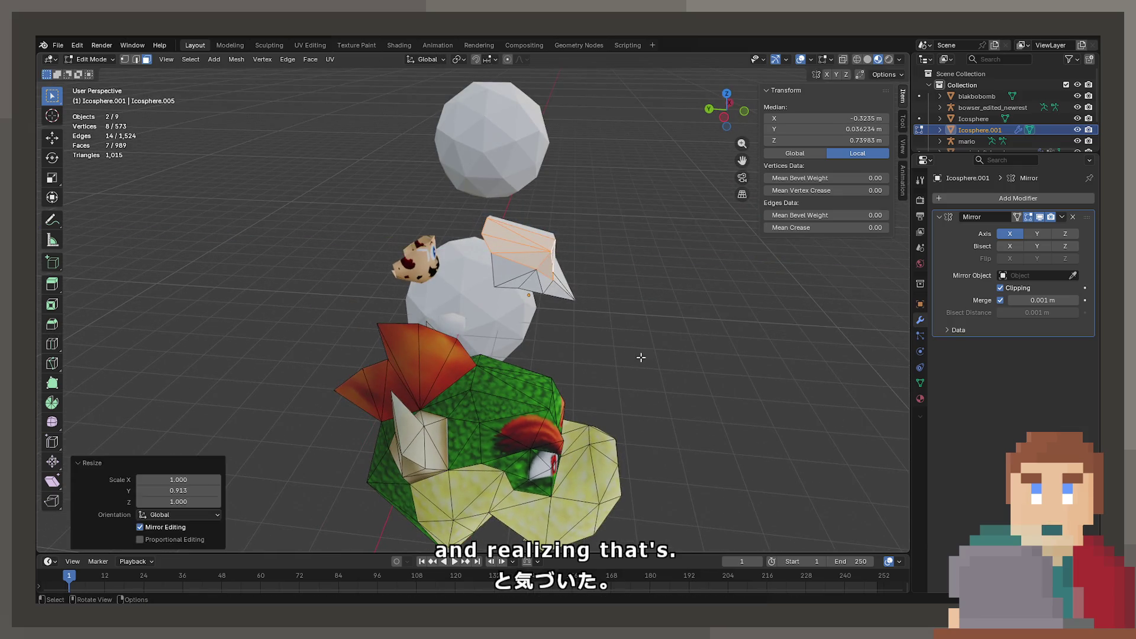
pyautogui.hotkey('ctrl', 'z')
pyautogui.hotkey('ctrl', 'z')
pyautogui.hotkey('ctrl', 'z')
pyautogui.moveTo(599, 367); pyautogui.dragTo(367, 377)
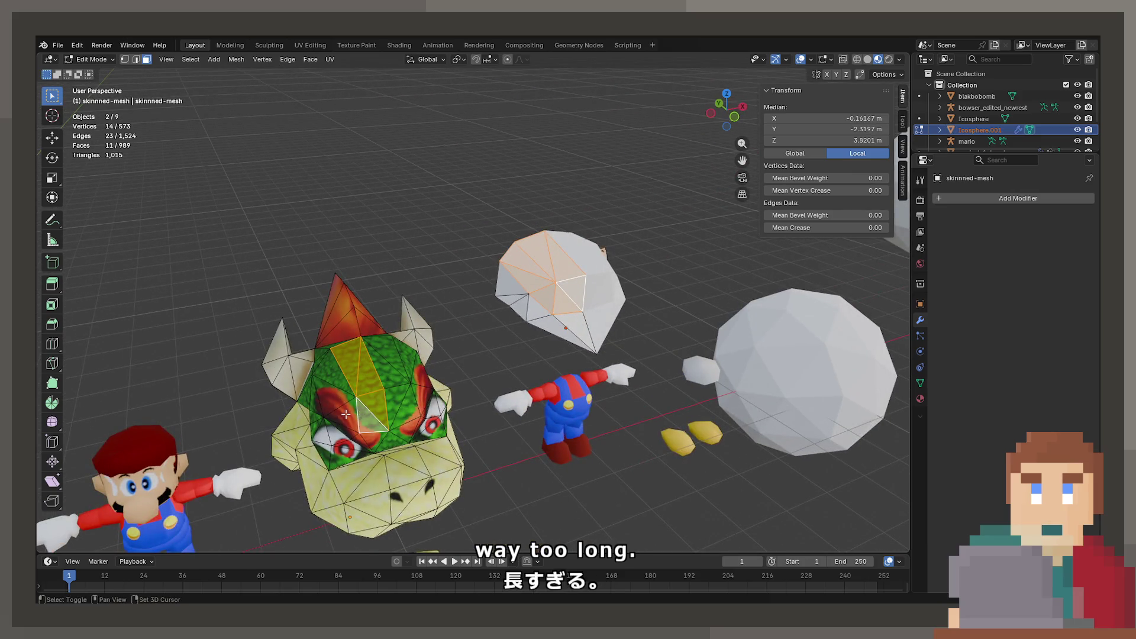
# Step: Add two more forehead faces on Bowser's head to the selection
pyautogui.click(346, 414)
pyautogui.click(343, 381)
pyautogui.moveTo(343, 381); pyautogui.dragTo(540, 405)
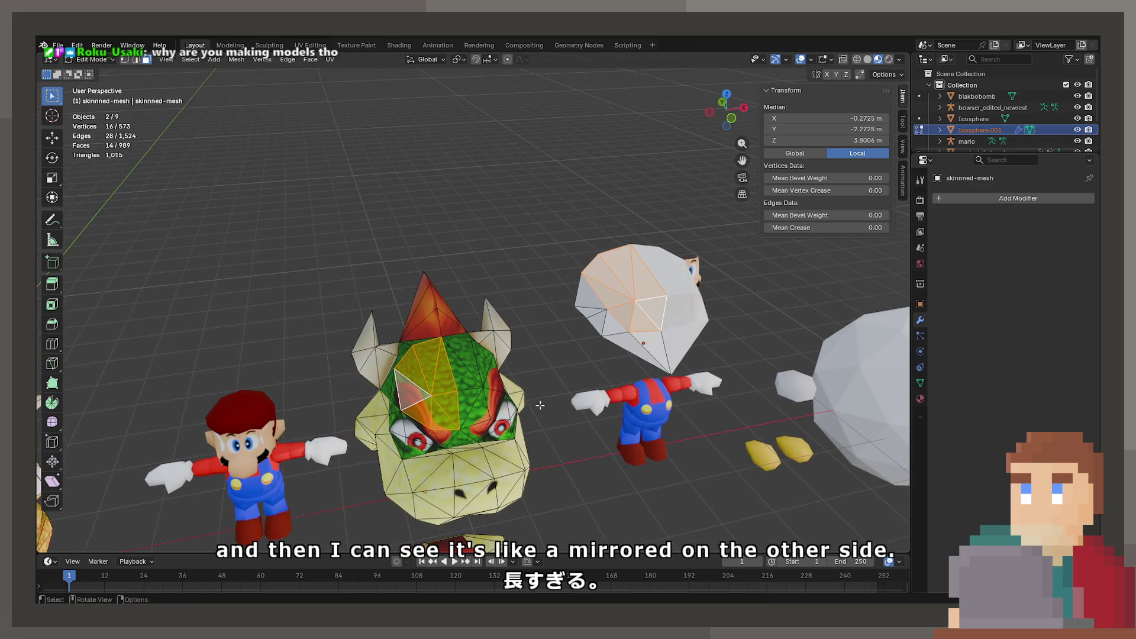
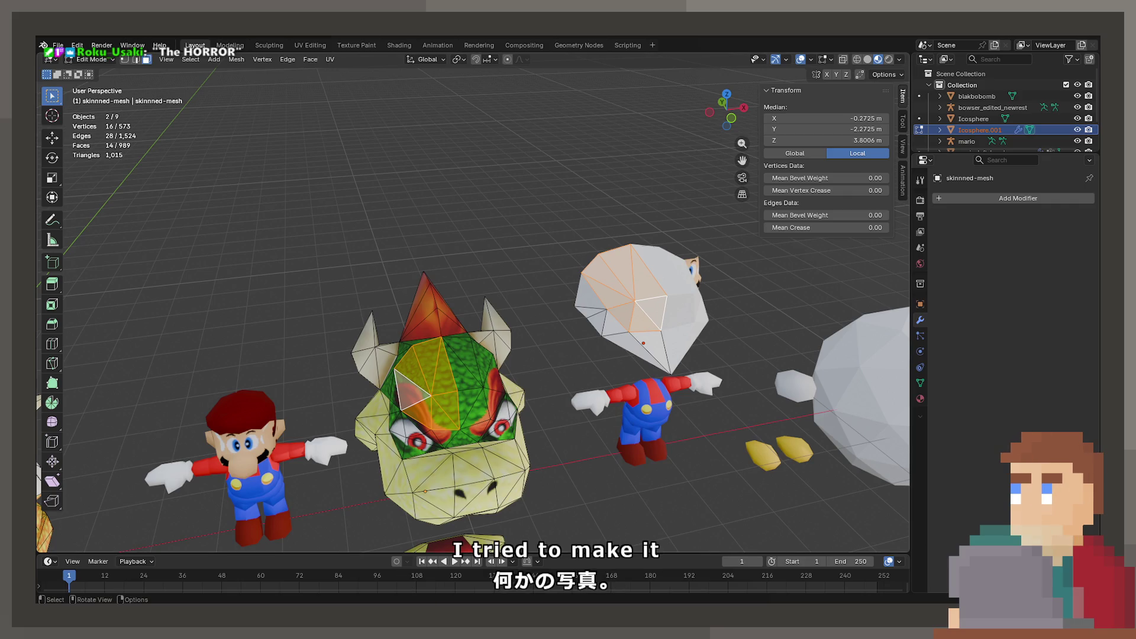
# Step: Select several horn faces on Bowser's head, viewing them from different angles
pyautogui.moveTo(414, 355); pyautogui.dragTo(507, 352)
pyautogui.click(444, 321)
pyautogui.click(451, 313)
pyautogui.click(507, 352)
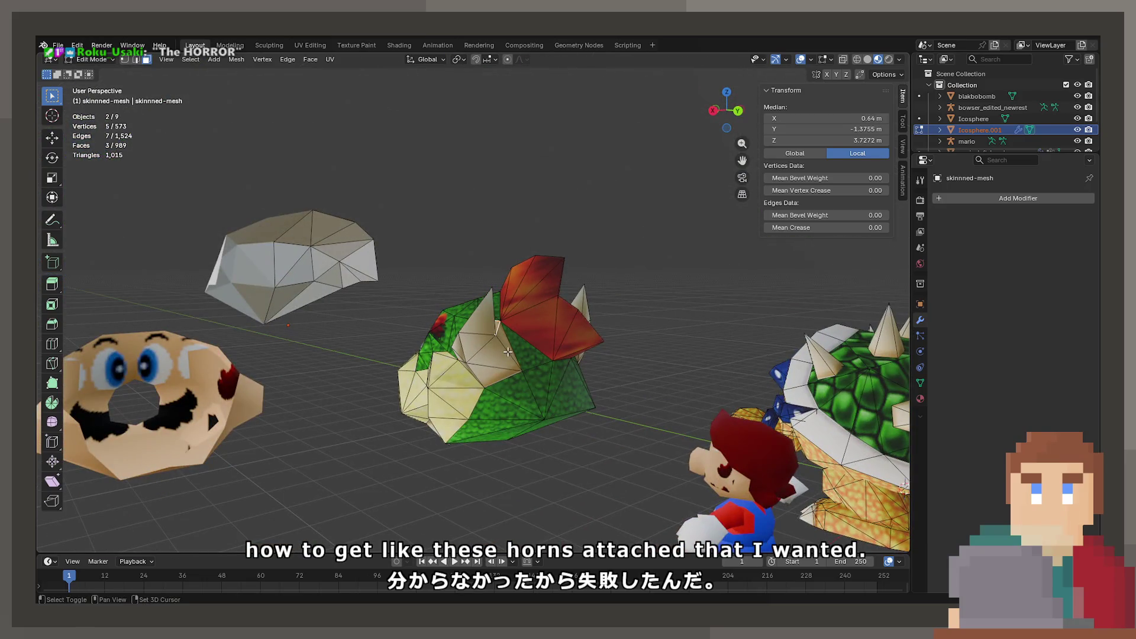
pyautogui.click(479, 349)
pyautogui.click(477, 345)
pyautogui.moveTo(476, 345); pyautogui.dragTo(492, 385)
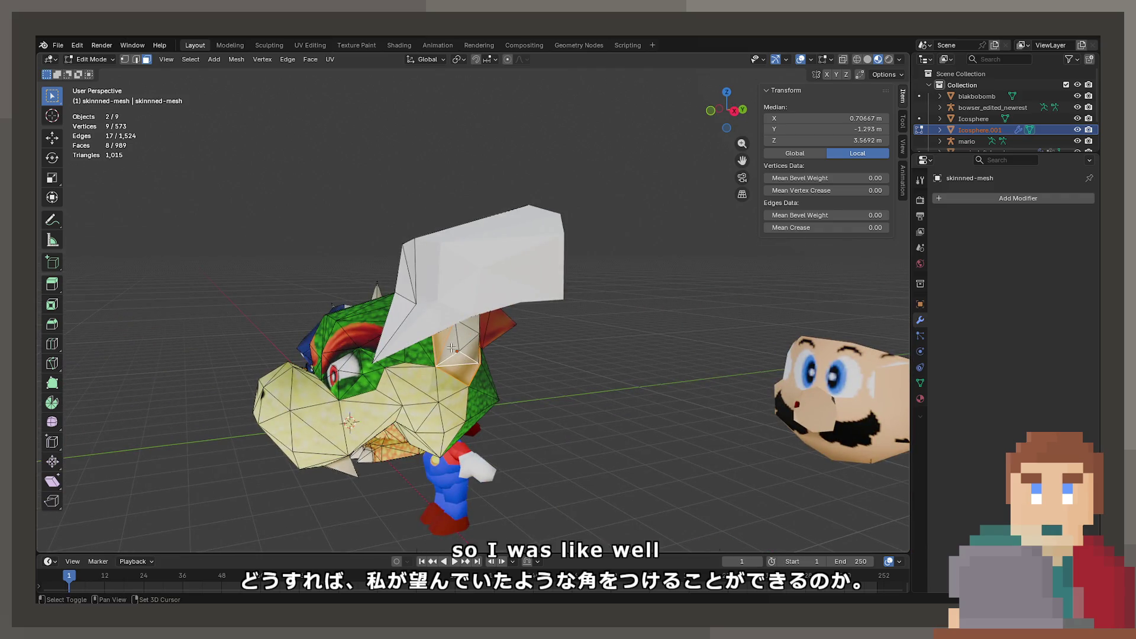
pyautogui.click(452, 348)
pyautogui.moveTo(451, 348); pyautogui.dragTo(424, 277)
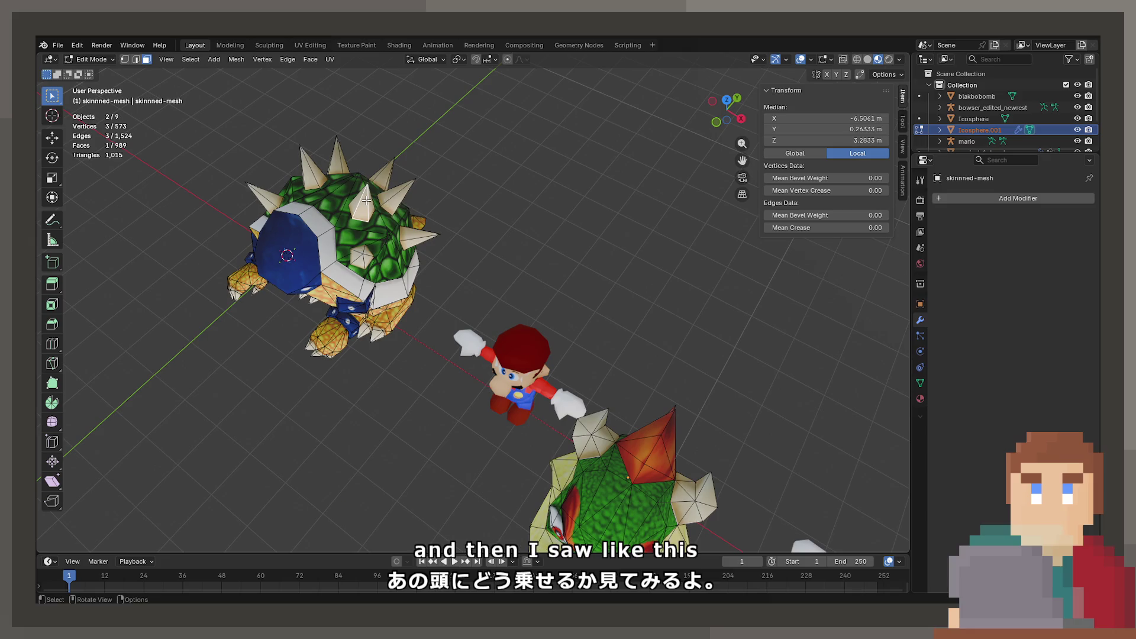
# Step: Try moving a whole shell spike upward, undo it, then pick a single head face
pyautogui.scroll(3)
pyautogui.moveTo(368, 198); pyautogui.dragTo(461, 344)
pyautogui.hotkey('ctrl', 'l')
pyautogui.press('g')
pyautogui.click(486, 230)
pyautogui.moveTo(485, 230); pyautogui.dragTo(502, 355)
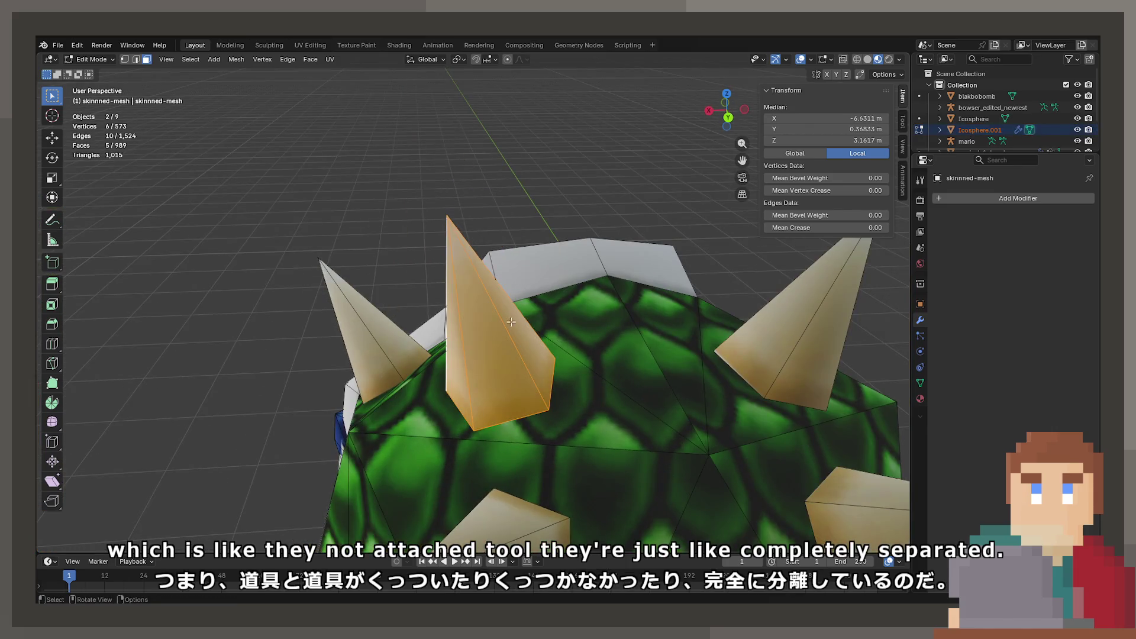
pyautogui.hotkey('ctrl', 'z')
pyautogui.moveTo(331, 410); pyautogui.dragTo(280, 288)
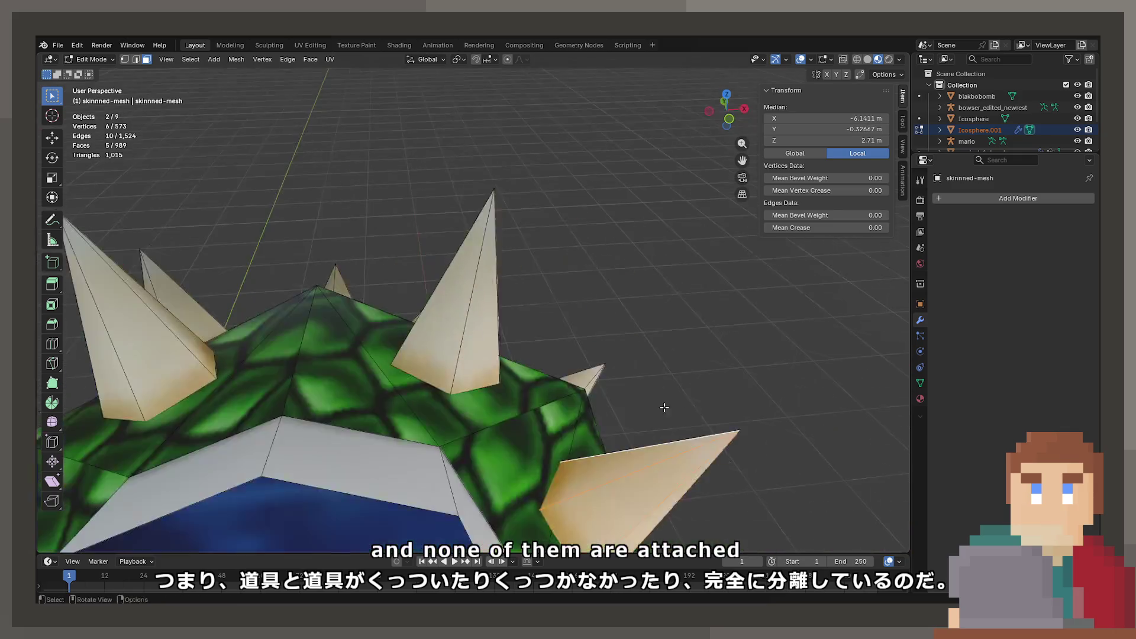
pyautogui.click(497, 312)
pyautogui.moveTo(497, 312); pyautogui.dragTo(427, 274)
pyautogui.scroll(-3)
# Step: Return to Object Mode and select the Icosphere object, cancelling its deletion
pyautogui.press('Tab')
pyautogui.click(427, 274)
pyautogui.click(567, 263)
pyautogui.moveTo(568, 273); pyautogui.dragTo(587, 238)
pyautogui.press('x')
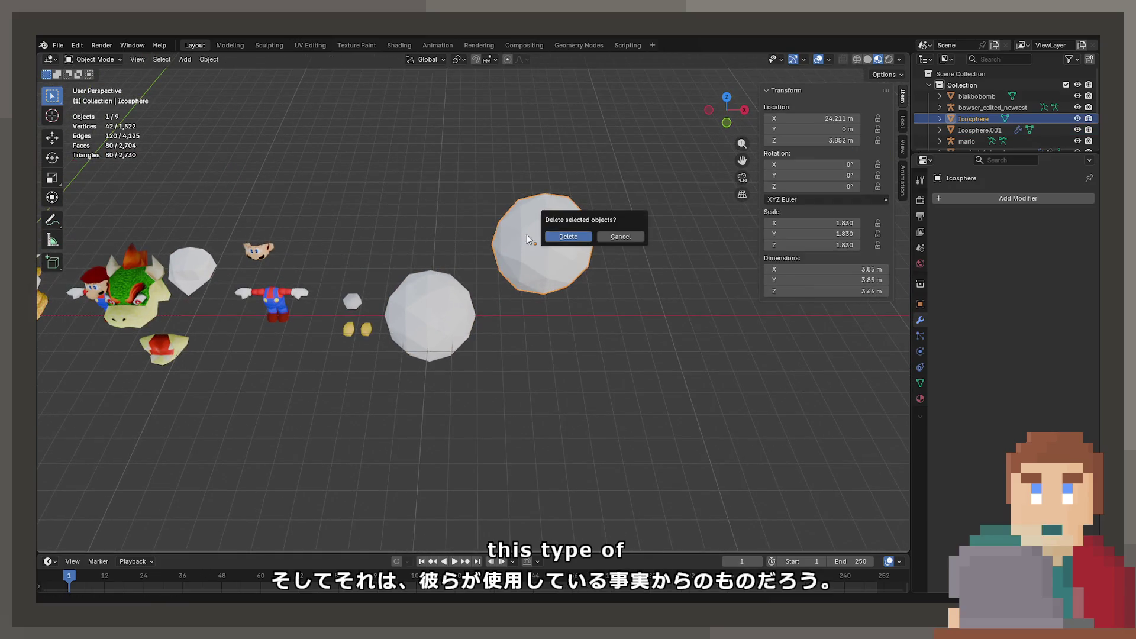
pyautogui.press('Escape')
# Step: Duplicate the Icosphere to the left and delete one vertex to open a hole
pyautogui.hotkey('shift', 'd')
pyautogui.click(322, 225)
pyautogui.moveTo(322, 225); pyautogui.dragTo(444, 302)
pyautogui.press('Tab')
pyautogui.scroll(3)
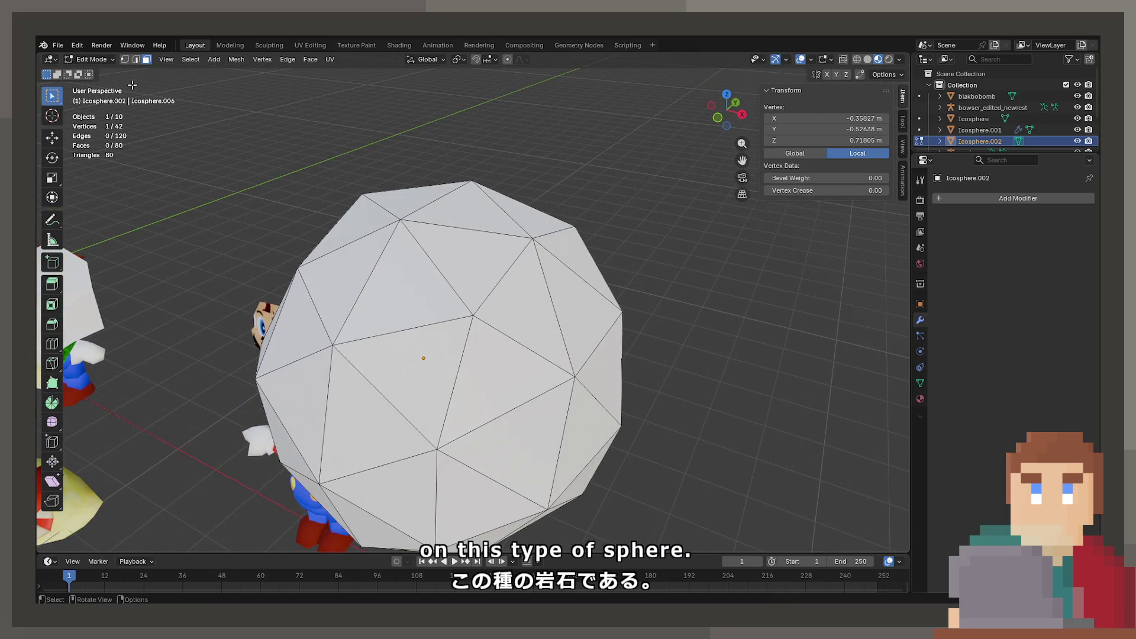
pyautogui.press('x')
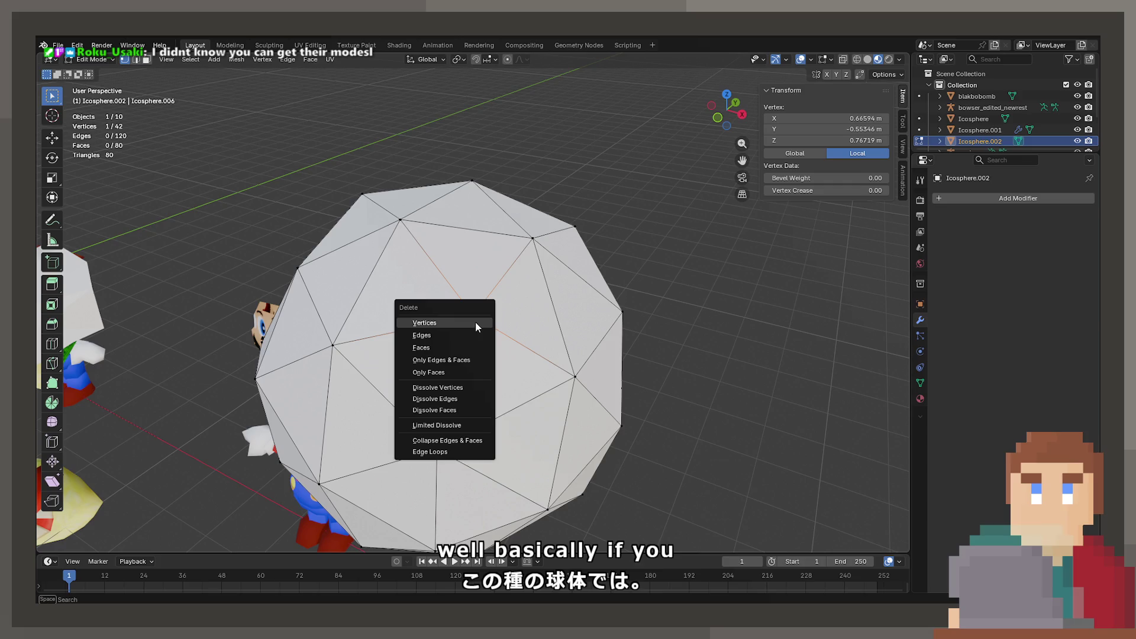
pyautogui.click(474, 321)
# Step: Select the hole's boundary loop and extrude it, cancelling the X-axis move
pyautogui.click(501, 219)
pyautogui.moveTo(501, 220); pyautogui.dragTo(467, 223)
pyautogui.press('e')
pyautogui.press('x')
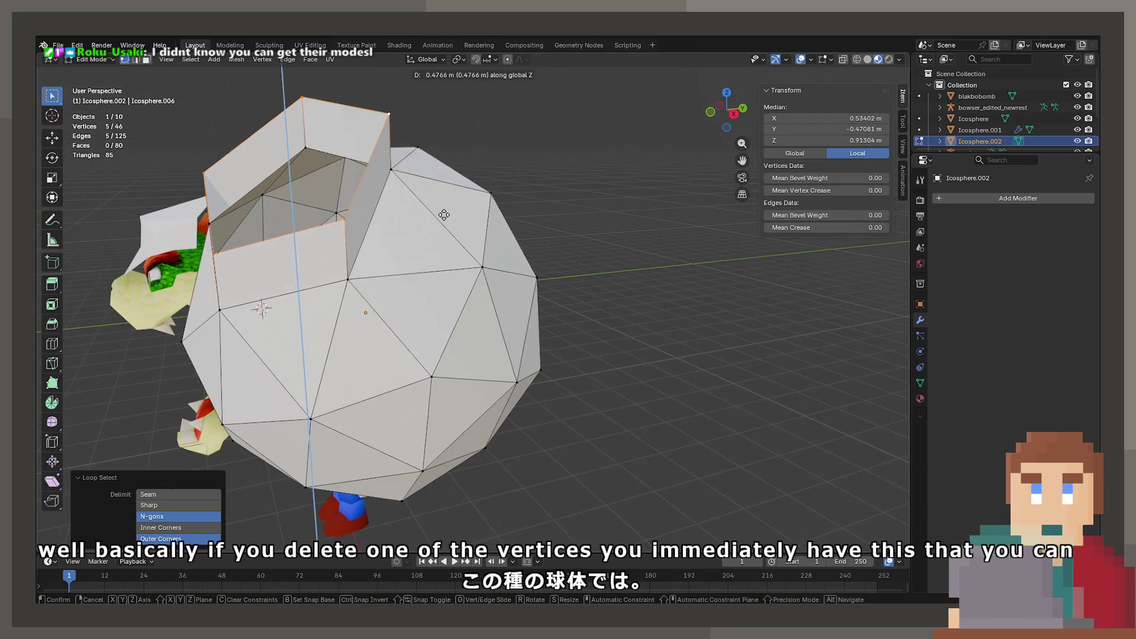
pyautogui.rightClick(441, 211)
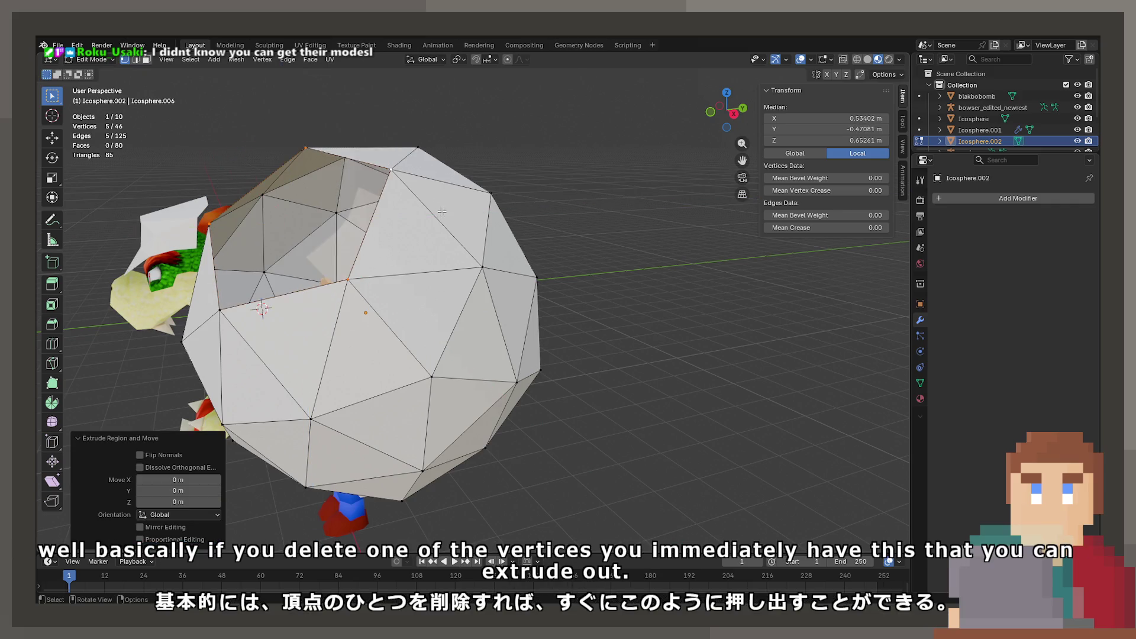
pyautogui.moveTo(352, 204); pyautogui.dragTo(370, 216)
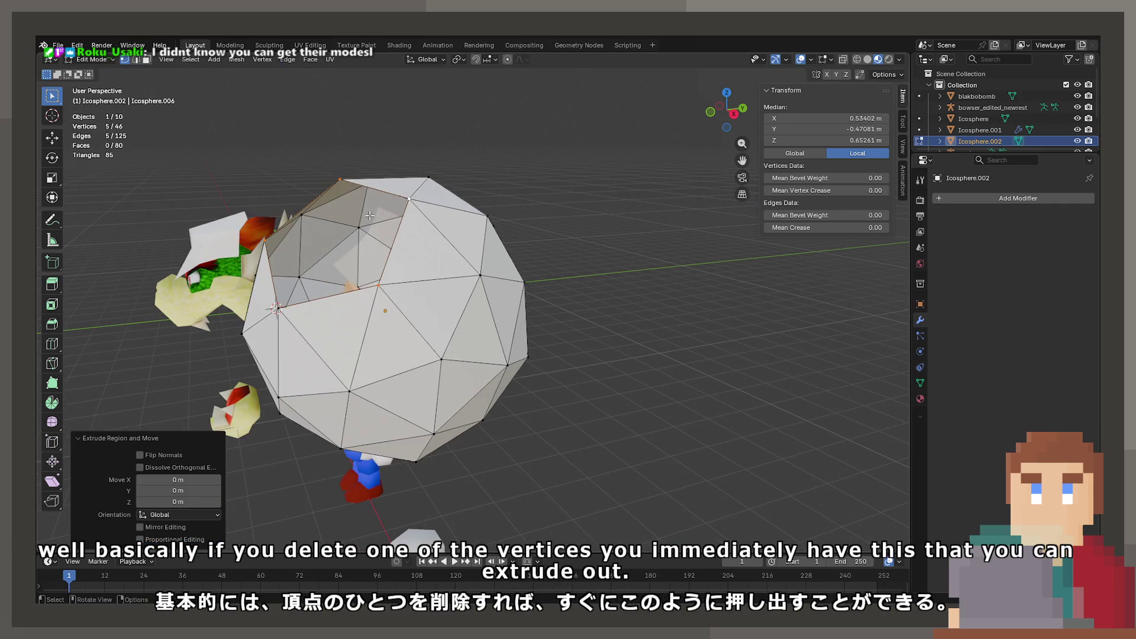
# Step: Switch transform orientation to Local and raise the extruded rim along local Z
pyautogui.click(427, 60)
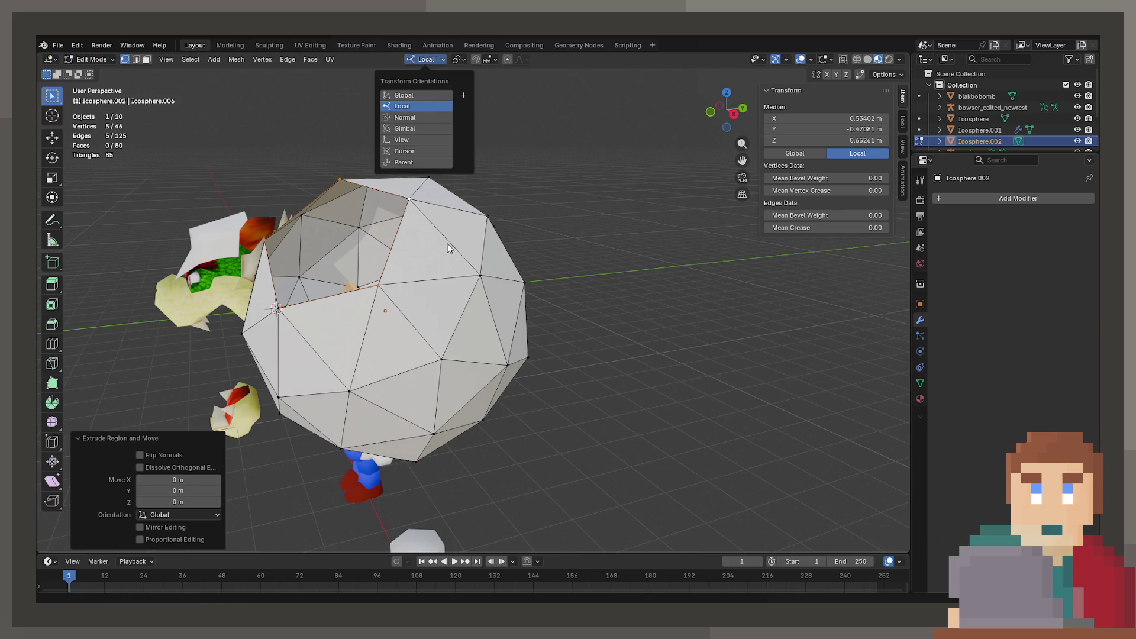
pyautogui.click(428, 99)
pyautogui.press('g')
pyautogui.press('x')
pyautogui.press('z')
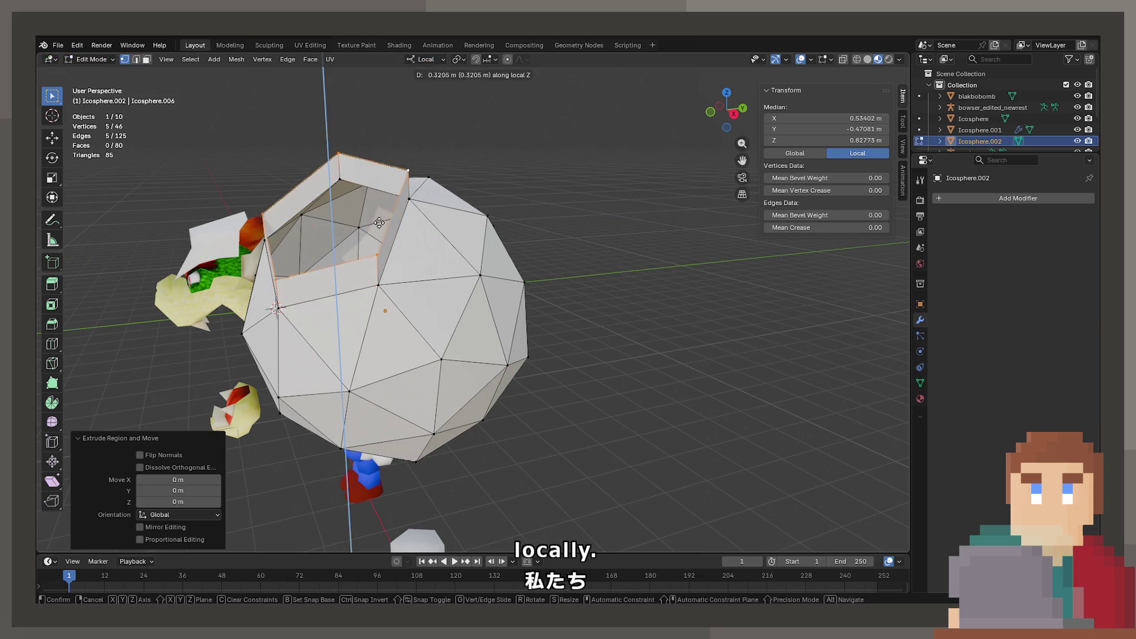
pyautogui.press('Escape')
pyautogui.click(450, 154)
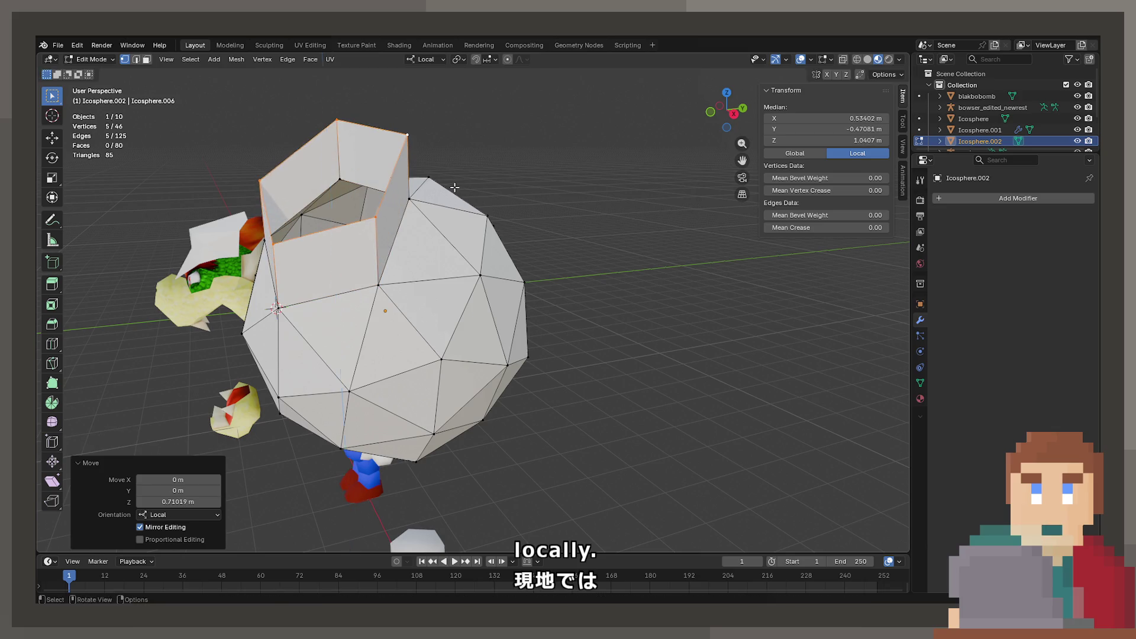
pyautogui.moveTo(450, 154); pyautogui.dragTo(568, 236)
pyautogui.click(568, 237)
# Step: Shrink the rim to 0.684, then leave Edit Mode and delete the sphere copy
pyautogui.press('s')
pyautogui.moveTo(638, 204); pyautogui.dragTo(577, 246)
pyautogui.click(487, 212)
pyautogui.press('g')
pyautogui.press('Tab')
pyautogui.press('Delete')
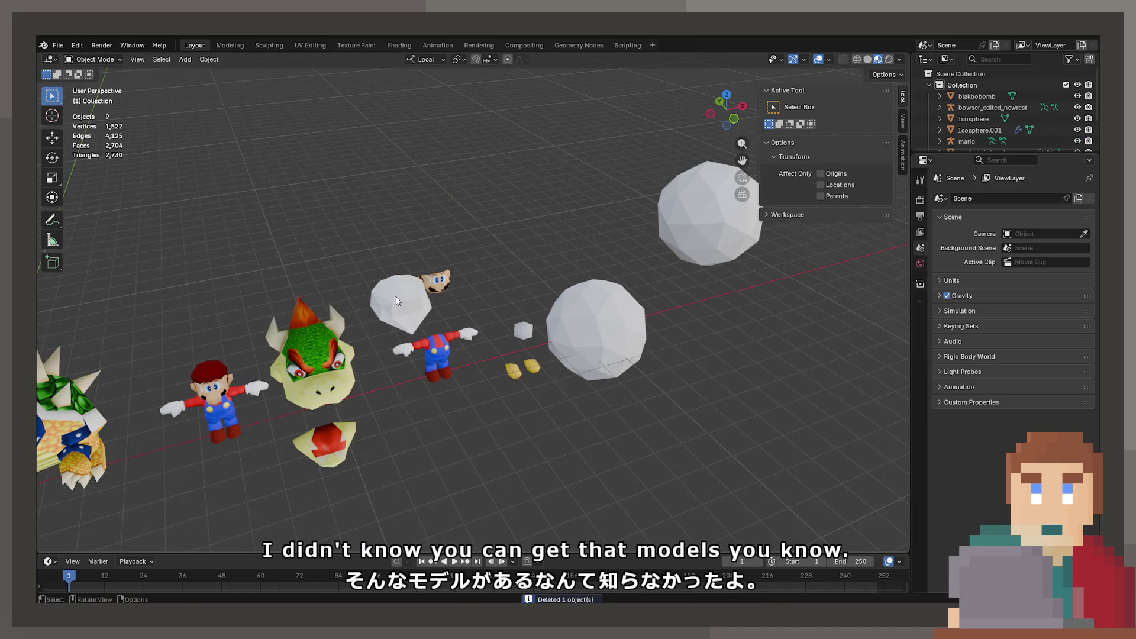
# Step: Select Icosphere.001, then pick the Bowser head skinned mesh and enter Edit Mode
pyautogui.click(396, 301)
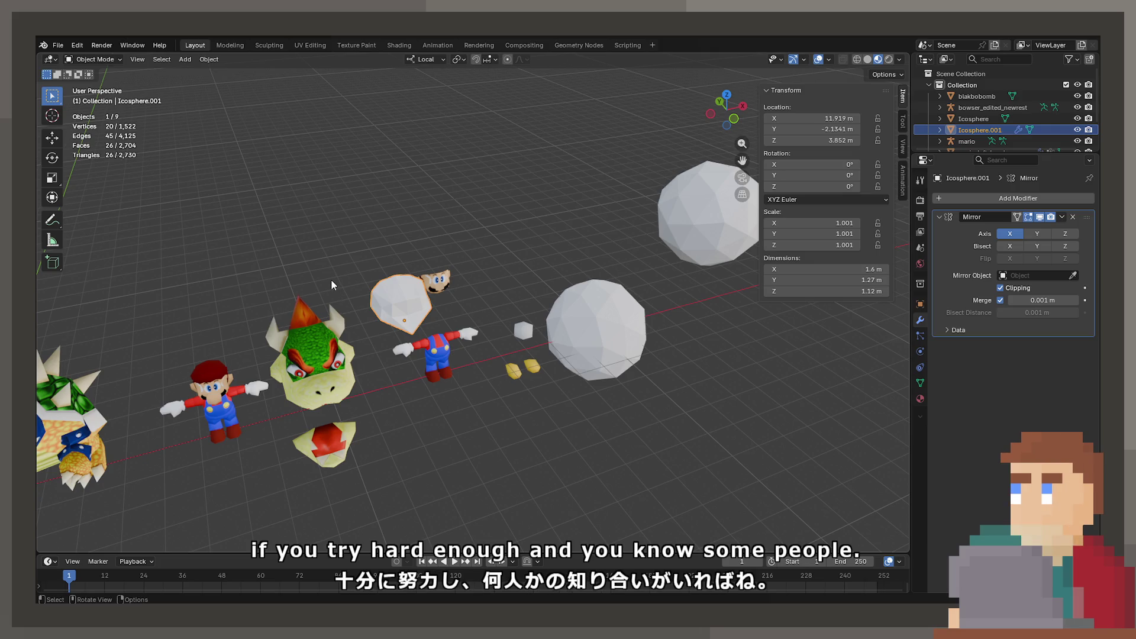
pyautogui.moveTo(327, 280); pyautogui.dragTo(491, 397)
pyautogui.click(456, 313)
pyautogui.press('Tab')
pyautogui.scroll(3)
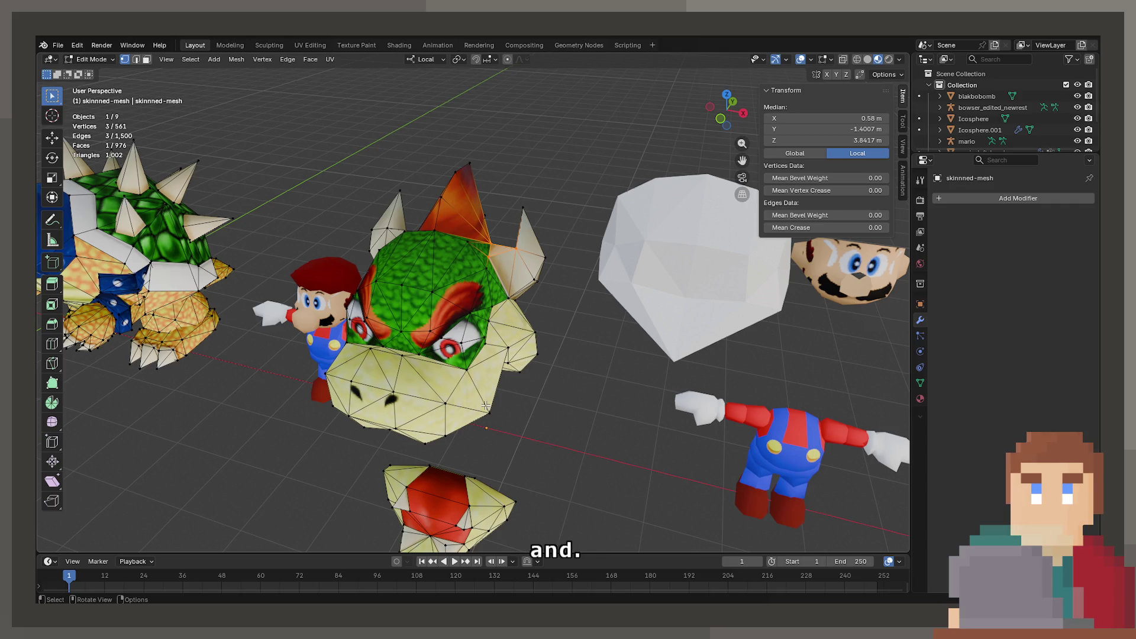
# Step: Select a vertex on the front of the head and try moving it, then cancel
pyautogui.moveTo(532, 311); pyautogui.dragTo(555, 265)
pyautogui.click(460, 328)
pyautogui.scroll(3)
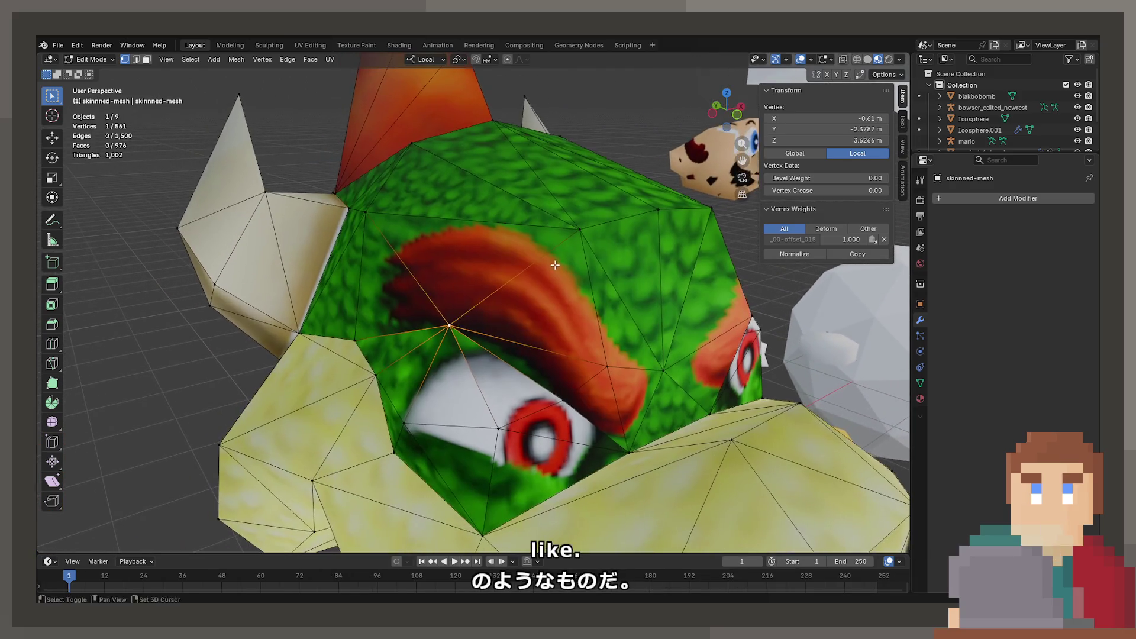
pyautogui.press('g')
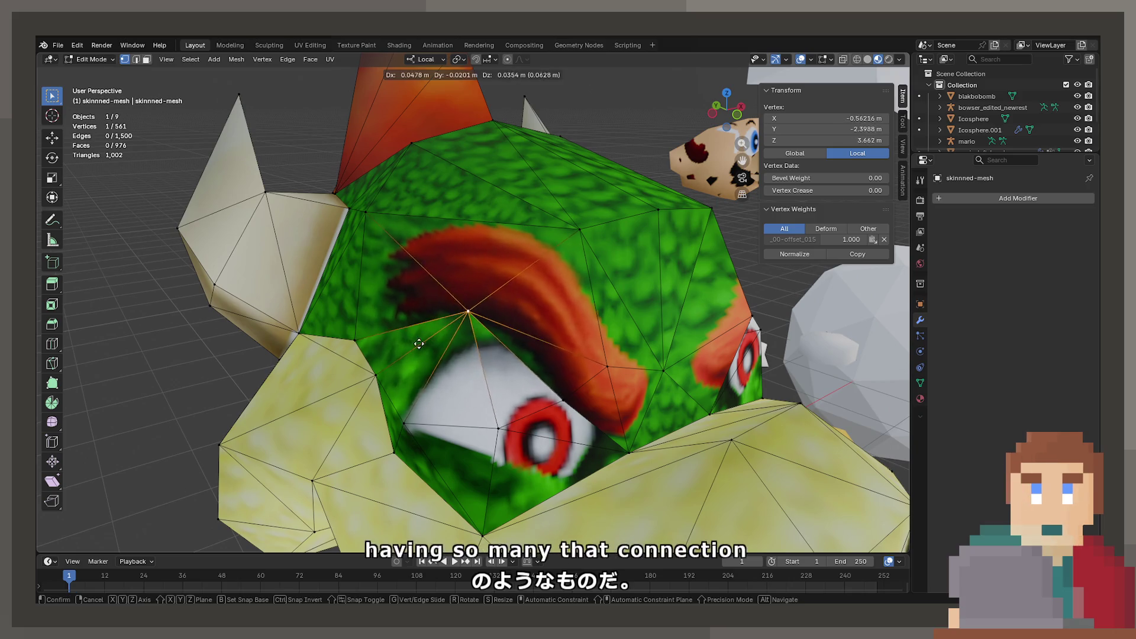
pyautogui.rightClick(439, 367)
pyautogui.moveTo(439, 368); pyautogui.dragTo(520, 380)
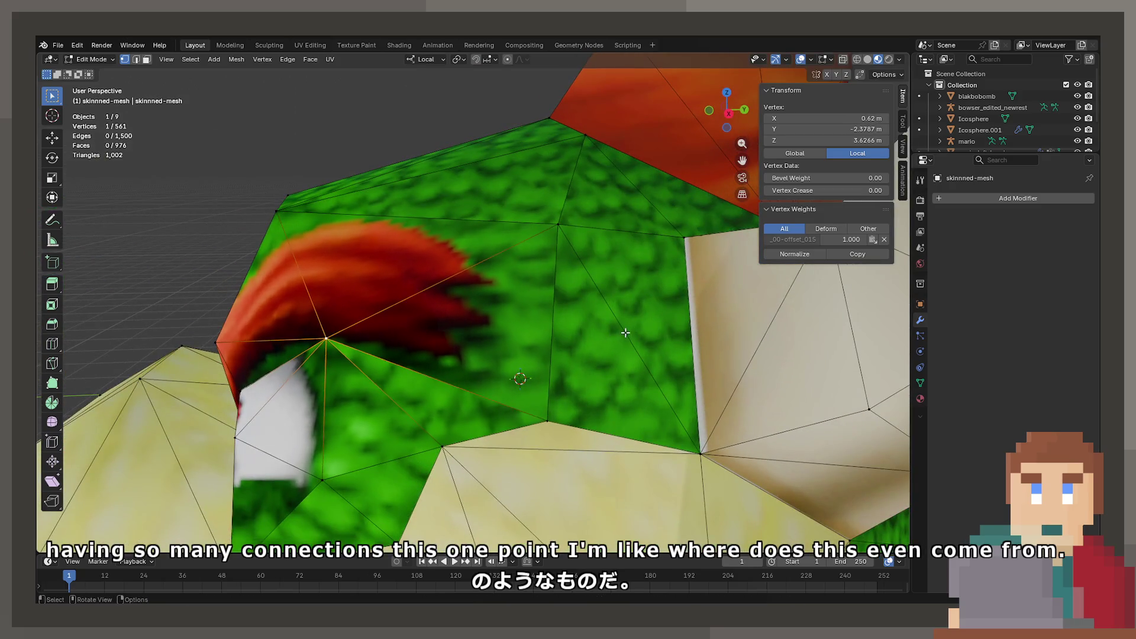
pyautogui.scroll(-3)
# Step: Select a vertex near the brow and try moving it, then cancel
pyautogui.moveTo(452, 386); pyautogui.dragTo(474, 247)
pyautogui.scroll(3)
pyautogui.click(508, 395)
pyautogui.press('g')
pyautogui.rightClick(484, 397)
pyautogui.scroll(3)
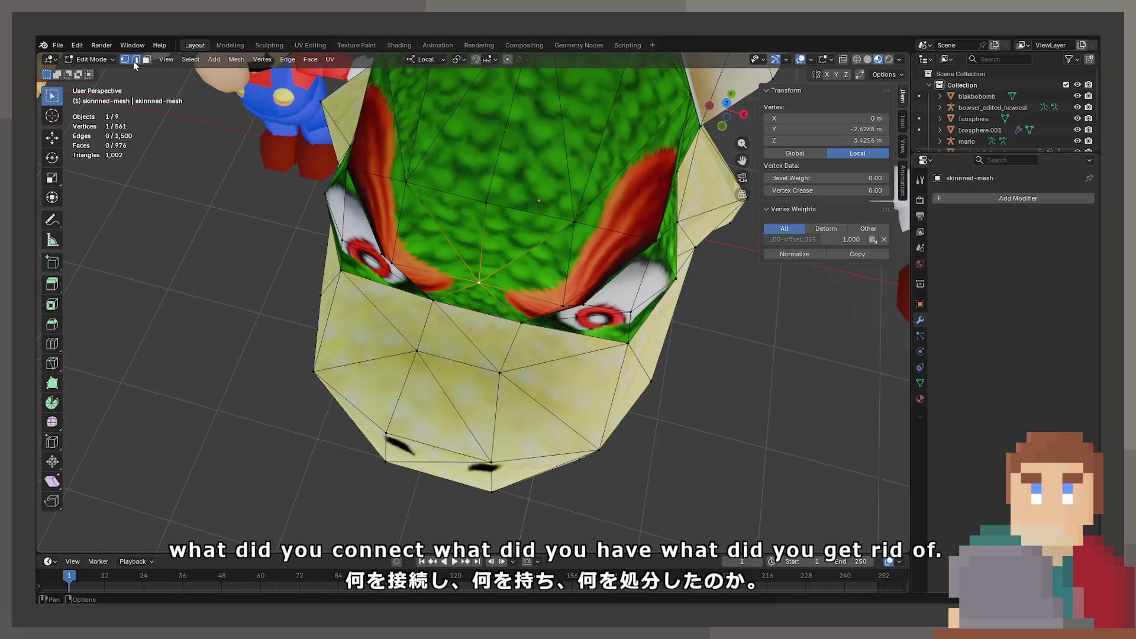
# Step: Dissolve the edge under the eye in edge select mode
pyautogui.click(135, 61)
pyautogui.click(471, 344)
pyautogui.click(491, 342)
pyautogui.moveTo(490, 342); pyautogui.dragTo(421, 291)
pyautogui.press('x')
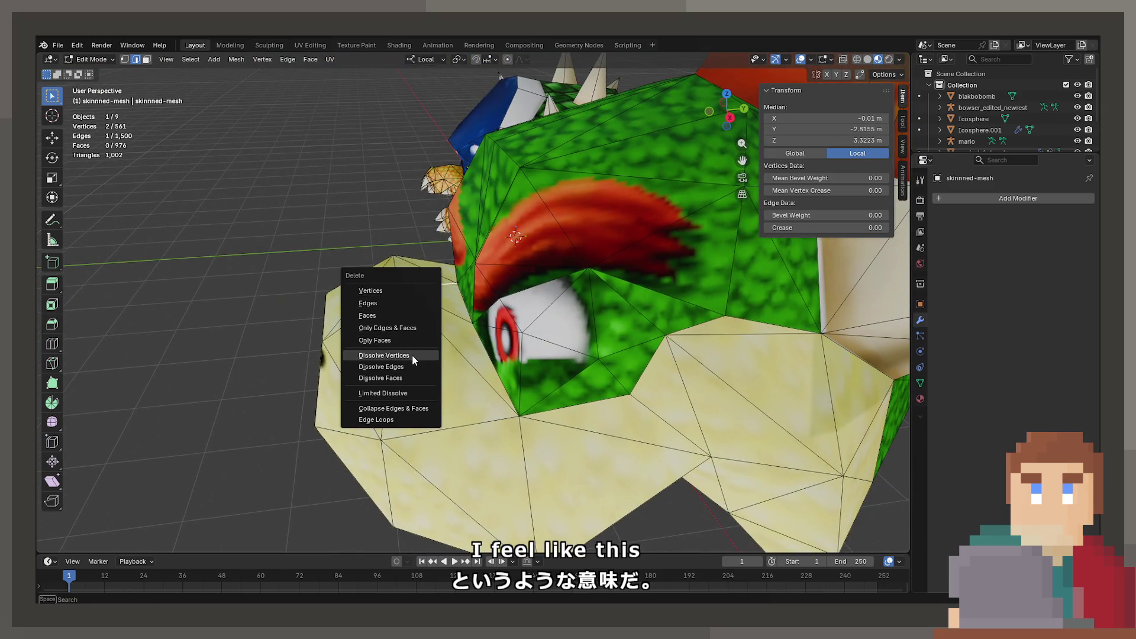
pyautogui.click(411, 363)
pyautogui.moveTo(412, 364); pyautogui.dragTo(429, 267)
# Step: Select snout faces in face select mode and dissolve the edges between them
pyautogui.click(147, 59)
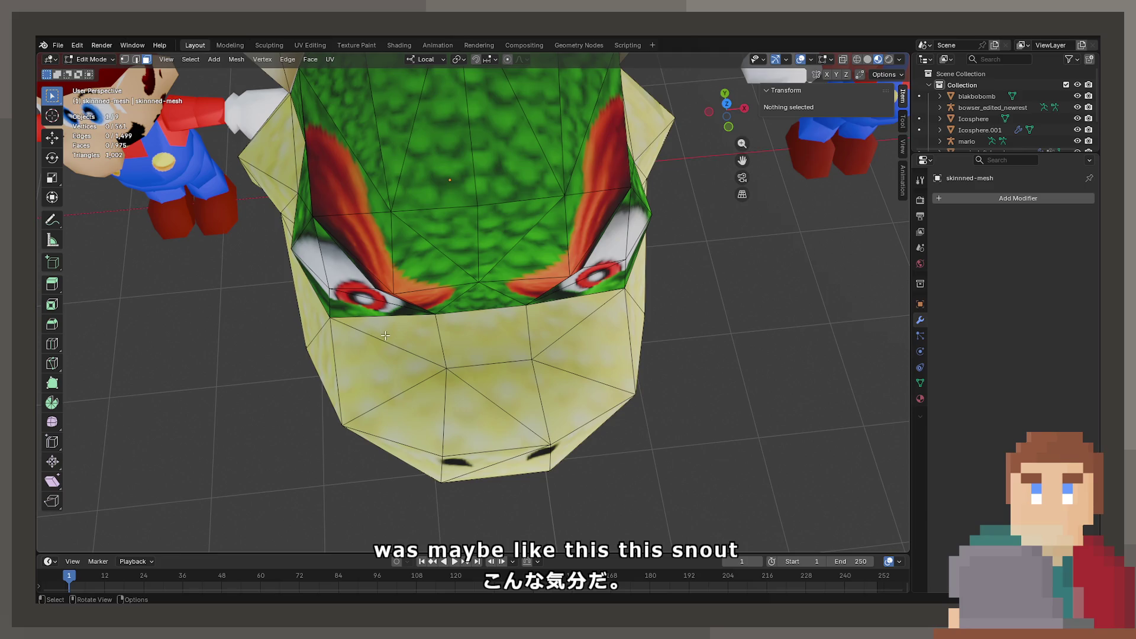
pyautogui.click(385, 335)
pyautogui.click(549, 318)
pyautogui.moveTo(549, 318); pyautogui.dragTo(472, 287)
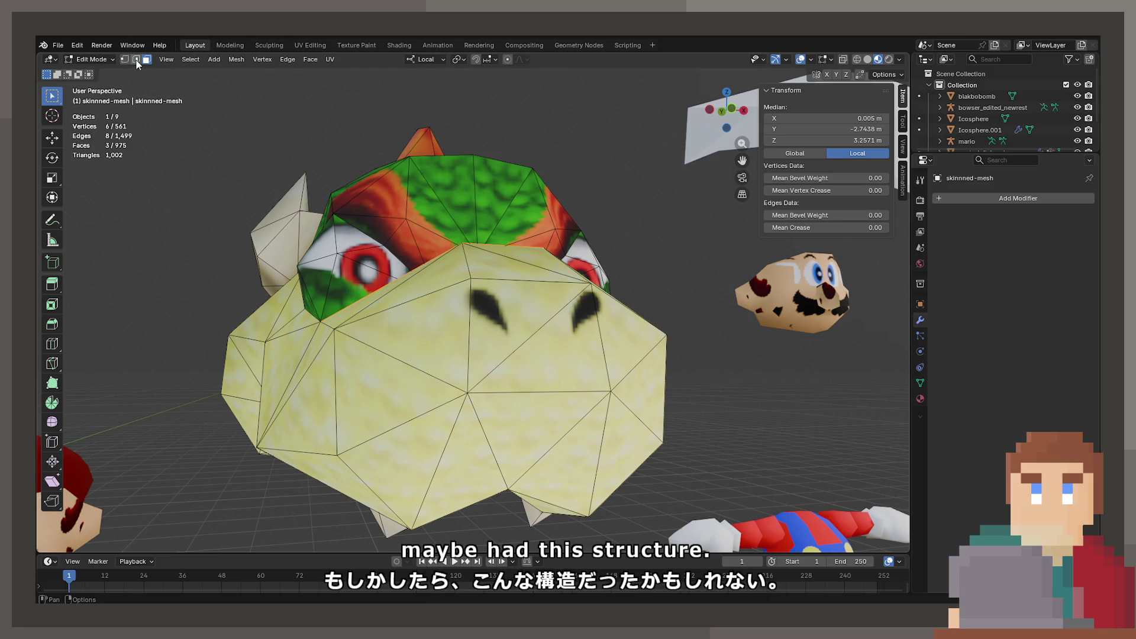
pyautogui.press('x')
pyautogui.click(505, 264)
# Step: Select the thin face under the eyes plus the face below it
pyautogui.moveTo(543, 336); pyautogui.dragTo(496, 322)
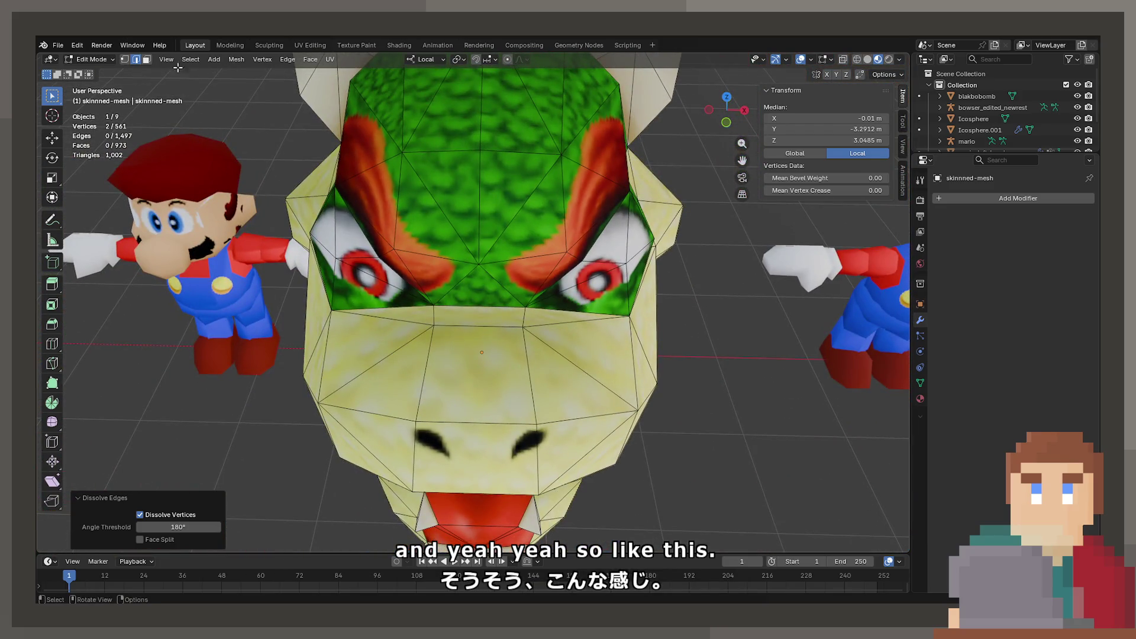
pyautogui.click(146, 59)
pyautogui.click(467, 317)
pyautogui.click(482, 446)
pyautogui.moveTo(482, 446); pyautogui.dragTo(368, 442)
pyautogui.moveTo(405, 356); pyautogui.dragTo(548, 383)
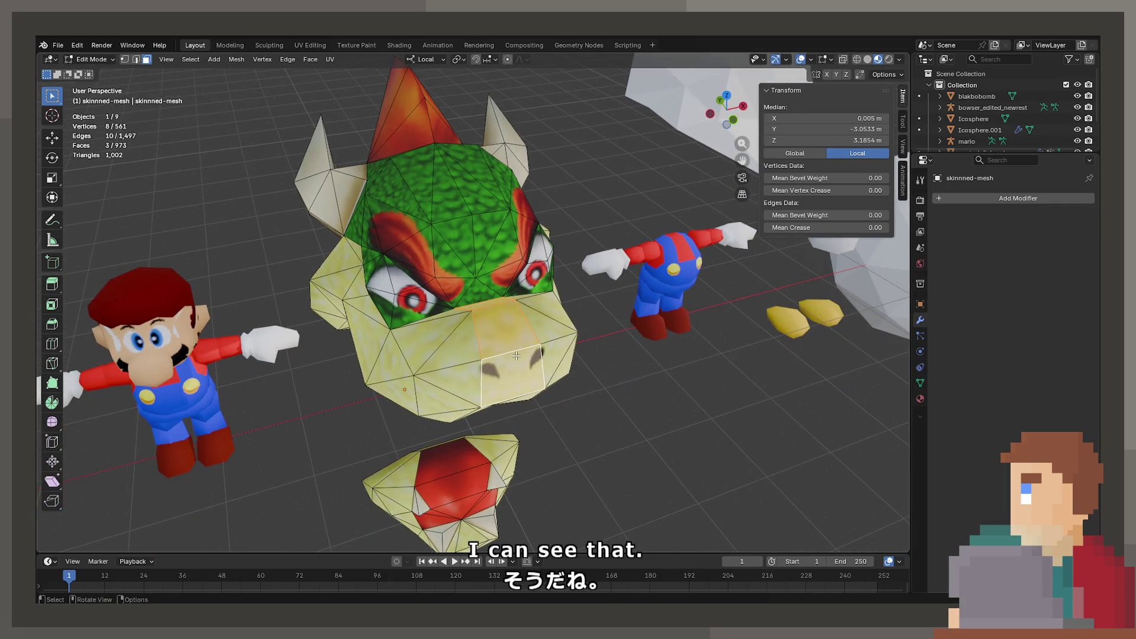
pyautogui.moveTo(517, 337); pyautogui.dragTo(527, 333)
pyautogui.scroll(3)
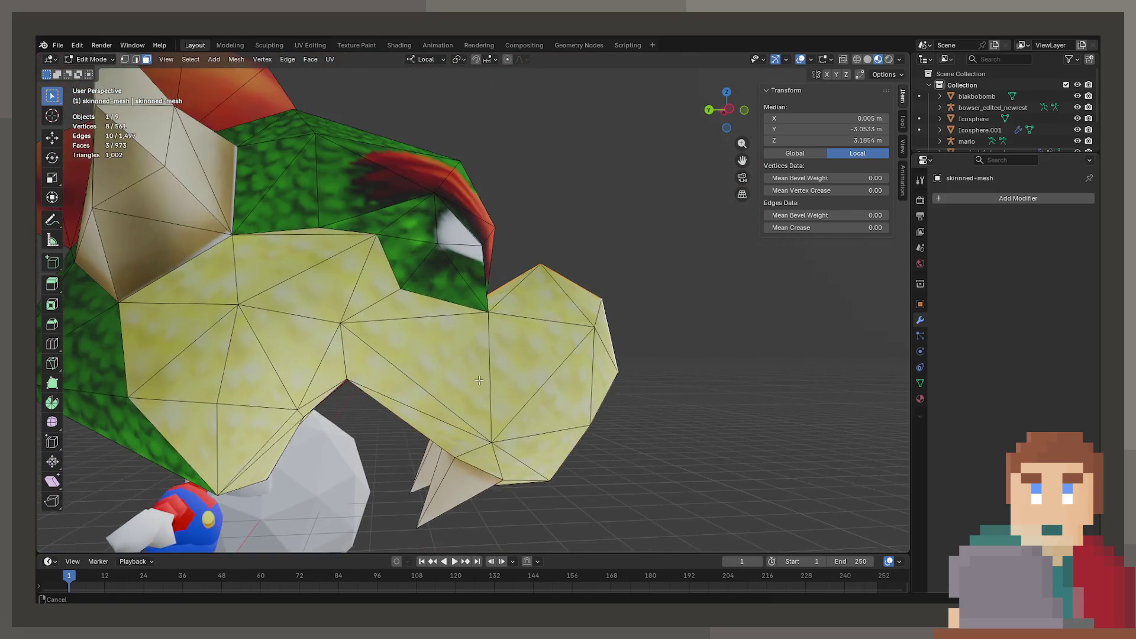
pyautogui.click(124, 59)
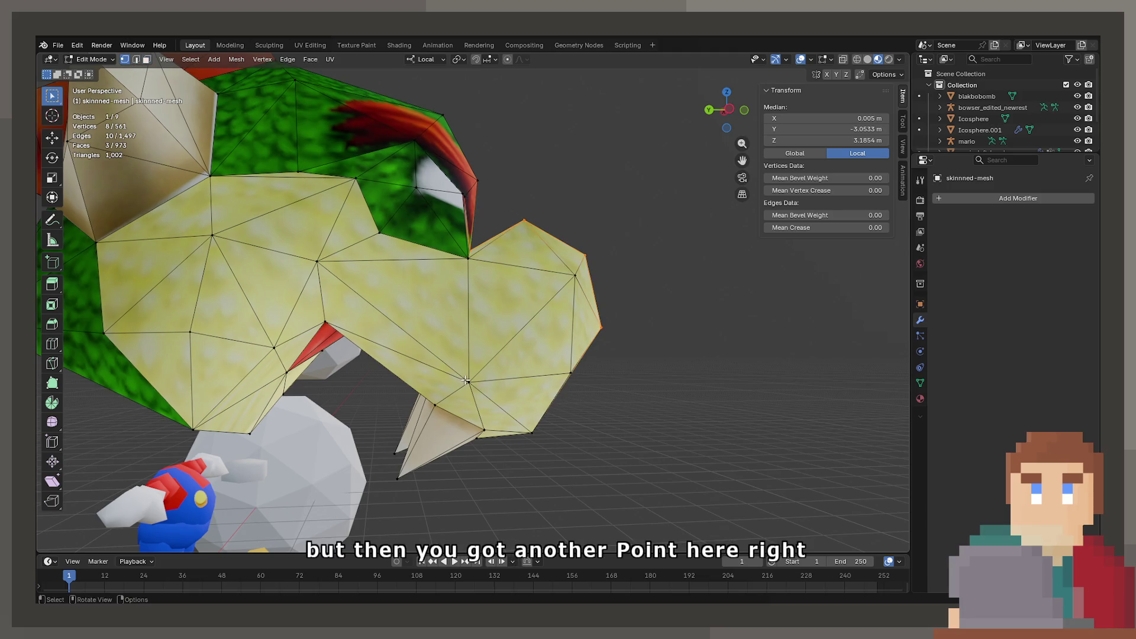
pyautogui.click(465, 380)
pyautogui.moveTo(466, 380); pyautogui.dragTo(478, 381)
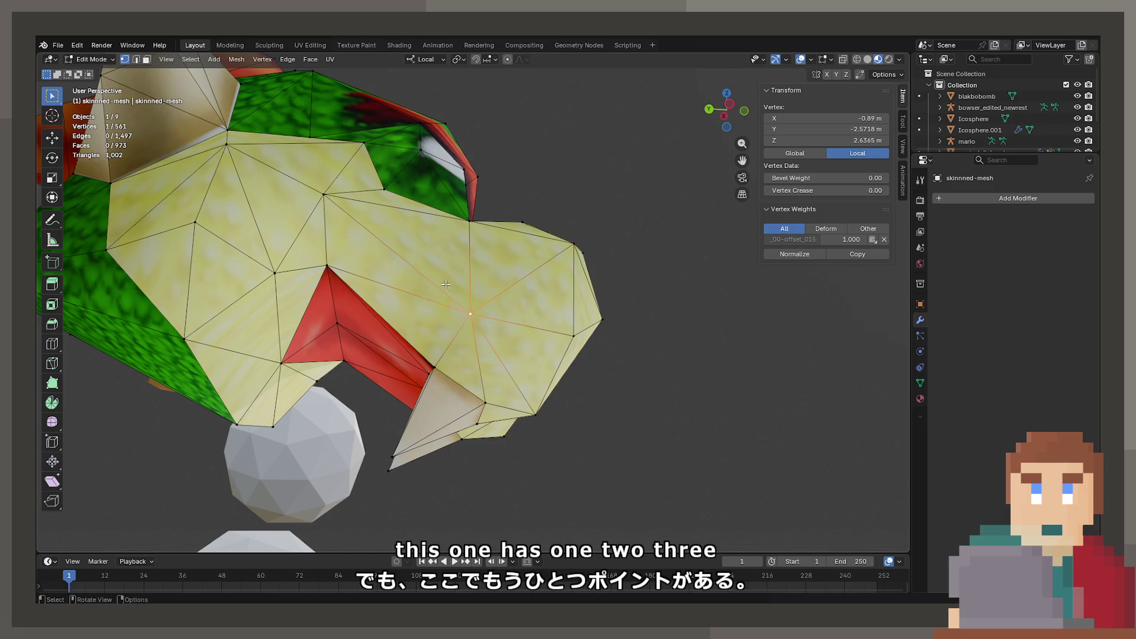
pyautogui.moveTo(479, 324); pyautogui.dragTo(378, 326)
pyautogui.click(630, 334)
pyautogui.moveTo(630, 334); pyautogui.dragTo(514, 320)
pyautogui.moveTo(519, 230); pyautogui.dragTo(602, 154)
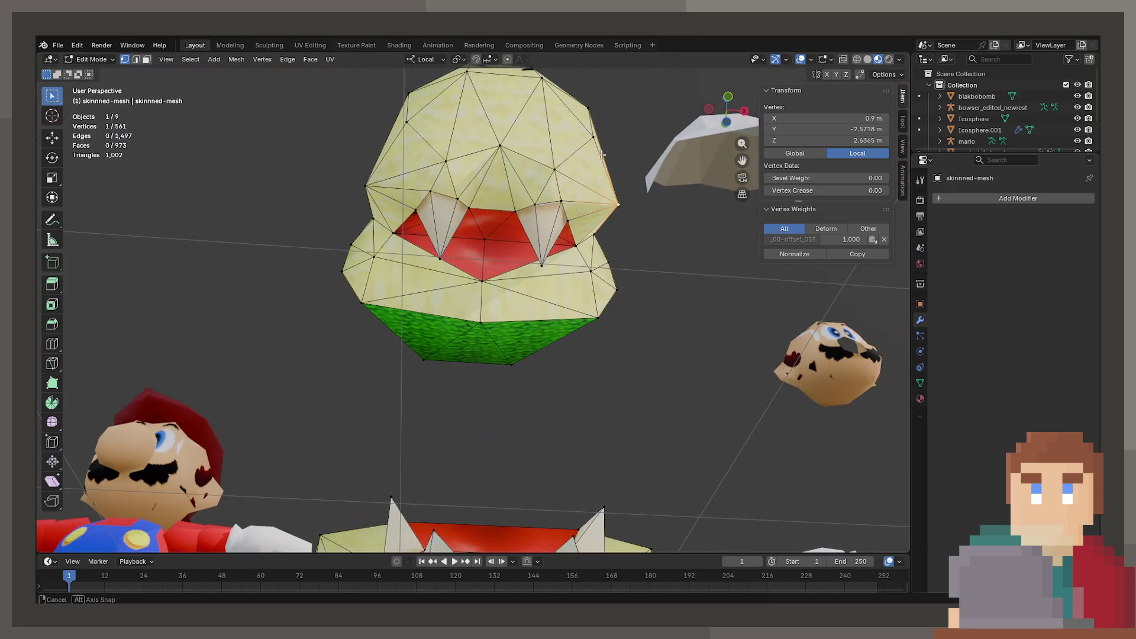
pyautogui.moveTo(489, 201); pyautogui.dragTo(484, 256)
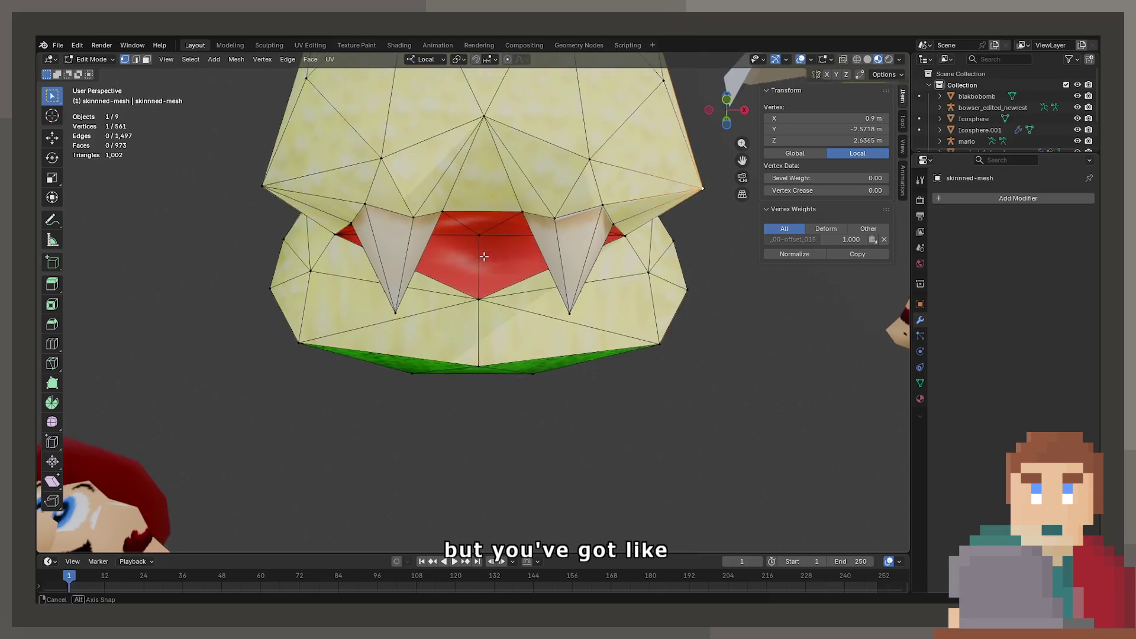
pyautogui.moveTo(478, 307); pyautogui.dragTo(517, 288)
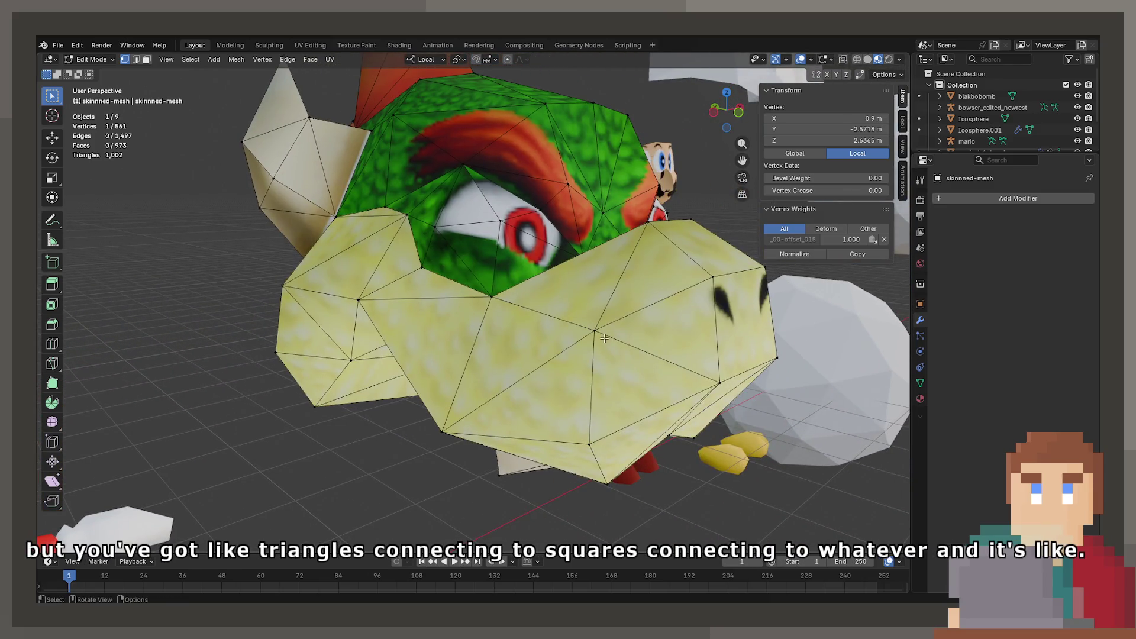
pyautogui.scroll(-3)
pyautogui.moveTo(572, 306); pyautogui.dragTo(550, 355)
pyautogui.scroll(3)
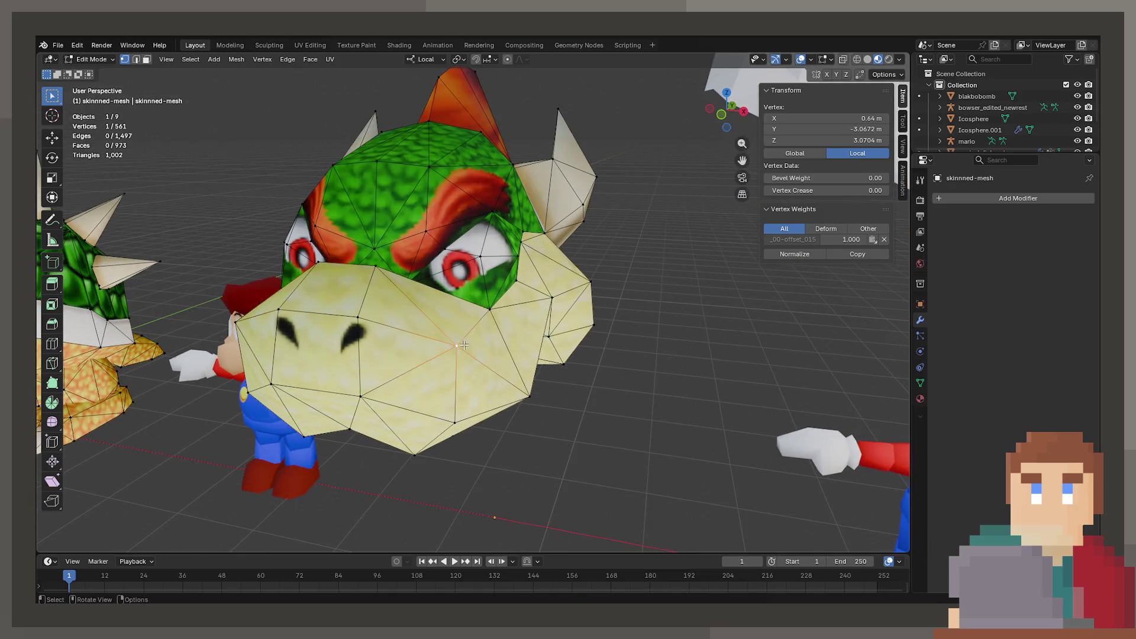
pyautogui.moveTo(463, 345); pyautogui.dragTo(374, 368)
pyautogui.moveTo(500, 307); pyautogui.dragTo(318, 302)
pyautogui.scroll(3)
pyautogui.moveTo(401, 315); pyautogui.dragTo(510, 333)
pyautogui.click(584, 277)
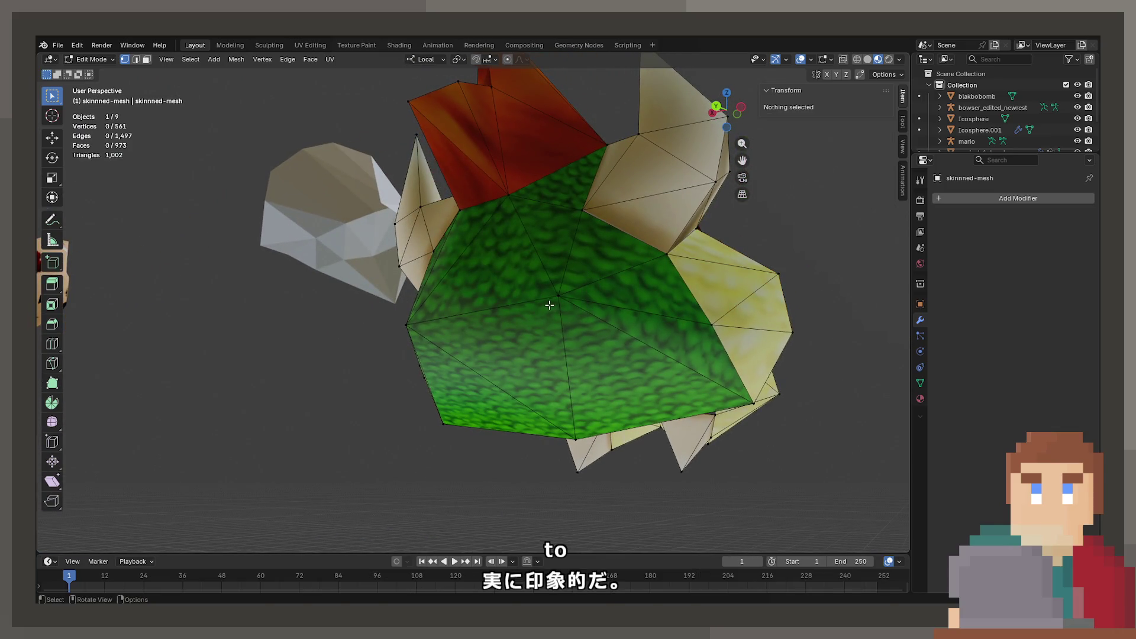
# Step: Dissolve an edge inside Bowser's mouth
pyautogui.moveTo(561, 271); pyautogui.dragTo(621, 268)
pyautogui.moveTo(636, 268); pyautogui.dragTo(365, 192)
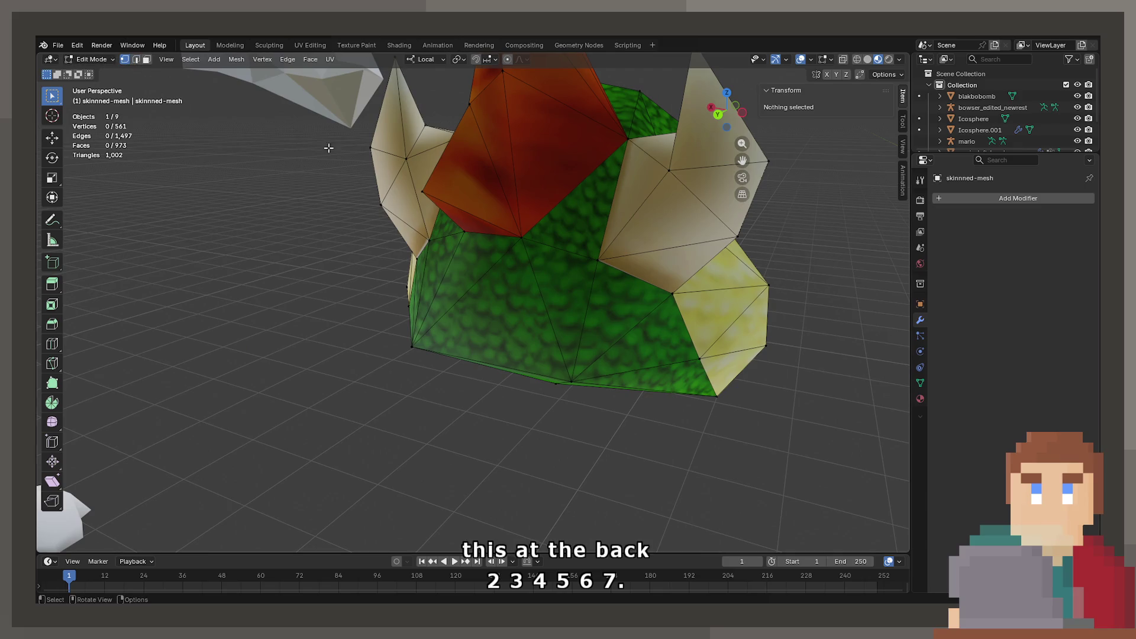
pyautogui.moveTo(354, 237); pyautogui.dragTo(610, 251)
pyautogui.click(470, 293)
pyautogui.press('x')
pyautogui.click(470, 294)
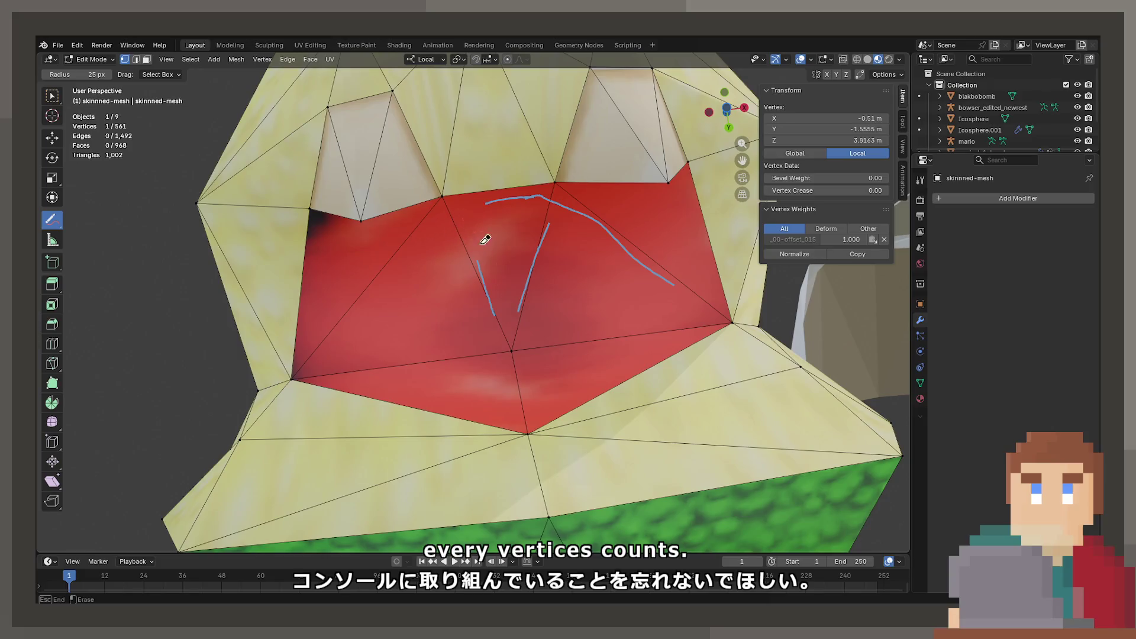
# Step: Dissolve a mouth vertex, then pick another vertex in the red mouth
pyautogui.moveTo(683, 277); pyautogui.dragTo(212, 201)
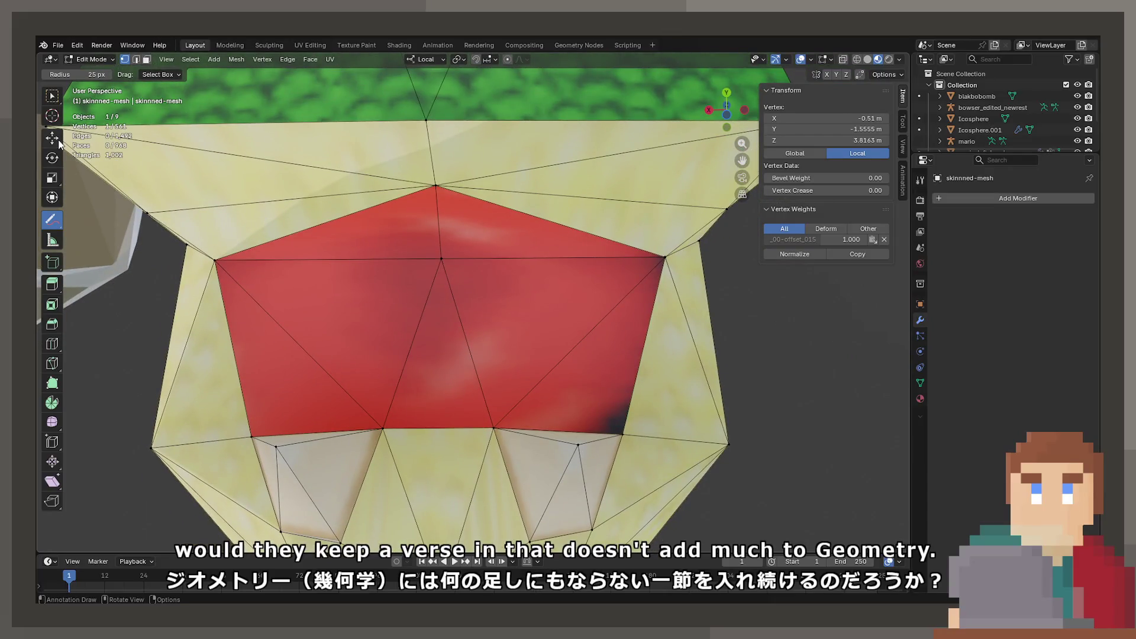
pyautogui.click(56, 102)
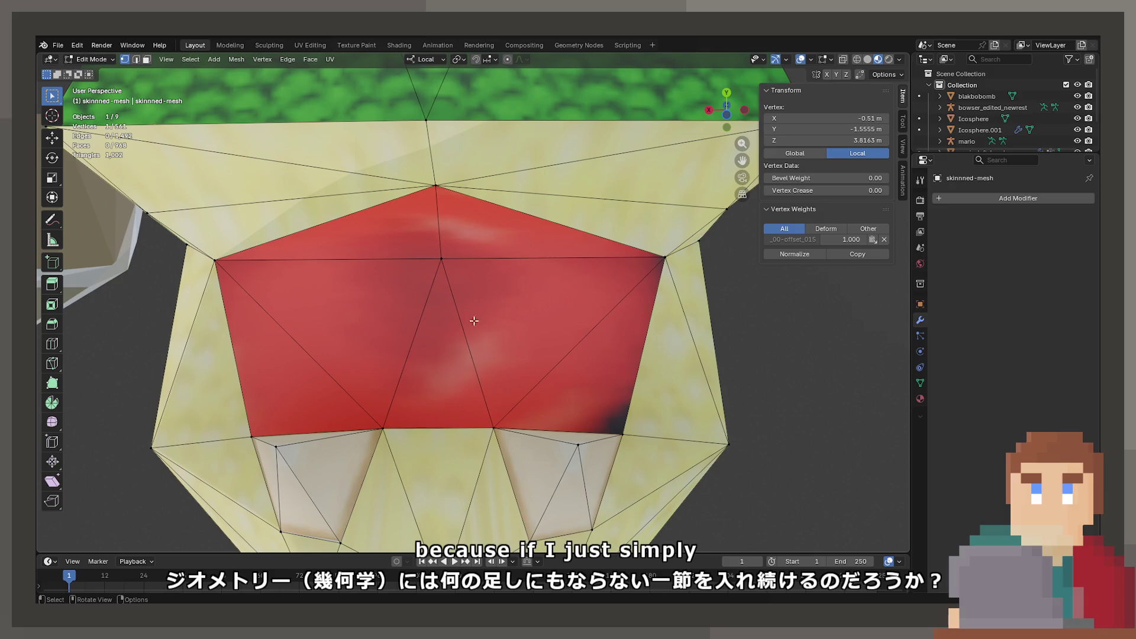
pyautogui.press('x')
pyautogui.click(442, 245)
pyautogui.moveTo(441, 245); pyautogui.dragTo(426, 342)
pyautogui.click(426, 342)
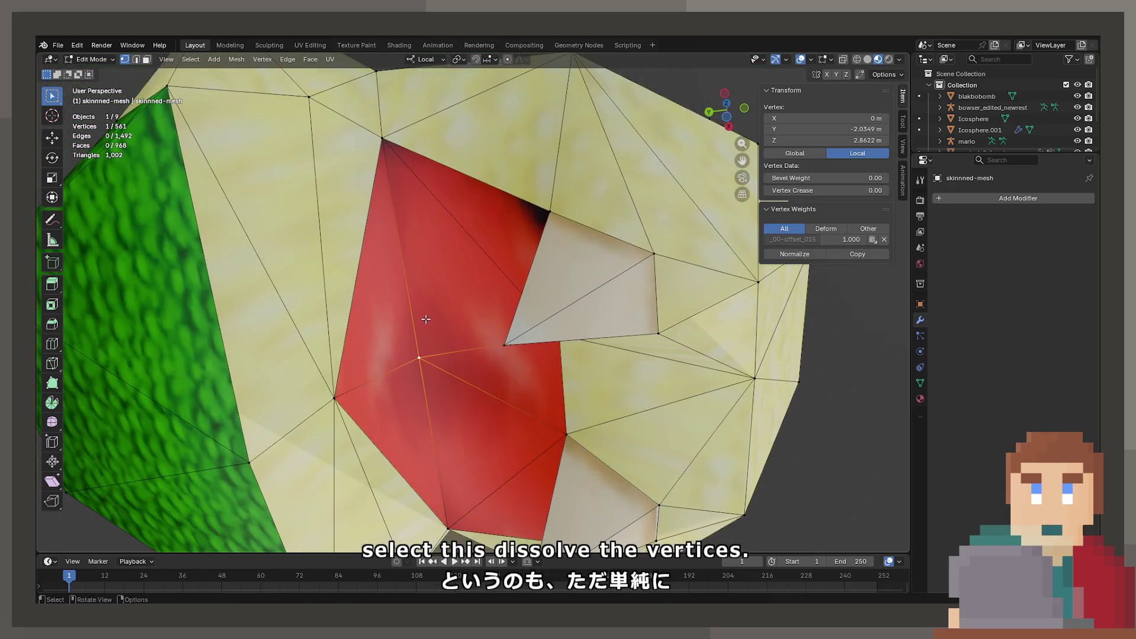
# Step: Dissolve three edges across the red mouth, merging its faces
pyautogui.click(136, 59)
pyautogui.click(480, 368)
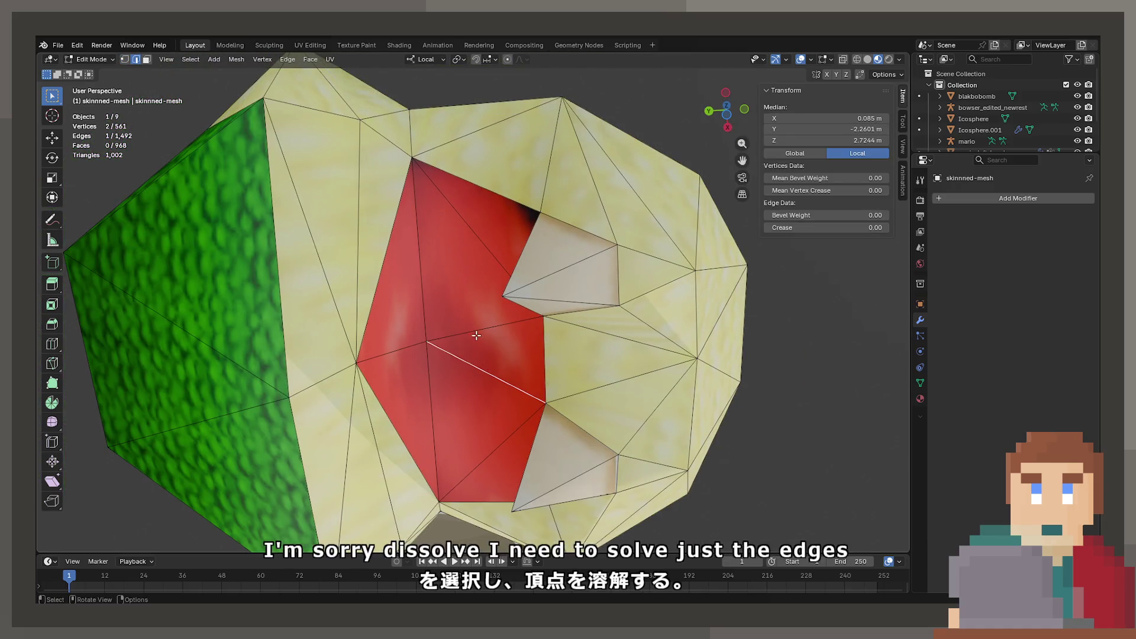
pyautogui.press('x')
pyautogui.click(467, 345)
pyautogui.press('x')
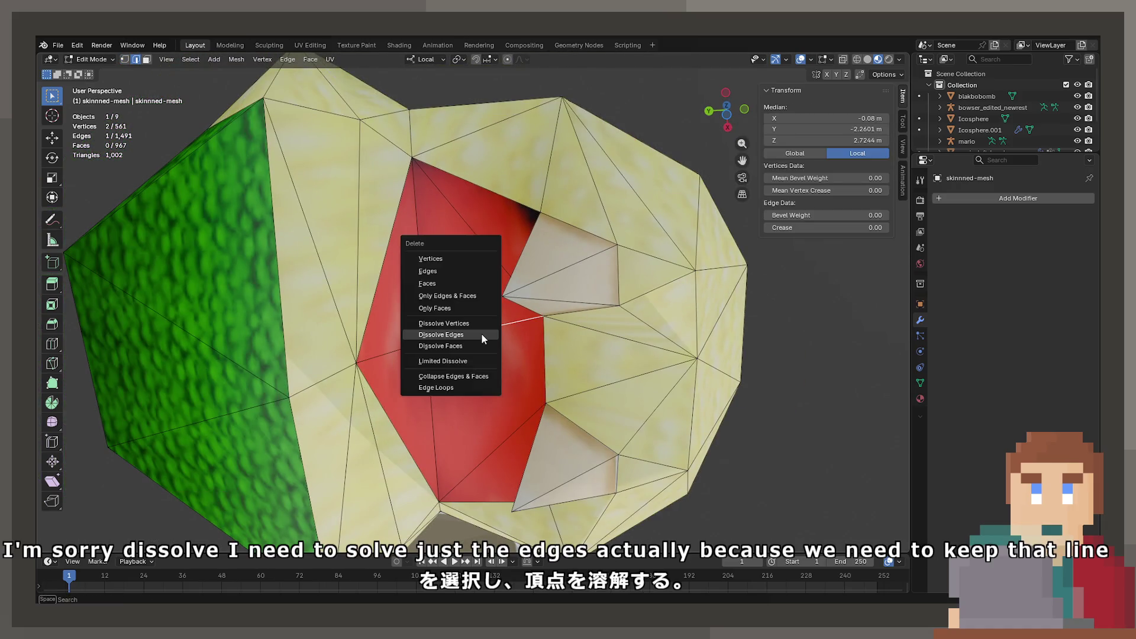
pyautogui.click(481, 332)
pyautogui.press('x')
pyautogui.click(391, 350)
pyautogui.moveTo(391, 355); pyautogui.dragTo(392, 177)
# Step: Dissolve the stray vertex lower in the mouth via the vertex context menu
pyautogui.click(486, 204)
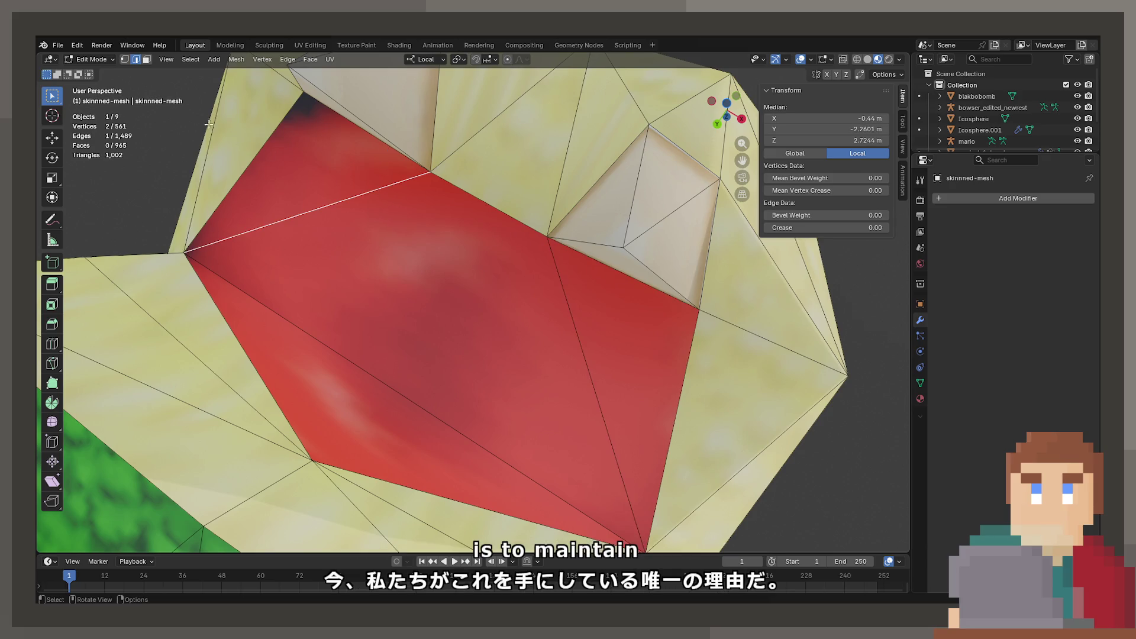
pyautogui.click(129, 60)
pyautogui.click(430, 172)
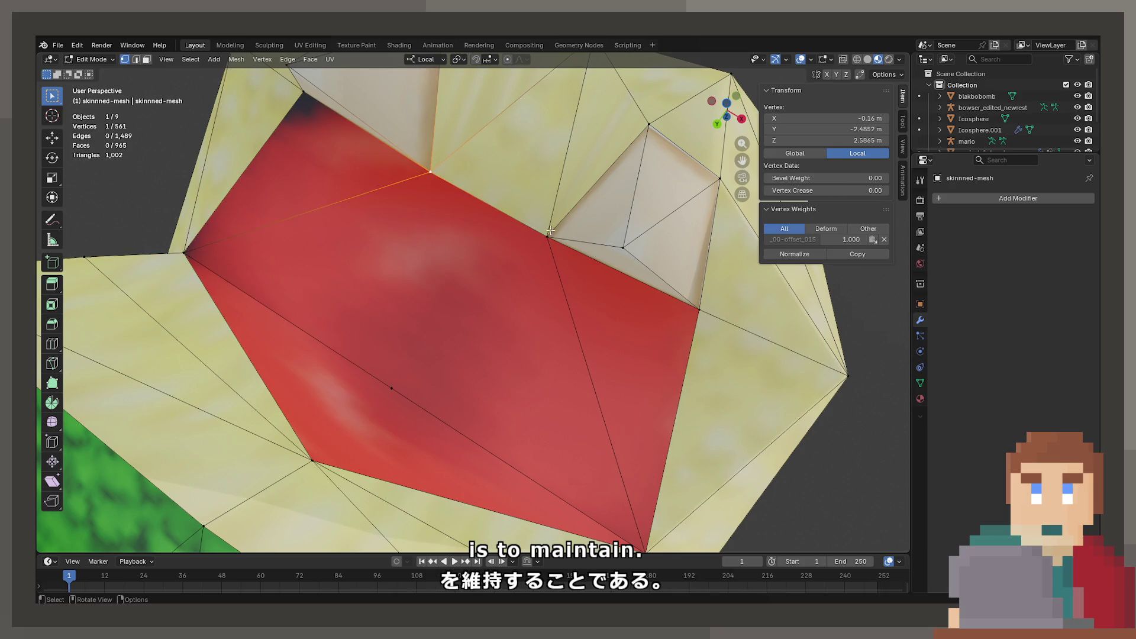
pyautogui.click(388, 390)
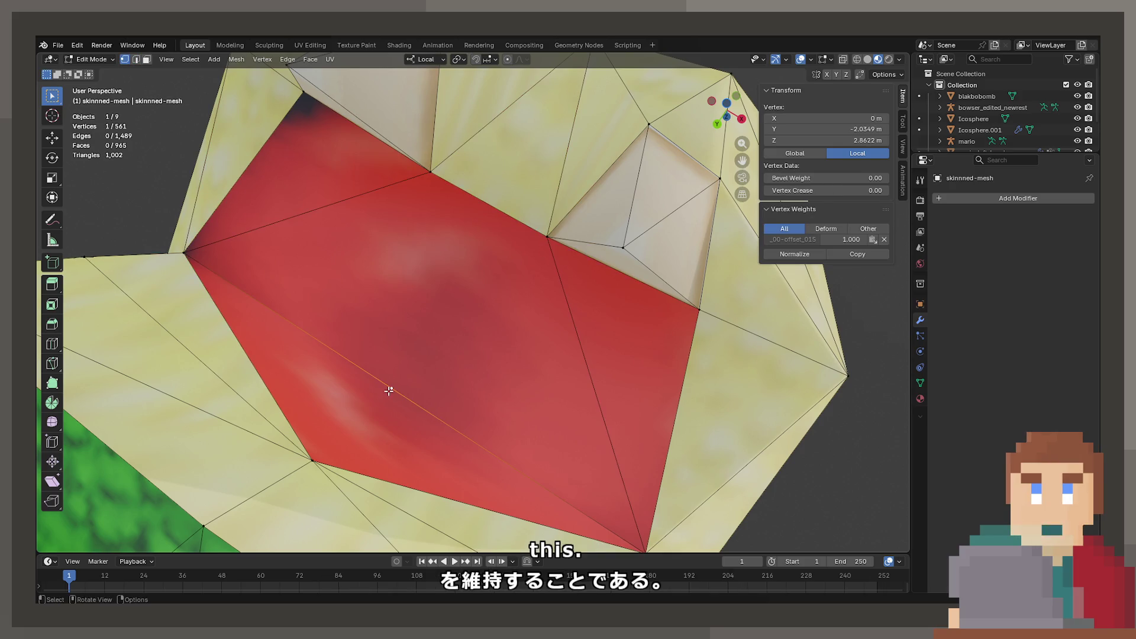
pyautogui.rightClick(389, 391)
pyautogui.click(385, 382)
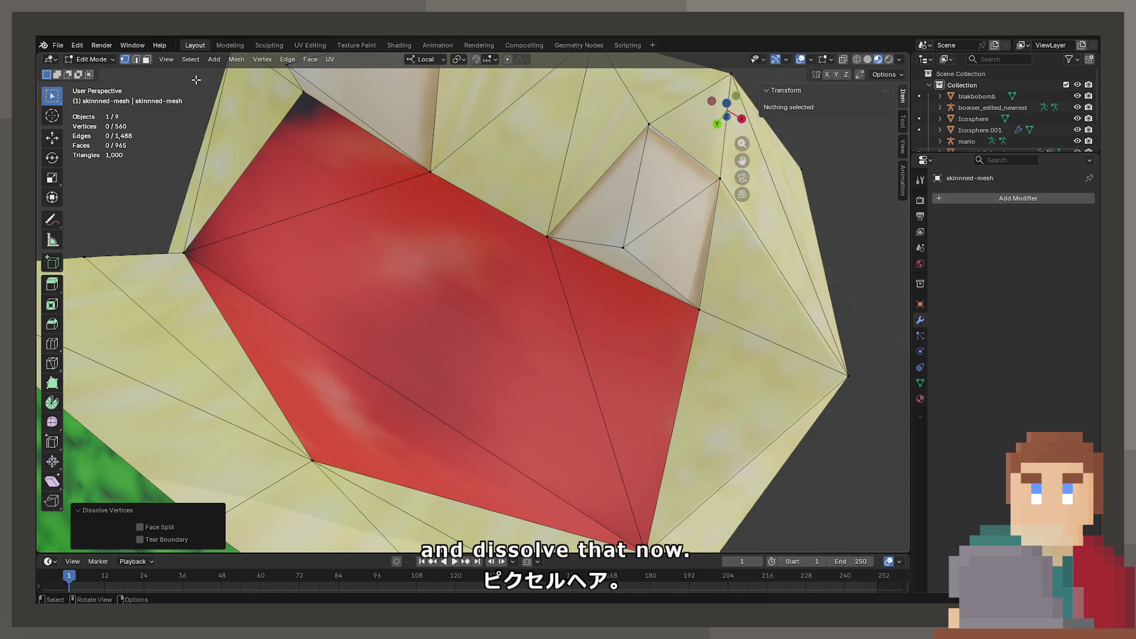
# Step: Dissolve the upper edge across the mouth, inspect the merged face, then undo the merge
pyautogui.click(136, 59)
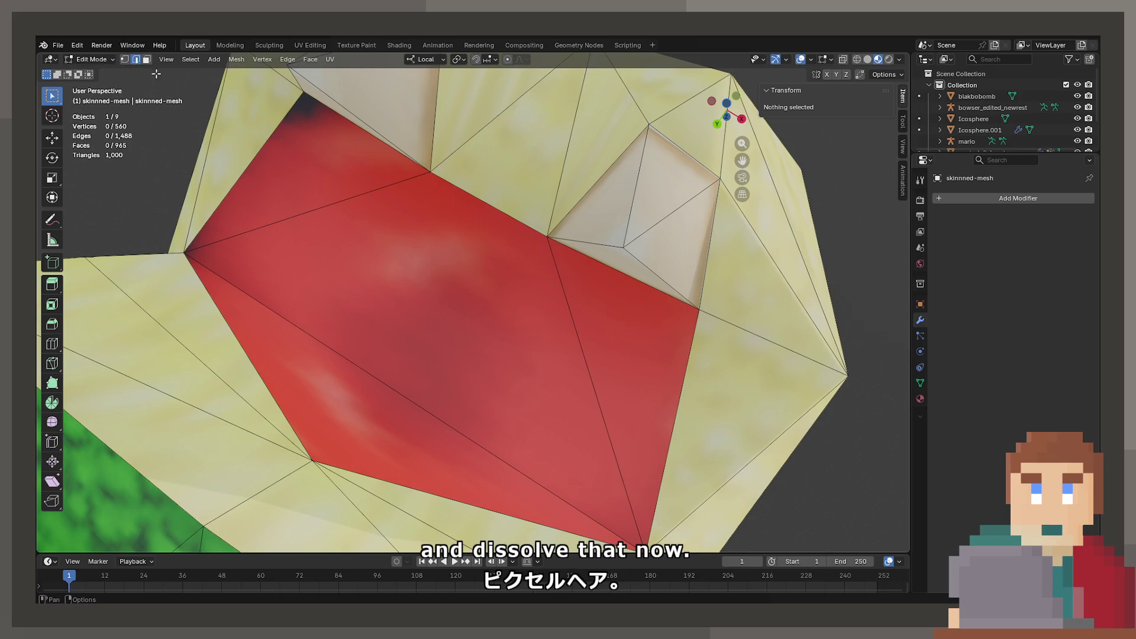
pyautogui.click(386, 198)
pyautogui.press('x')
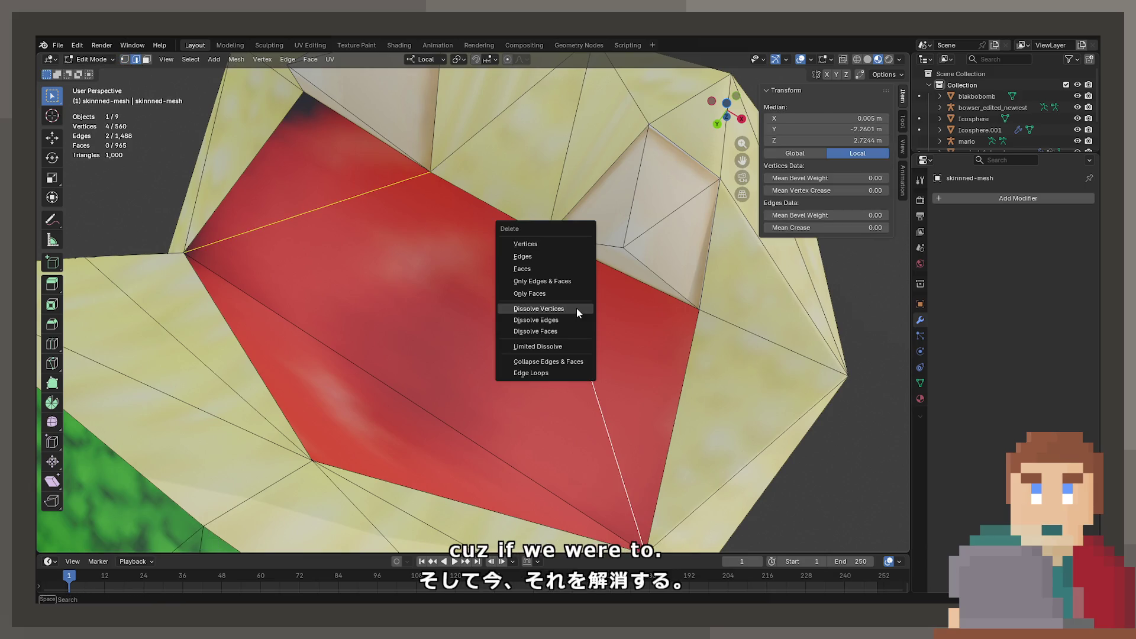
pyautogui.click(565, 320)
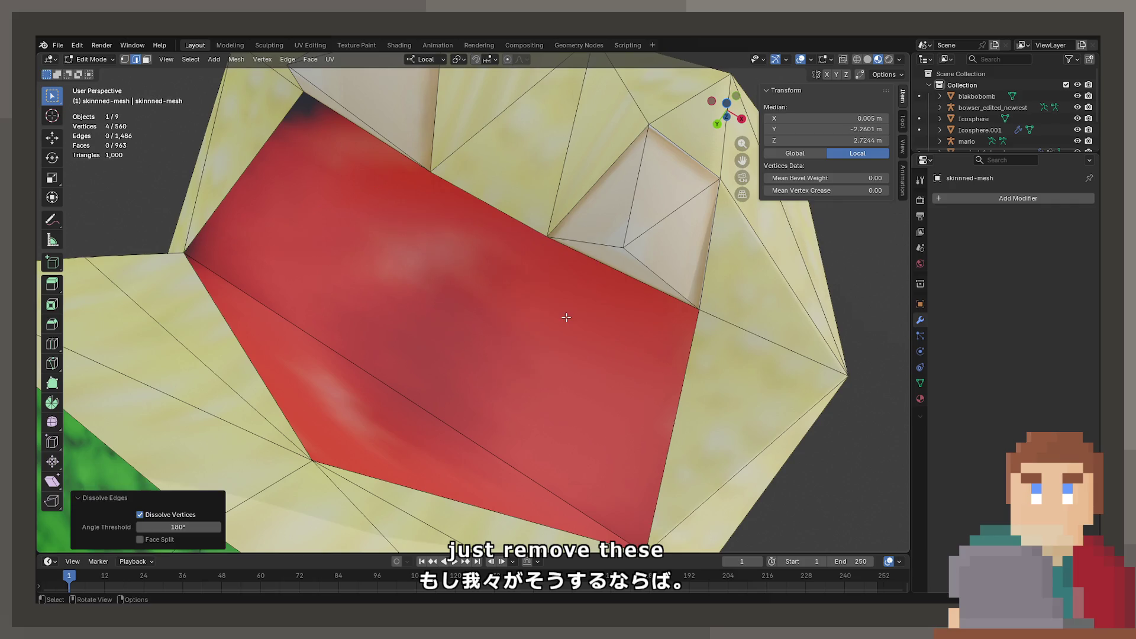
pyautogui.click(147, 60)
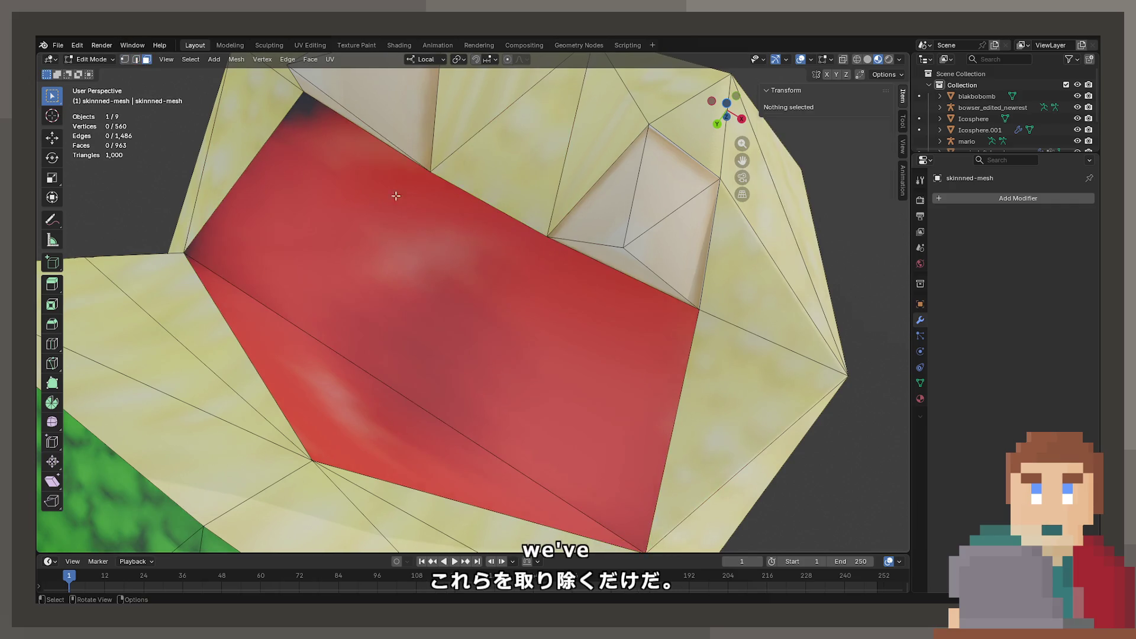
pyautogui.click(454, 274)
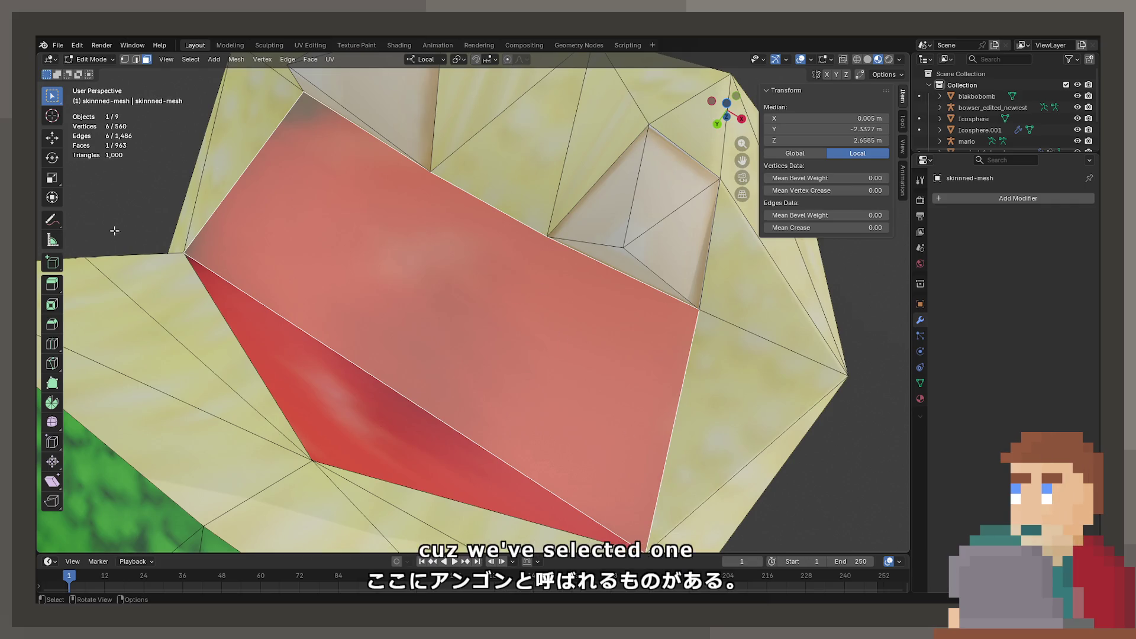
pyautogui.hotkey('ctrl', 'z')
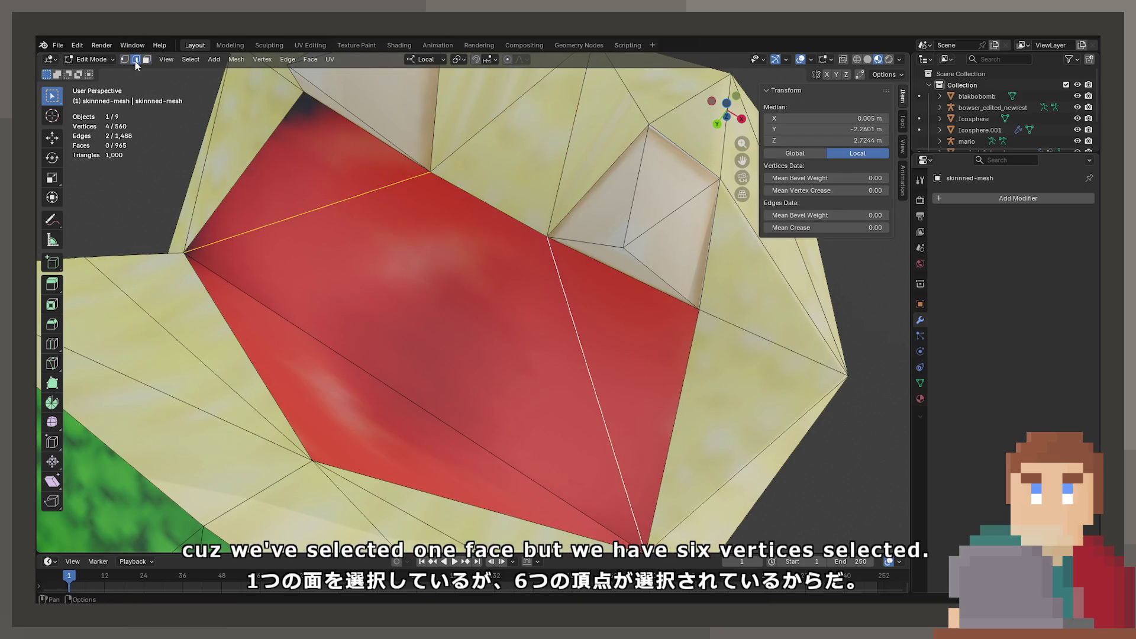
# Step: Select four triangles of the red mouth in face select mode to check them
pyautogui.press('3')
pyautogui.click(378, 415)
pyautogui.click(627, 367)
pyautogui.click(379, 332)
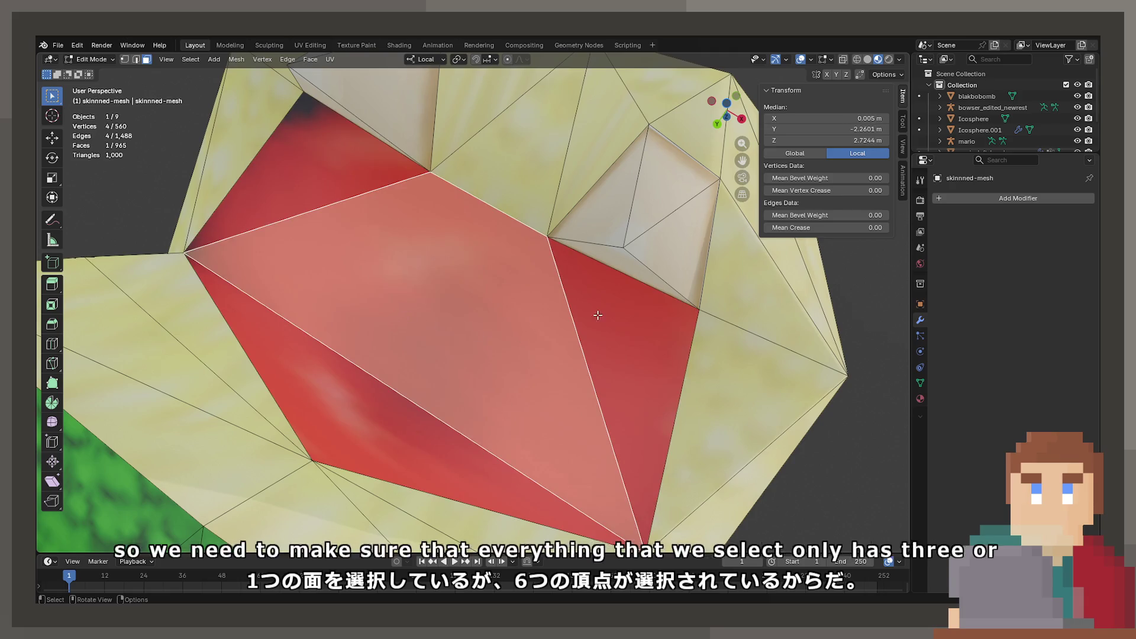
pyautogui.click(593, 317)
pyautogui.moveTo(589, 373); pyautogui.dragTo(347, 433)
pyautogui.moveTo(271, 150); pyautogui.dragTo(195, 95)
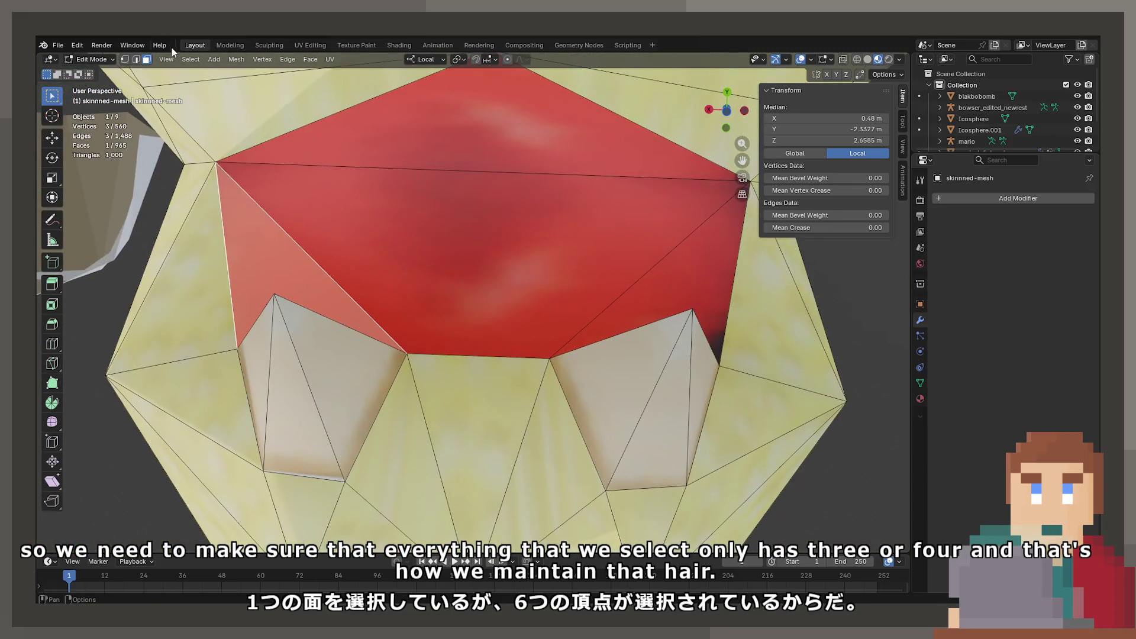
pyautogui.moveTo(428, 317); pyautogui.dragTo(563, 530)
pyautogui.moveTo(489, 418); pyautogui.dragTo(431, 434)
pyautogui.moveTo(444, 342); pyautogui.dragTo(507, 335)
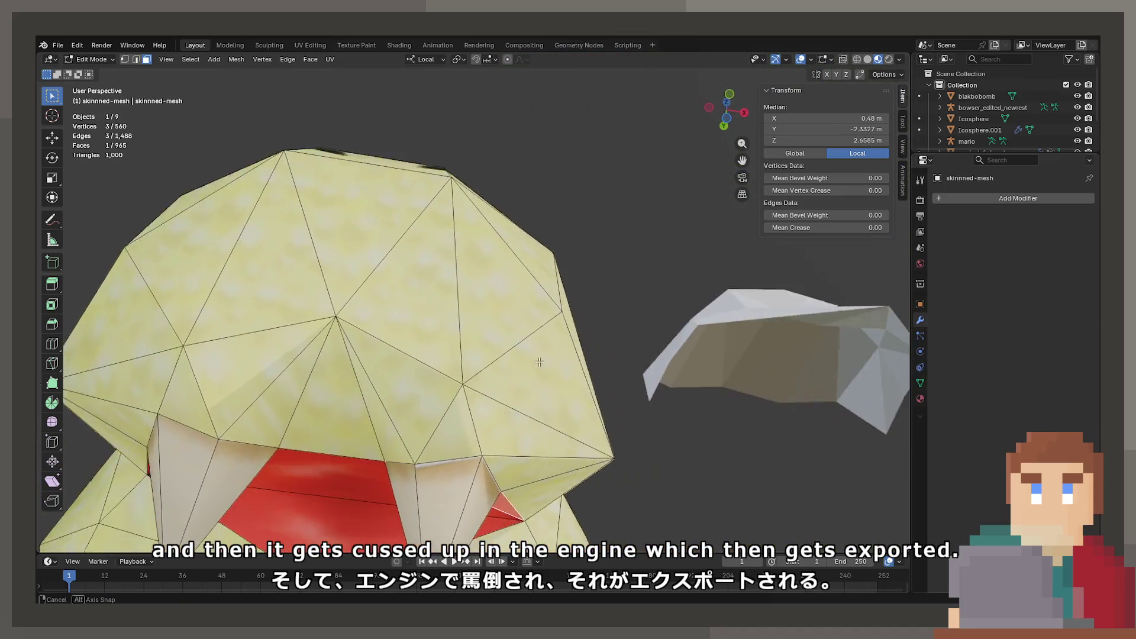
pyautogui.moveTo(543, 315); pyautogui.dragTo(565, 314)
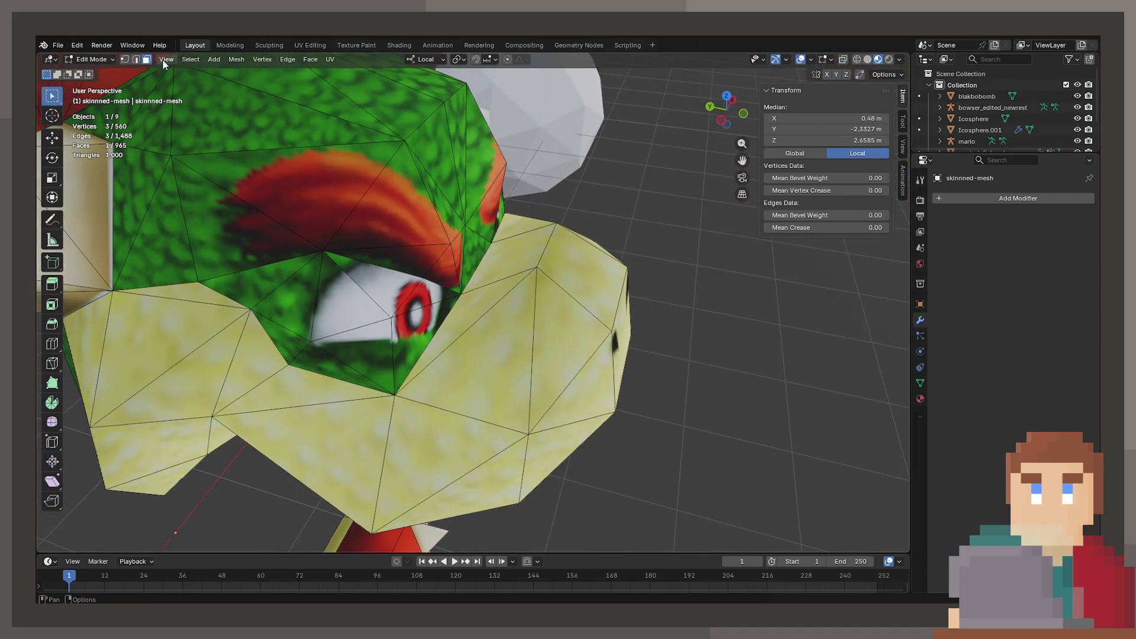
pyautogui.click(520, 170)
pyautogui.moveTo(519, 170); pyautogui.dragTo(672, 212)
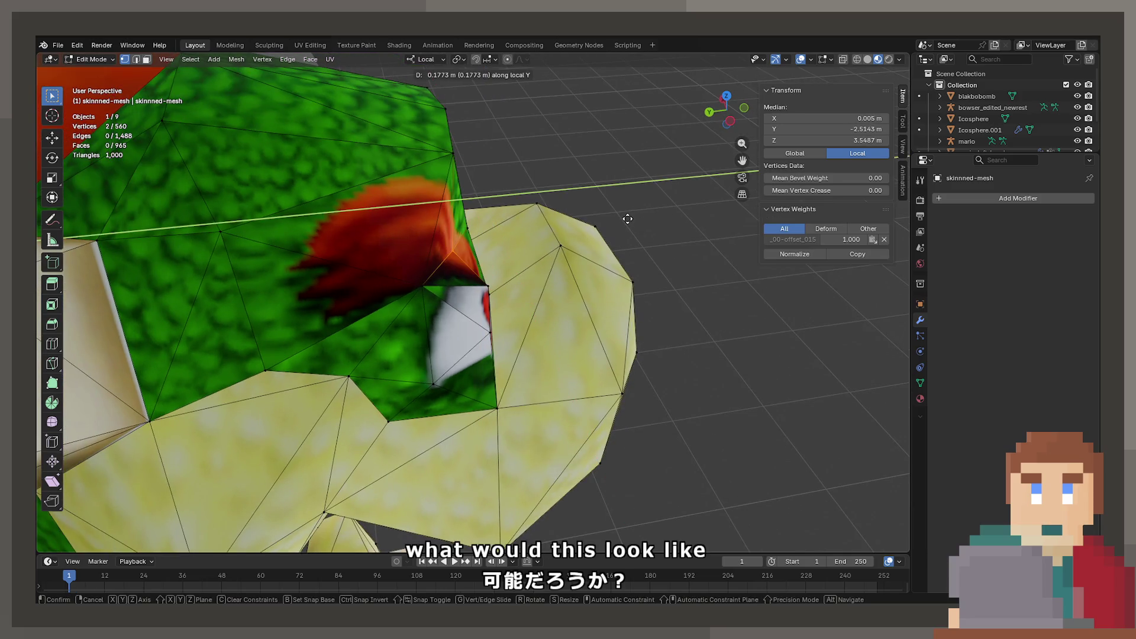
# Step: Nudge the brow vertices along Y, then move the selected brow pair along X
pyautogui.click(637, 221)
pyautogui.moveTo(637, 221); pyautogui.dragTo(544, 238)
pyautogui.click(589, 219)
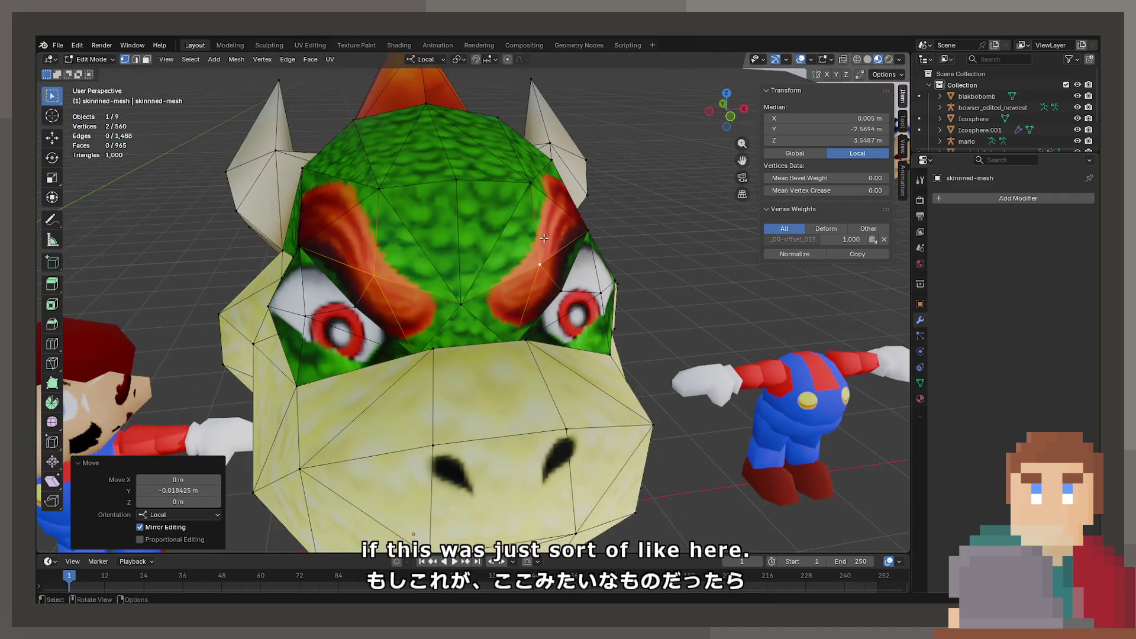
pyautogui.click(460, 286)
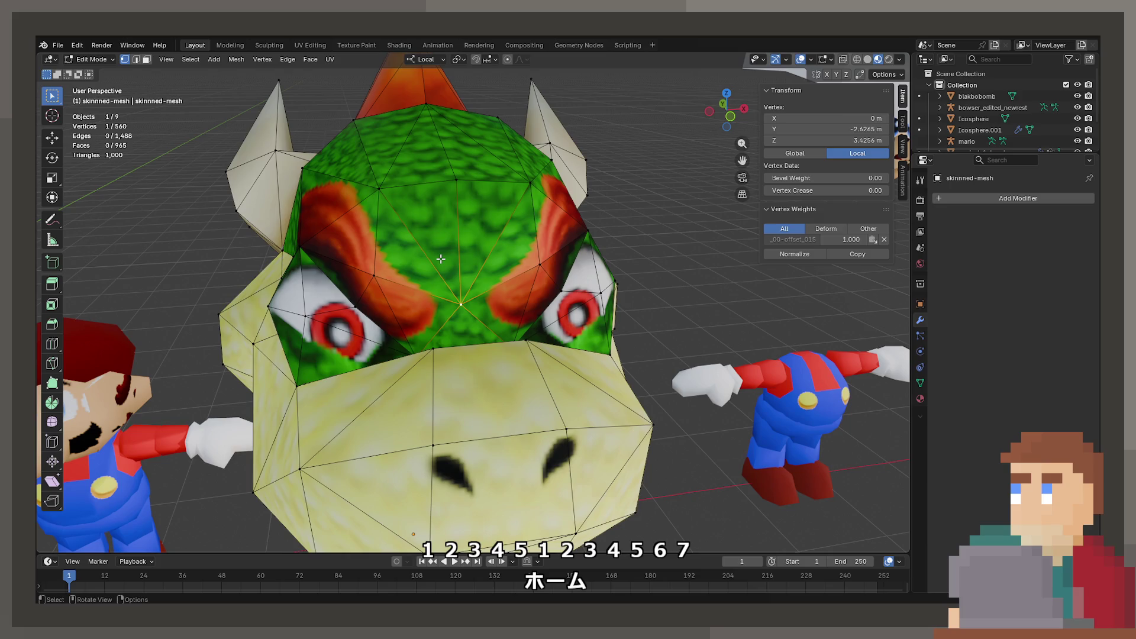
pyautogui.moveTo(438, 195); pyautogui.dragTo(633, 358)
pyautogui.click(418, 363)
pyautogui.press('g')
pyautogui.press('x')
pyautogui.press('x')
pyautogui.click(586, 355)
# Step: Scale the two mirrored eye-corner vertices along the local X axis
pyautogui.click(627, 360)
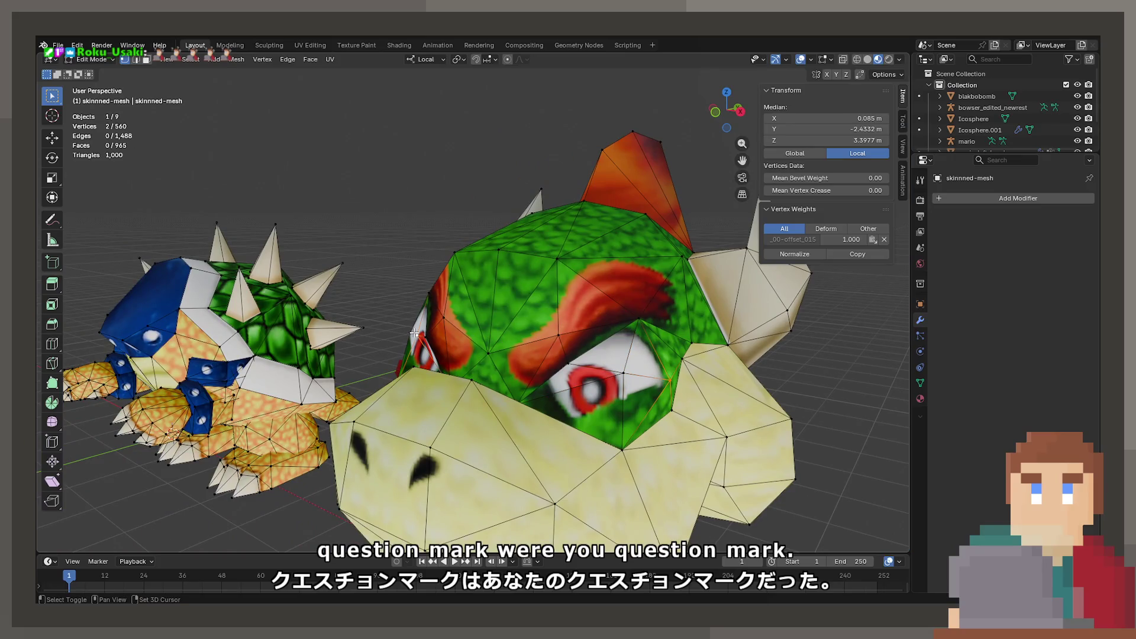
pyautogui.click(412, 328)
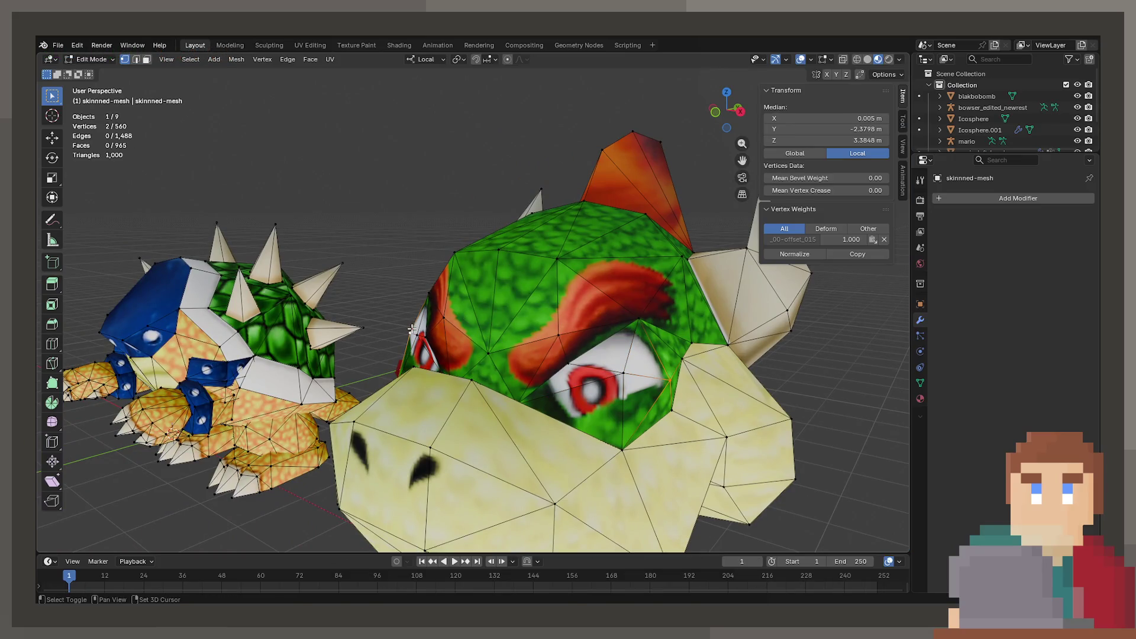
pyautogui.press('s')
pyautogui.press('x')
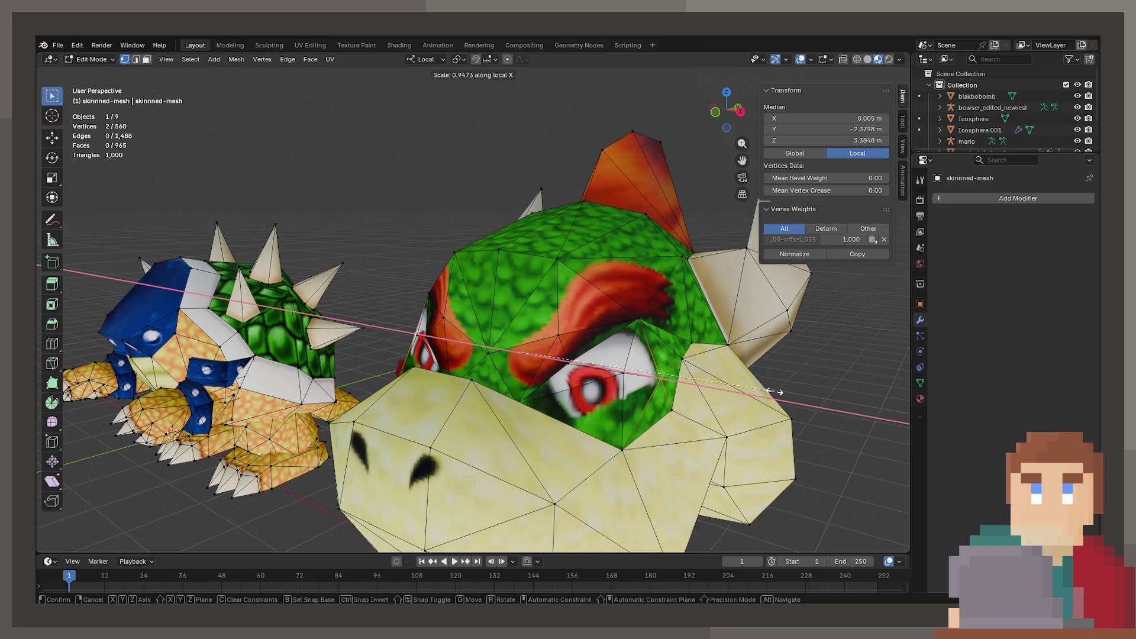
pyautogui.click(770, 388)
# Step: Scale the selected eye-area vertices along the vertical Z axis
pyautogui.click(634, 372)
pyautogui.moveTo(635, 372); pyautogui.dragTo(495, 352)
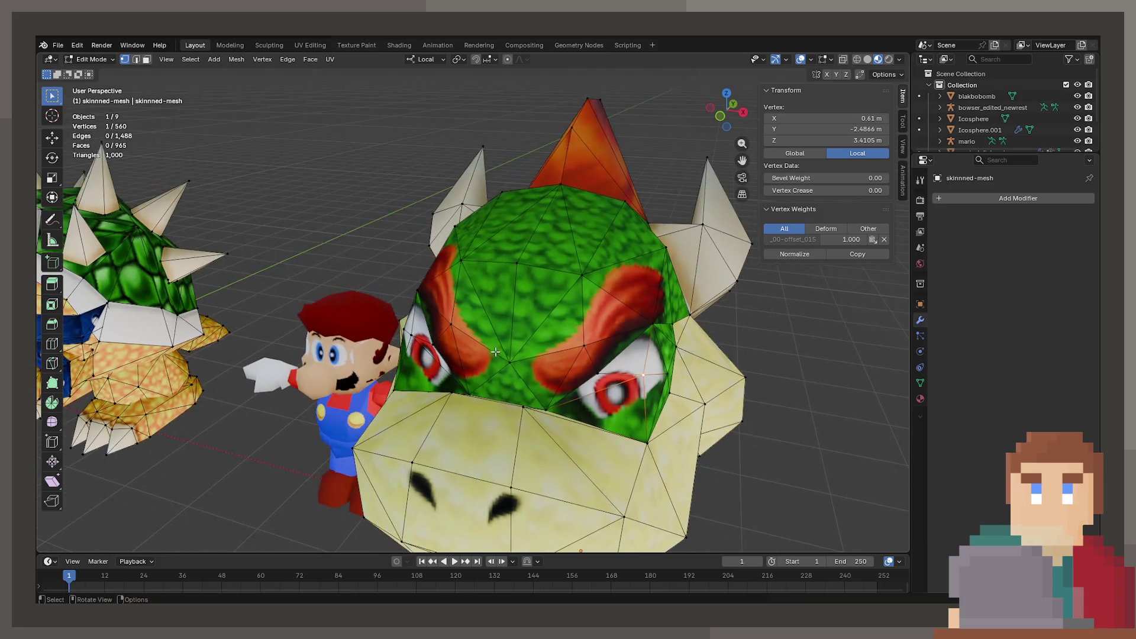
pyautogui.moveTo(412, 338); pyautogui.dragTo(698, 384)
pyautogui.press('s')
pyautogui.press('z')
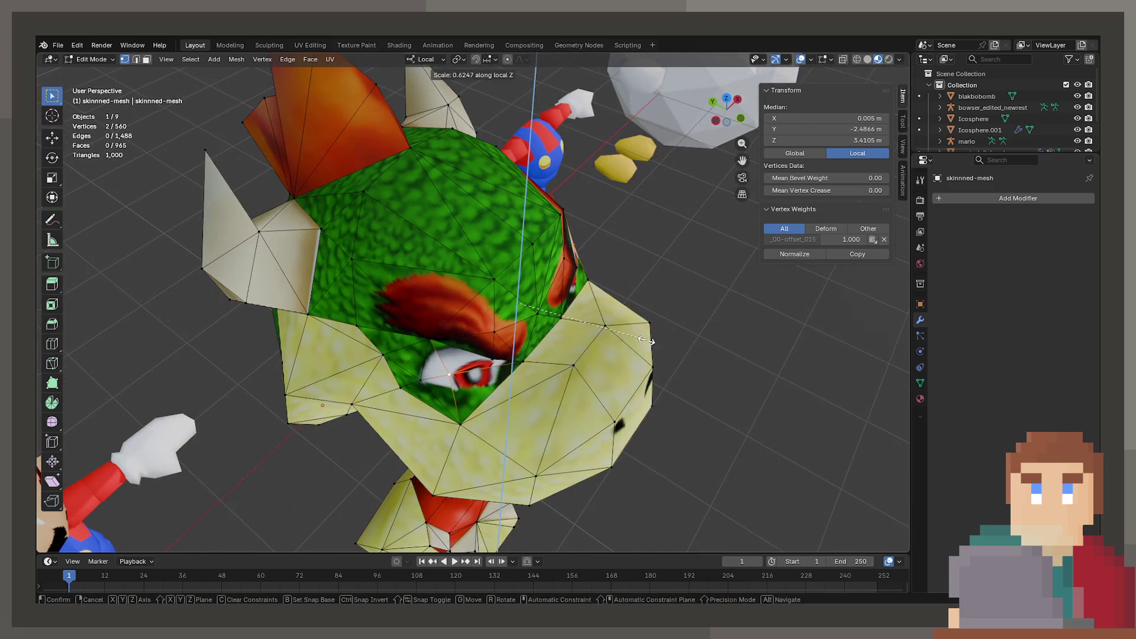
pyautogui.click(727, 325)
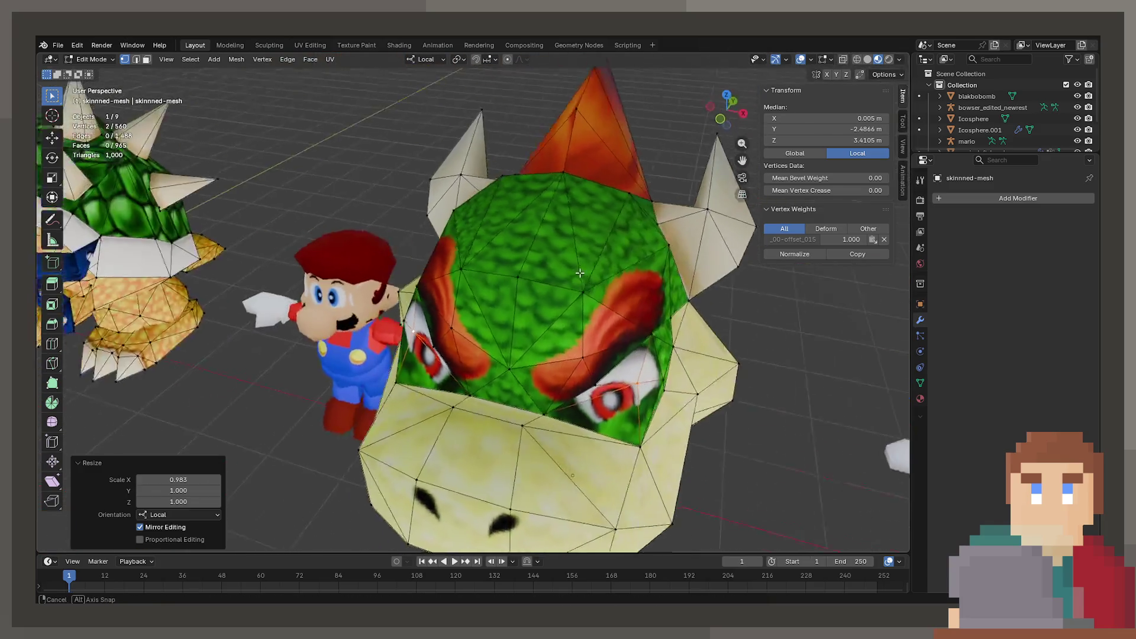
# Step: Check the head in Object Mode, then move another vertex pair and recheck it
pyautogui.press('Tab')
pyautogui.moveTo(568, 265); pyautogui.dragTo(571, 352)
pyautogui.press('Tab')
pyautogui.click(464, 353)
pyautogui.scroll(-3)
pyautogui.press('g')
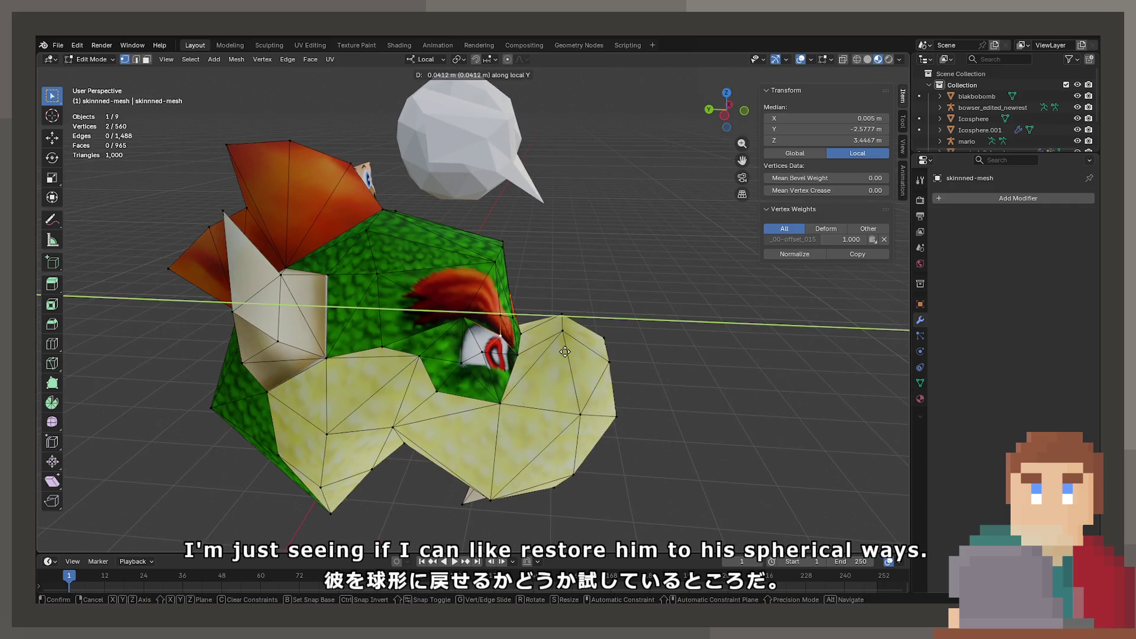
pyautogui.click(564, 352)
pyautogui.press('Tab')
pyautogui.moveTo(565, 351); pyautogui.dragTo(585, 349)
pyautogui.press('Tab')
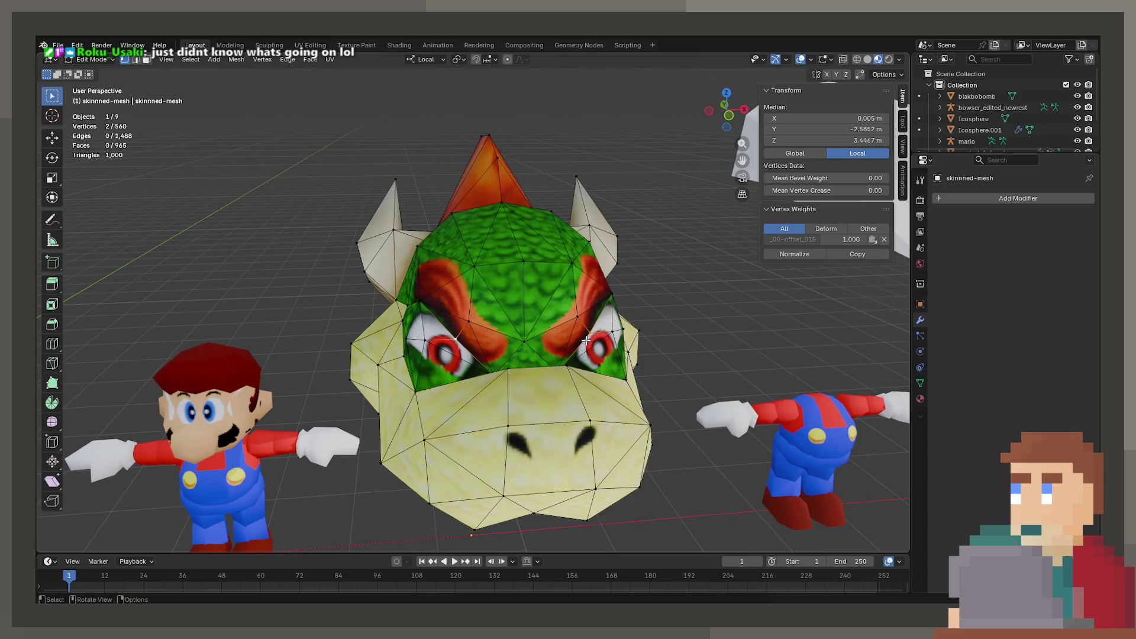
# Step: Inspect the head mesh from the front with see-through display and untextured shading
pyautogui.scroll(-3)
pyautogui.moveTo(609, 273); pyautogui.dragTo(534, 364)
pyautogui.press('Tab')
pyautogui.press('Tab')
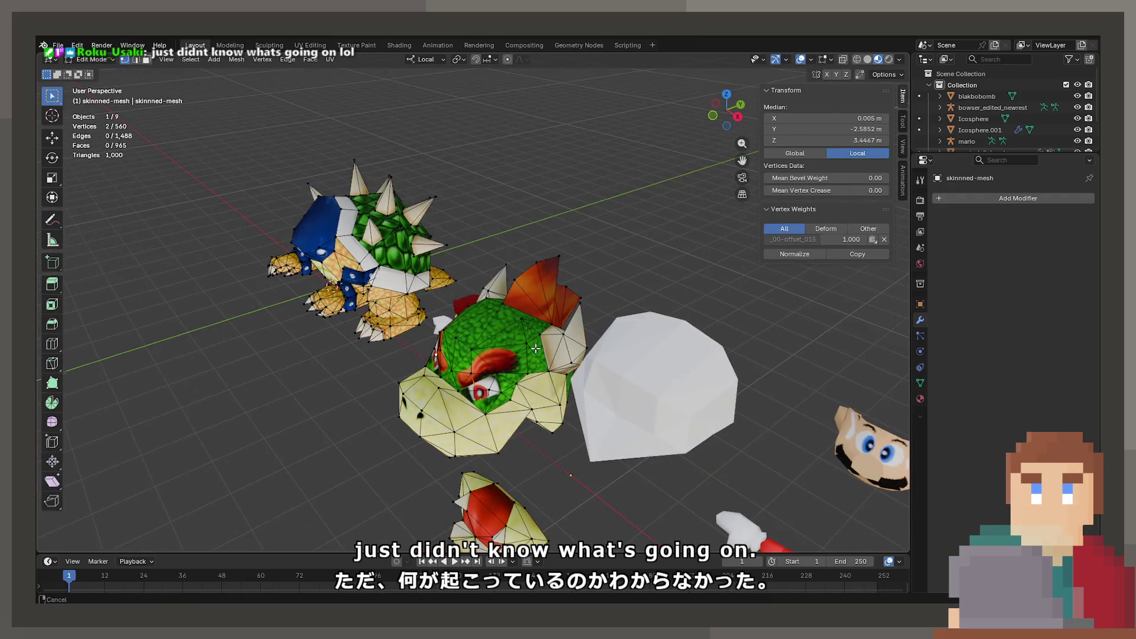
pyautogui.scroll(3)
pyautogui.moveTo(478, 466); pyautogui.dragTo(536, 308)
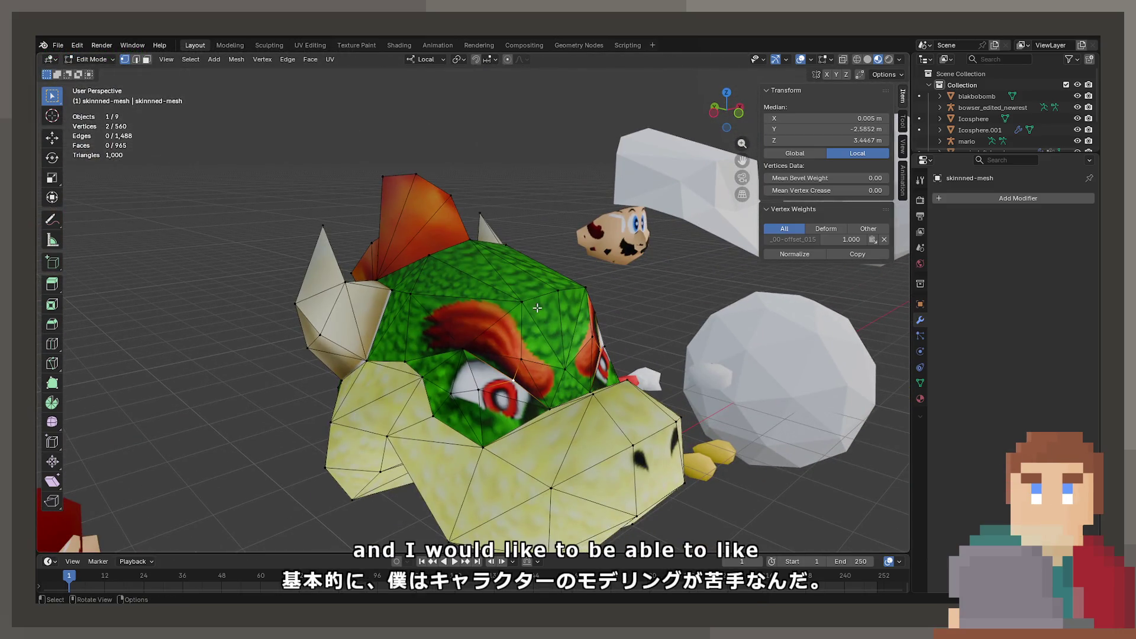
pyautogui.scroll(-3)
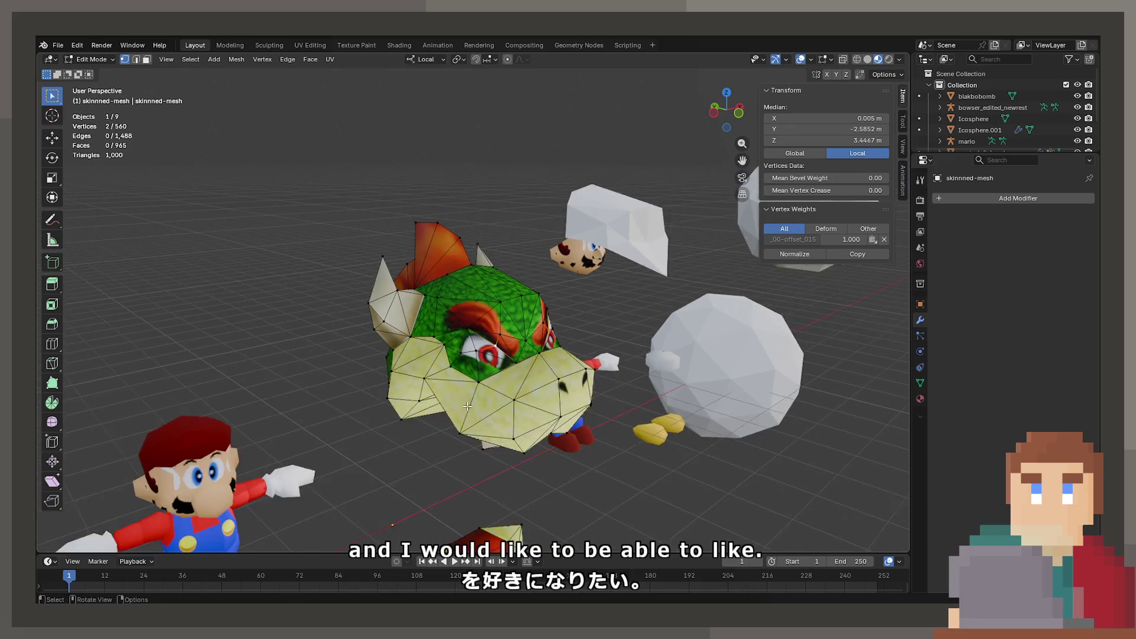
pyautogui.moveTo(339, 409); pyautogui.dragTo(618, 491)
pyautogui.hotkey('alt', 'z')
pyautogui.hotkey('ctrl', 'l')
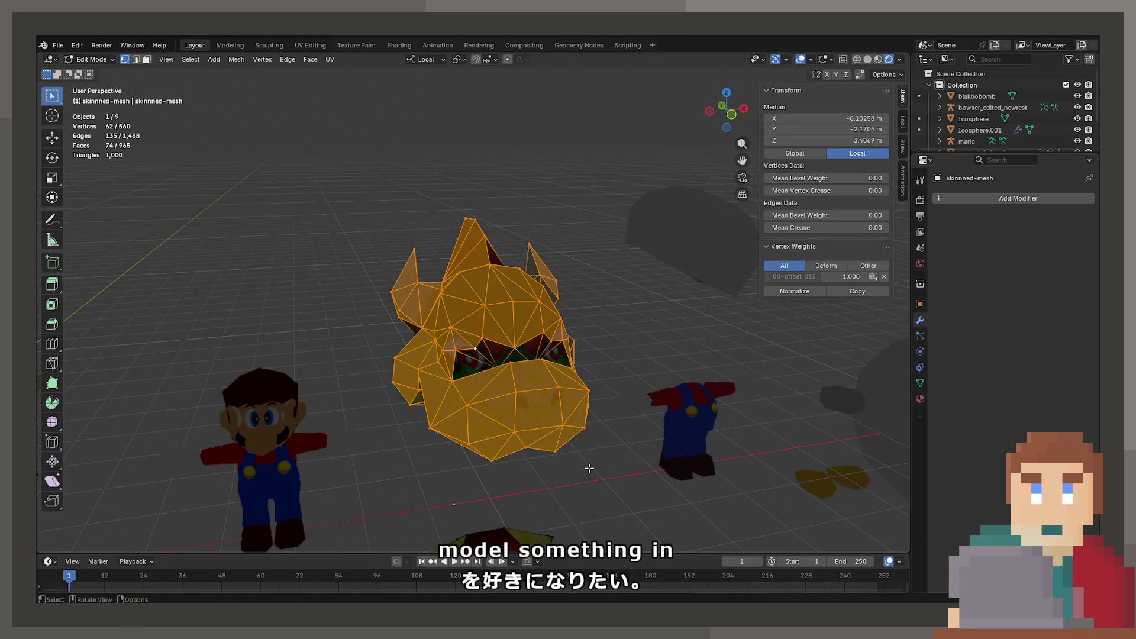
pyautogui.click(589, 468)
pyautogui.press('z')
pyautogui.moveTo(589, 405); pyautogui.dragTo(552, 309)
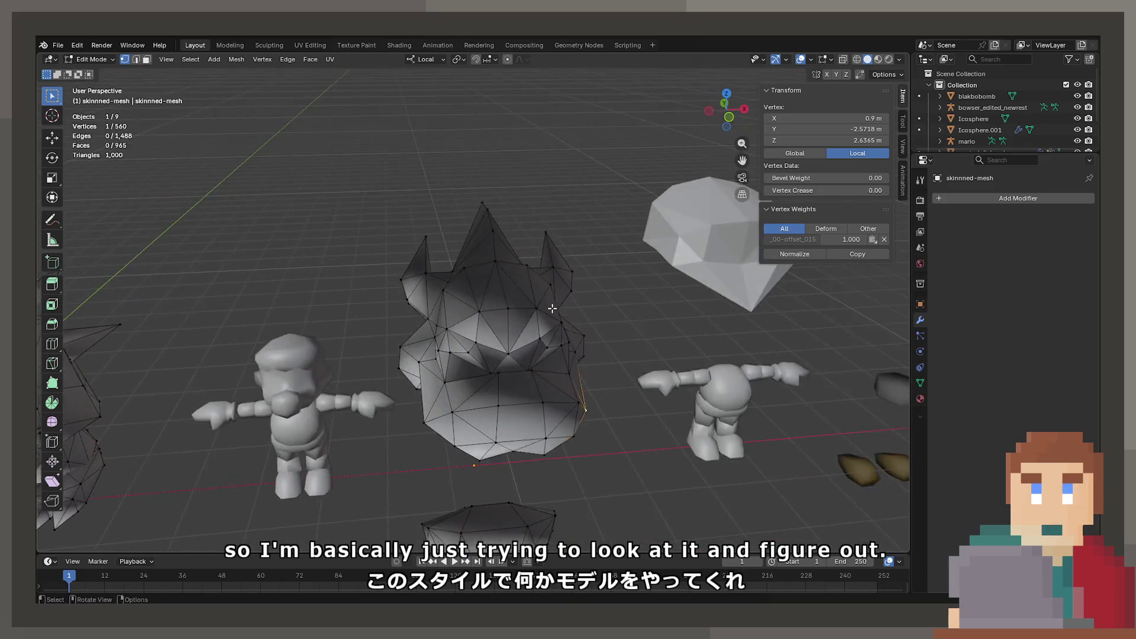
pyautogui.scroll(-3)
pyautogui.press('Tab')
# Step: Move the Icosphere along X toward the Bowser head, then adjust it along Z
pyautogui.moveTo(713, 317); pyautogui.dragTo(601, 336)
pyautogui.click(702, 304)
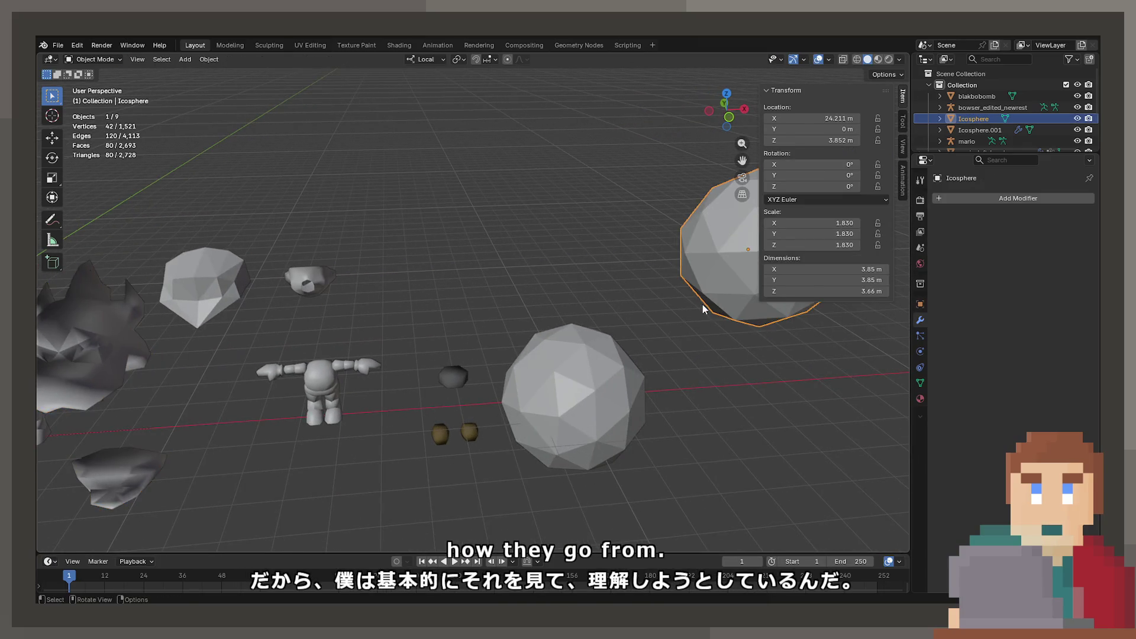
pyautogui.press('g')
pyautogui.press('x')
pyautogui.click(520, 301)
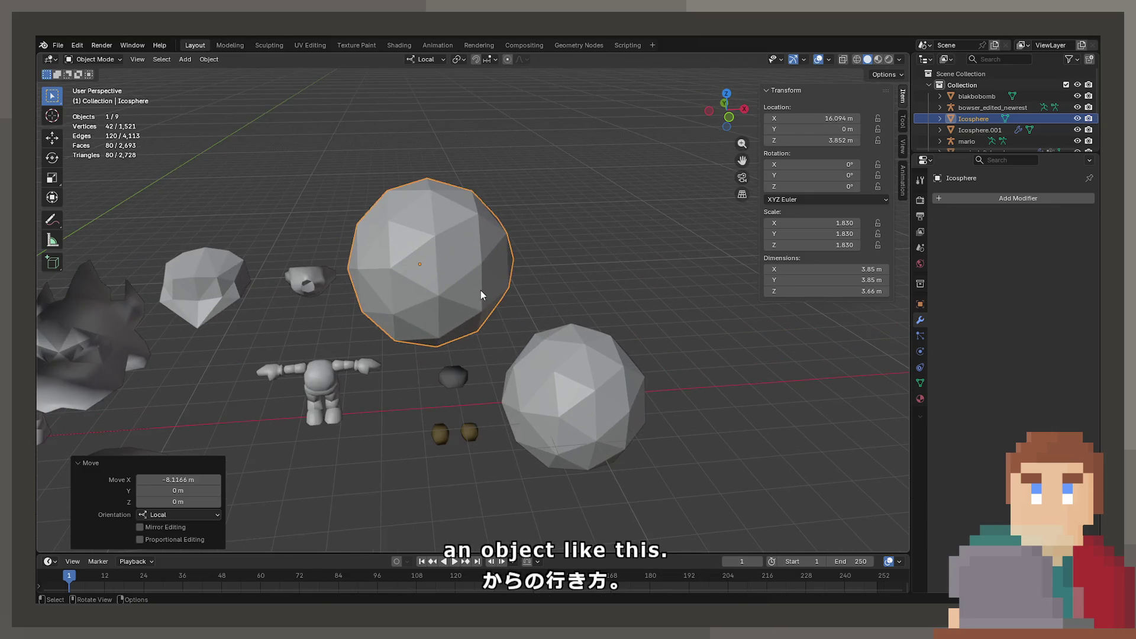
pyautogui.press('g')
pyautogui.press('z')
pyautogui.click(480, 195)
pyautogui.moveTo(480, 195); pyautogui.dragTo(698, 213)
# Step: Enter Edit Mode on the Bowser head and select vertices between the brows
pyautogui.click(314, 382)
pyautogui.scroll(3)
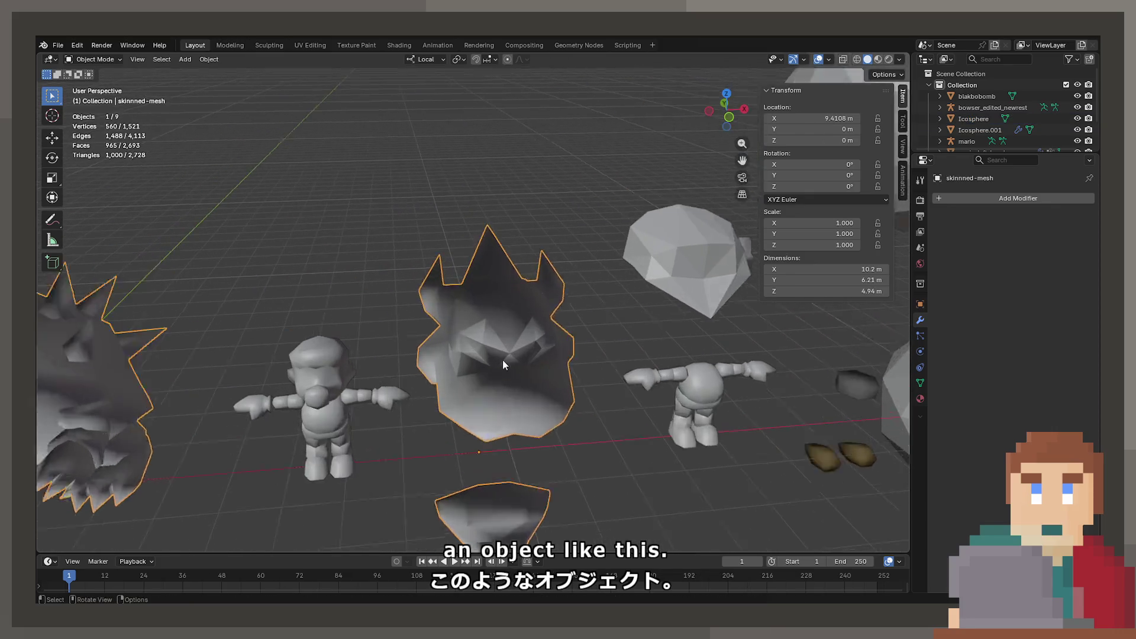
pyautogui.press('Tab')
pyautogui.scroll(3)
pyautogui.moveTo(504, 364); pyautogui.dragTo(506, 349)
pyautogui.click(506, 349)
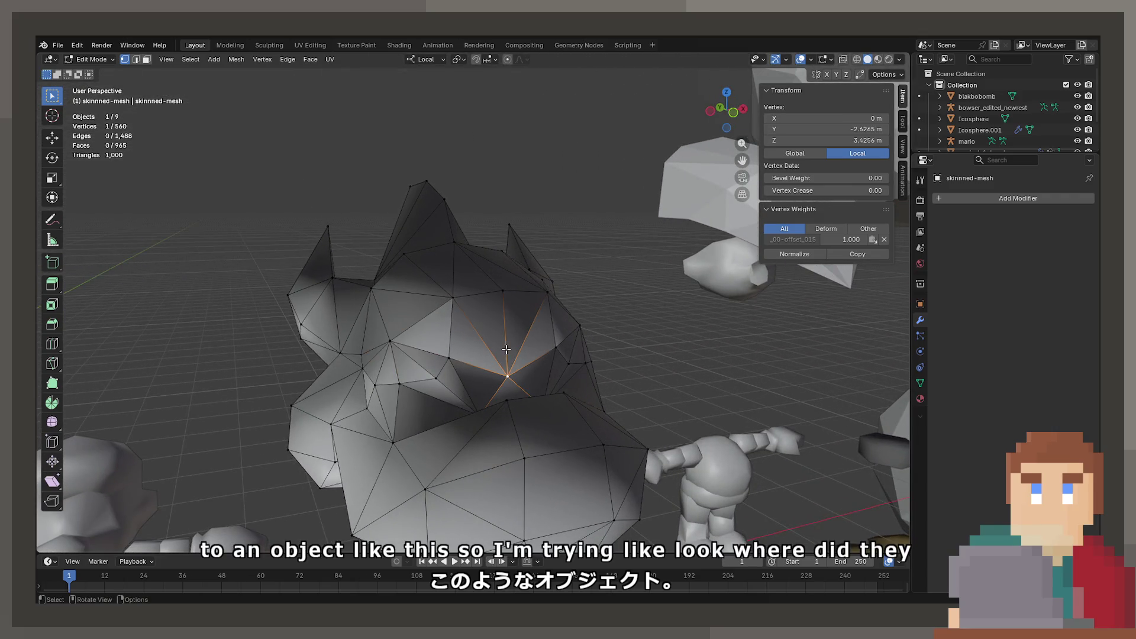
pyautogui.click(430, 370)
# Step: Restore textures, select two hairpiece vertices from above, and return to Object Mode
pyautogui.moveTo(430, 370); pyautogui.dragTo(405, 240)
pyautogui.moveTo(355, 202); pyautogui.dragTo(553, 390)
pyautogui.press('z')
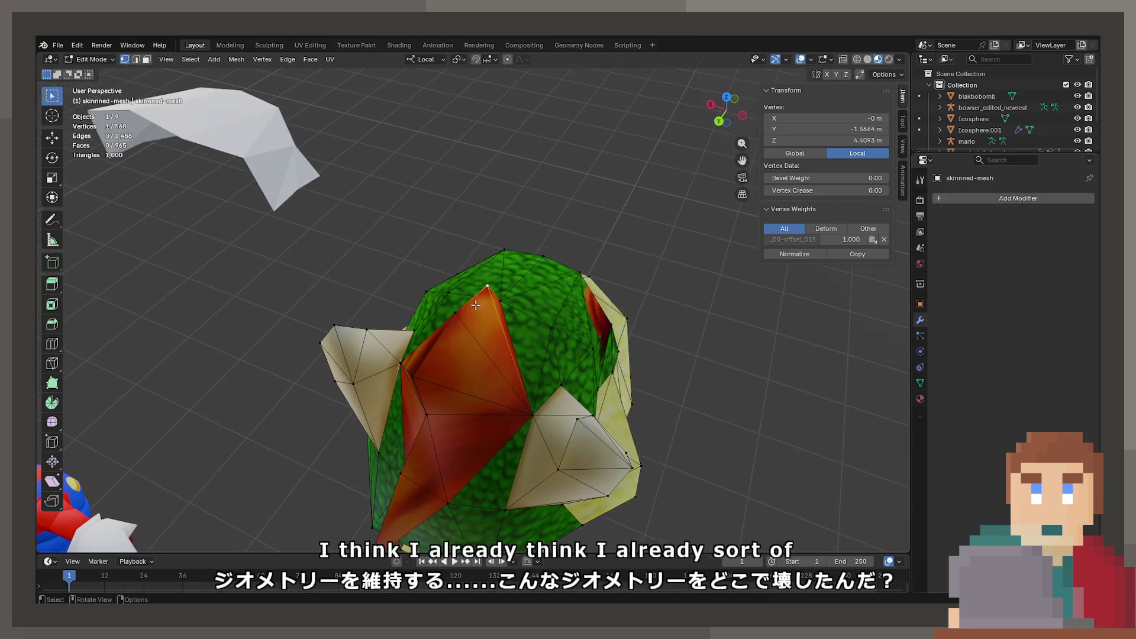
pyautogui.click(417, 368)
pyautogui.moveTo(417, 368); pyautogui.dragTo(476, 356)
pyautogui.press('Tab')
pyautogui.scroll(-3)
# Step: Duplicate the Bowser head and place the copy beside the original along X
pyautogui.hotkey('shift', 'd')
pyautogui.press('x')
pyautogui.click(552, 343)
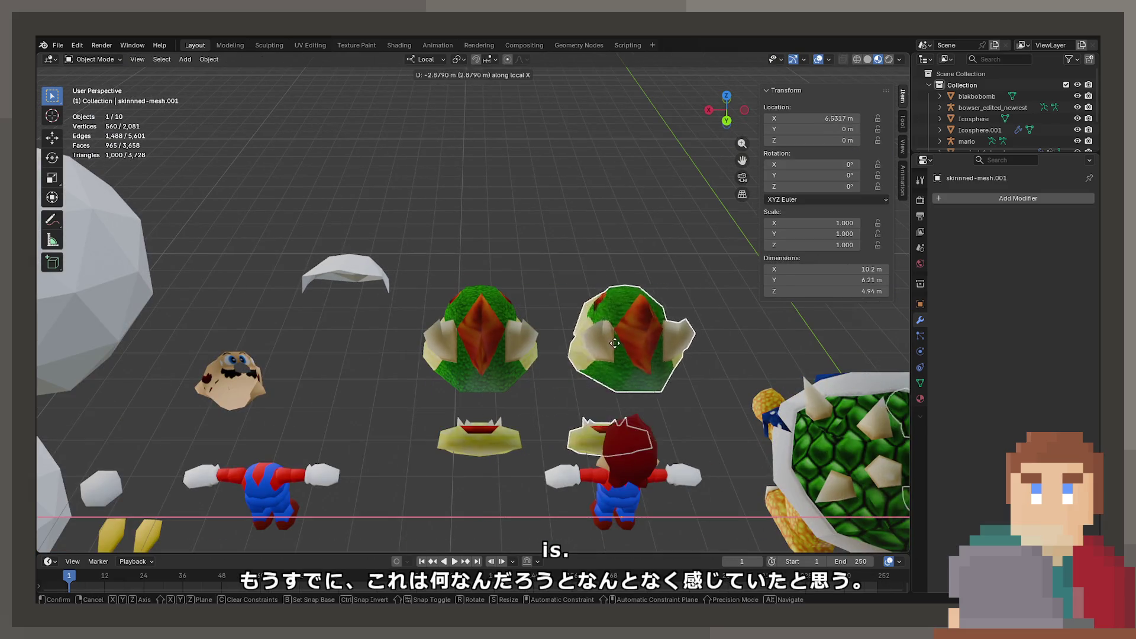
pyautogui.press('Tab')
pyautogui.moveTo(552, 343); pyautogui.dragTo(436, 418)
pyautogui.hotkey('shift', 'z')
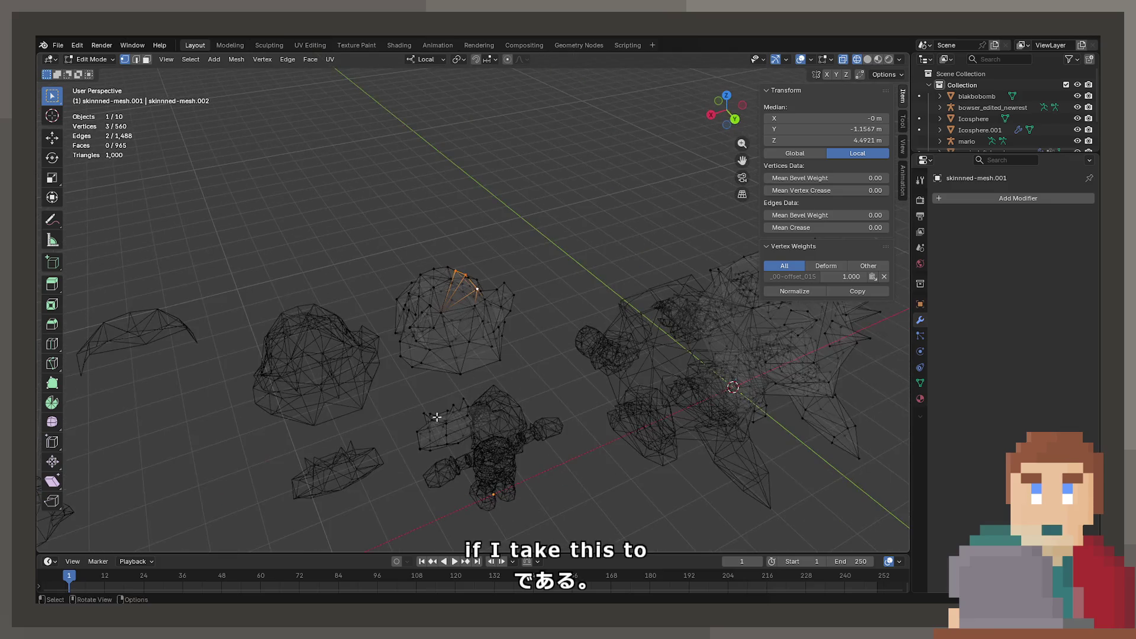
# Step: Select the copy's crown and extra body parts, dissolve edges, and delete the vertices
pyautogui.click(423, 413)
pyautogui.hotkey('ctrl', 'l')
pyautogui.scroll(-3)
pyautogui.moveTo(594, 250); pyautogui.dragTo(855, 556)
pyautogui.press('x')
pyautogui.click(536, 375)
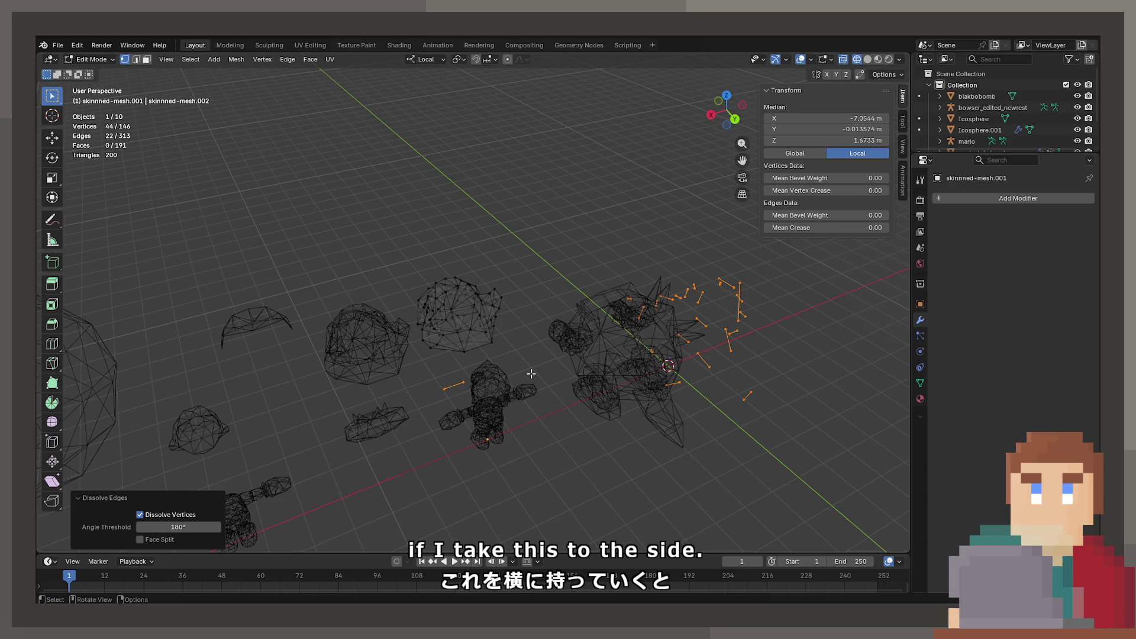
pyautogui.press('x')
pyautogui.click(515, 308)
# Step: Show textures again and select two hairpiece vertices on the copy
pyautogui.press('z')
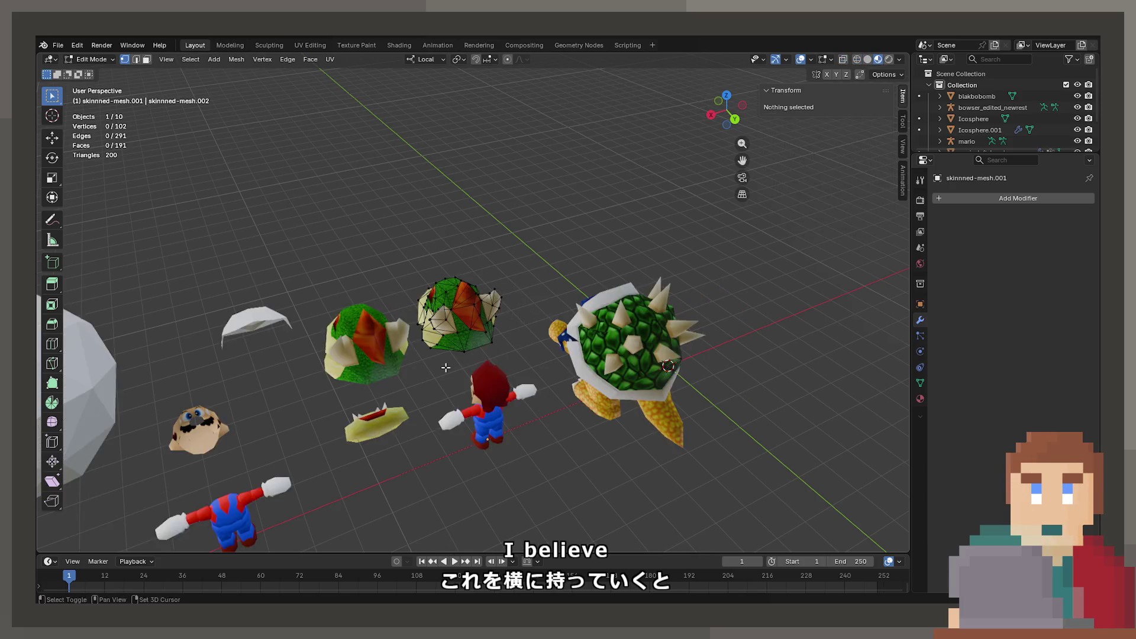
pyautogui.scroll(3)
pyautogui.scroll(3)
pyautogui.click(468, 358)
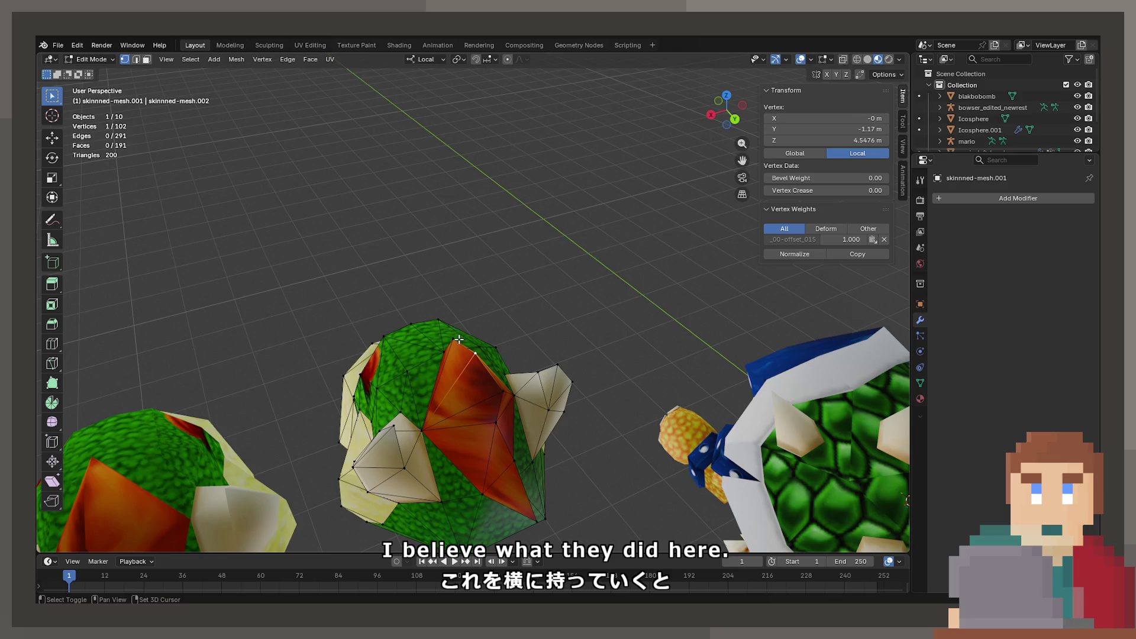
pyautogui.click(457, 341)
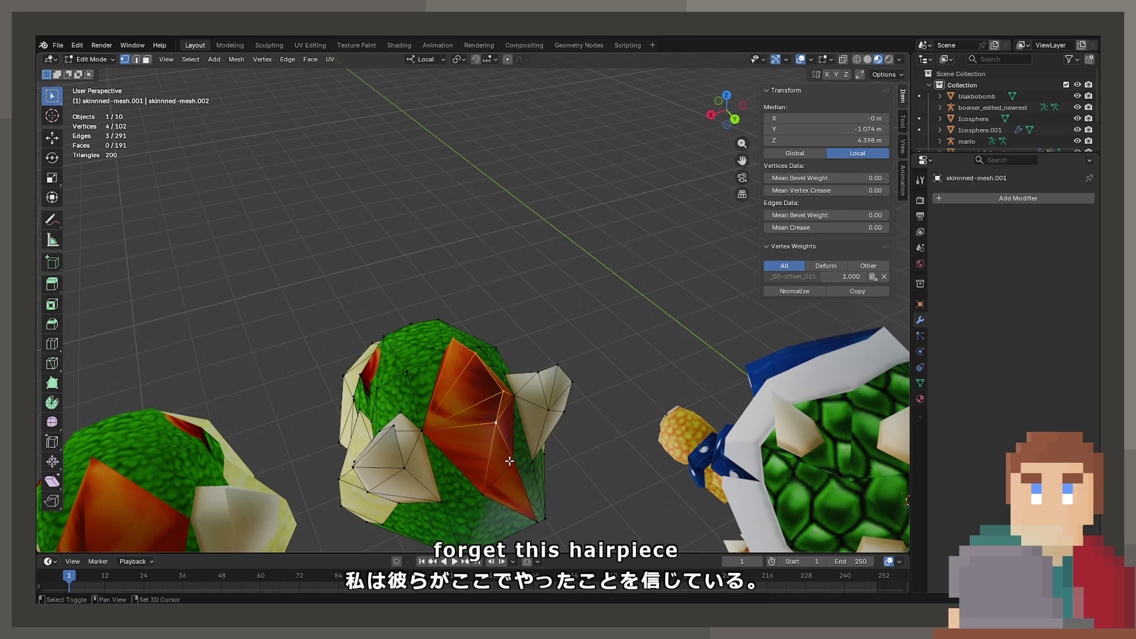
# Step: Delete the selected hairpiece vertices from the head copy
pyautogui.press('x')
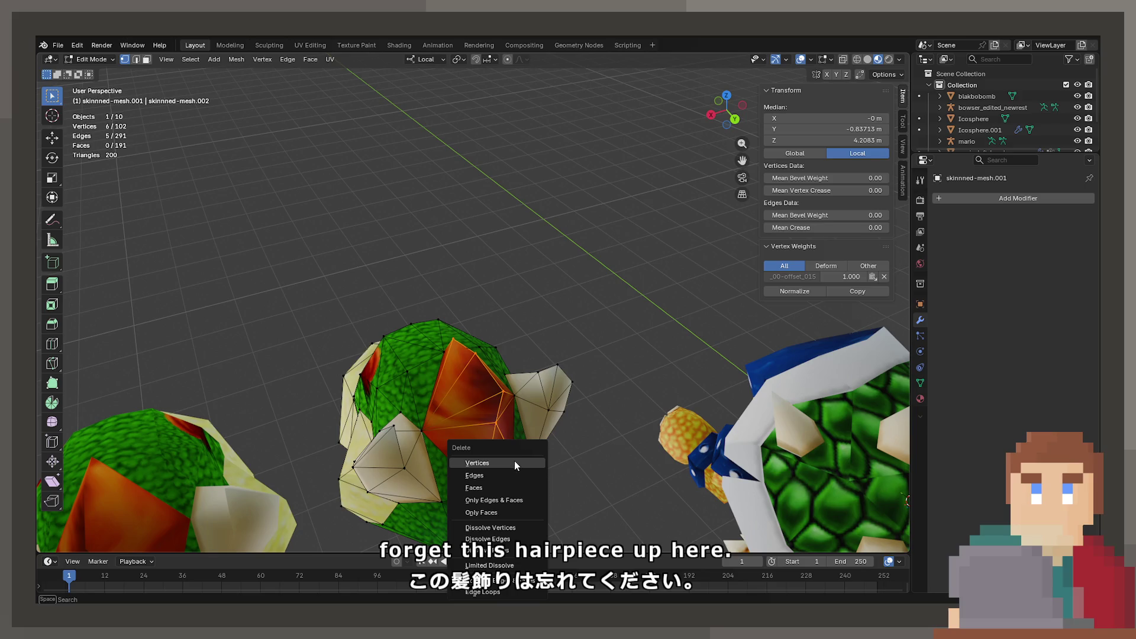
pyautogui.click(513, 460)
pyautogui.moveTo(473, 425); pyautogui.dragTo(390, 355)
pyautogui.click(458, 357)
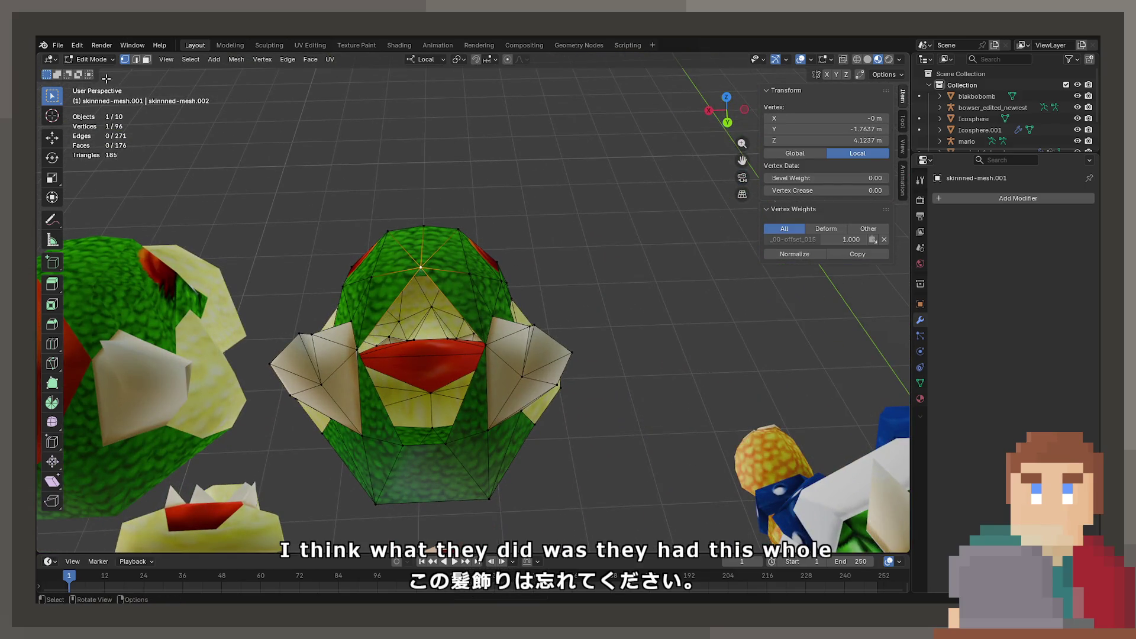
# Step: Delete the three remaining hairpiece faces on the forehead in face select mode
pyautogui.click(146, 60)
pyautogui.click(395, 300)
pyautogui.click(452, 298)
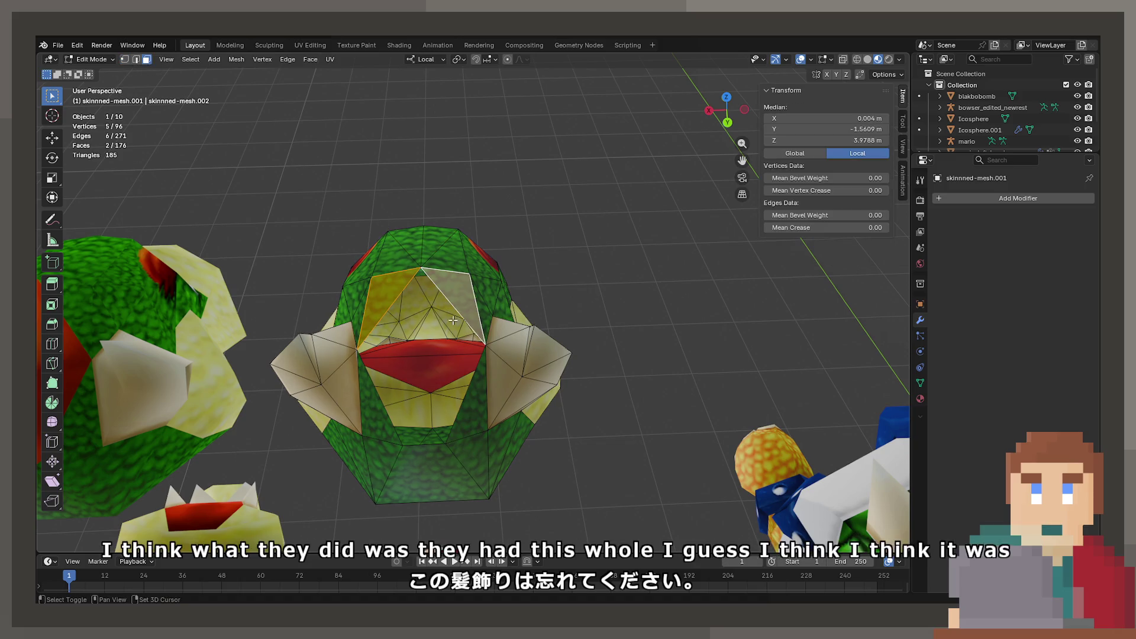
pyautogui.click(476, 400)
pyautogui.press('x')
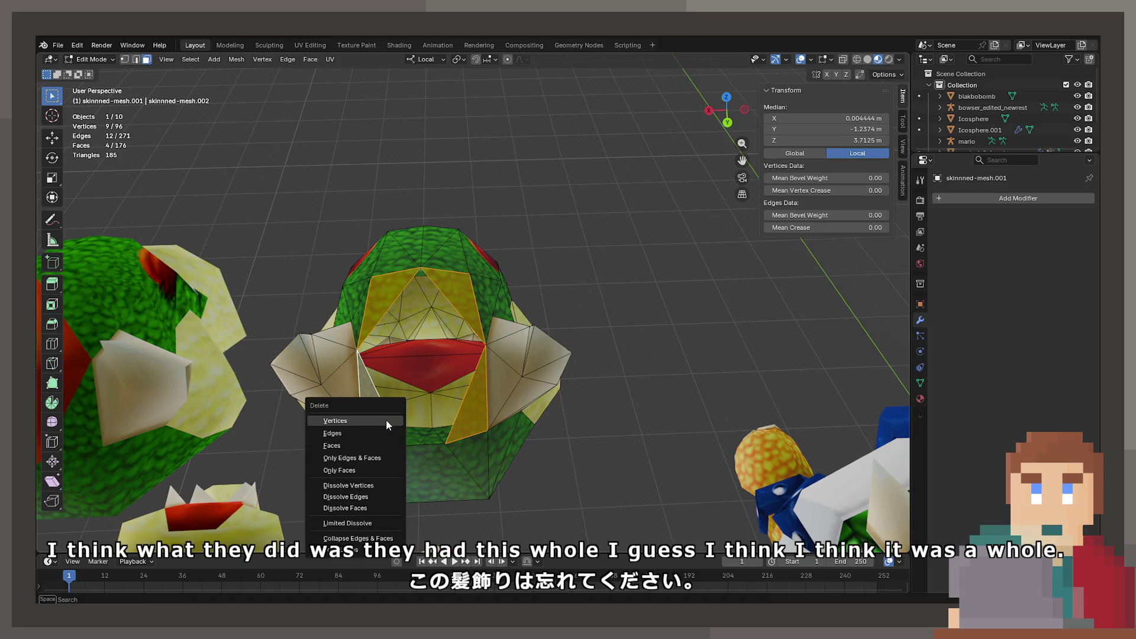
pyautogui.click(370, 446)
pyautogui.moveTo(379, 449); pyautogui.dragTo(420, 416)
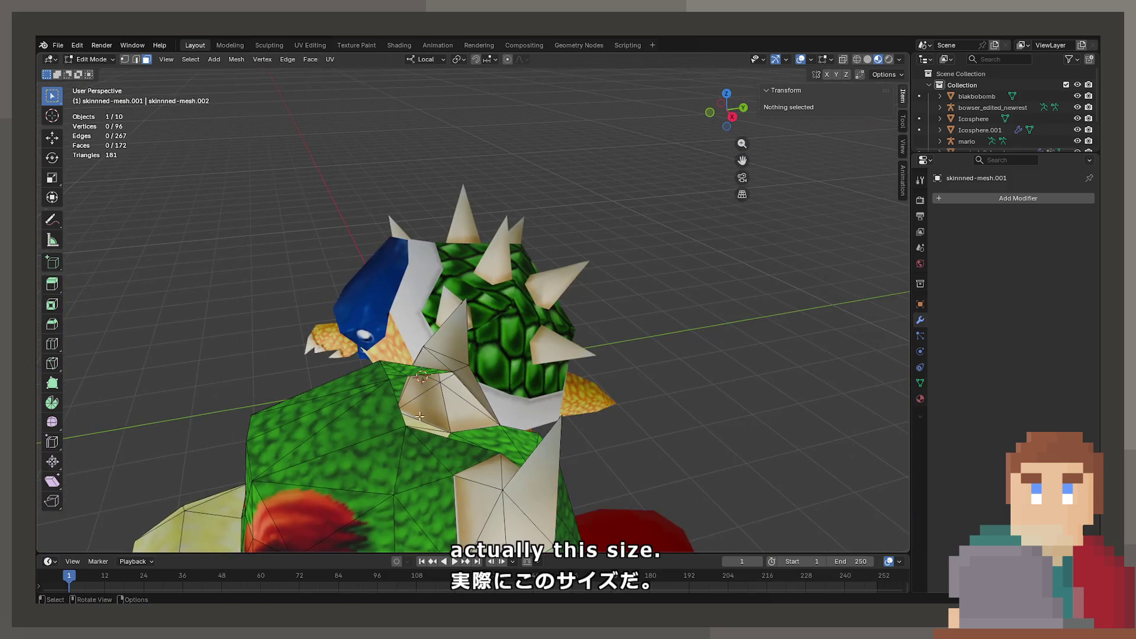
# Step: Extrude the first hairline vertex up from the brow on the centre plane, then lower it
pyautogui.click(124, 59)
pyautogui.click(383, 363)
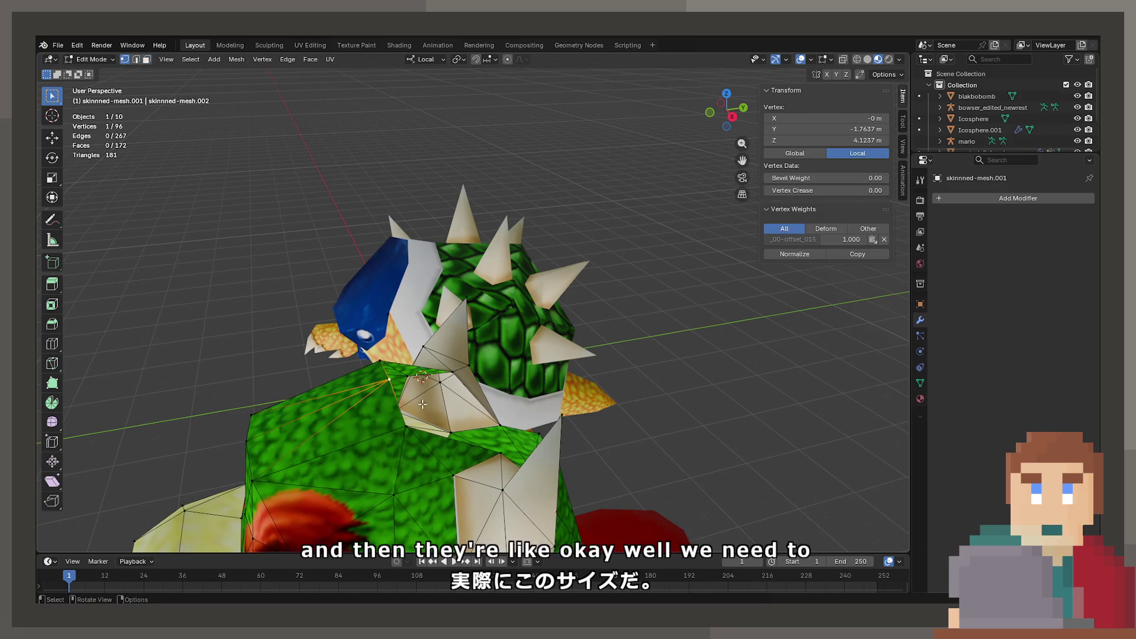
pyautogui.moveTo(383, 364); pyautogui.dragTo(408, 416)
pyautogui.press('e')
pyautogui.hotkey('shift', 'x')
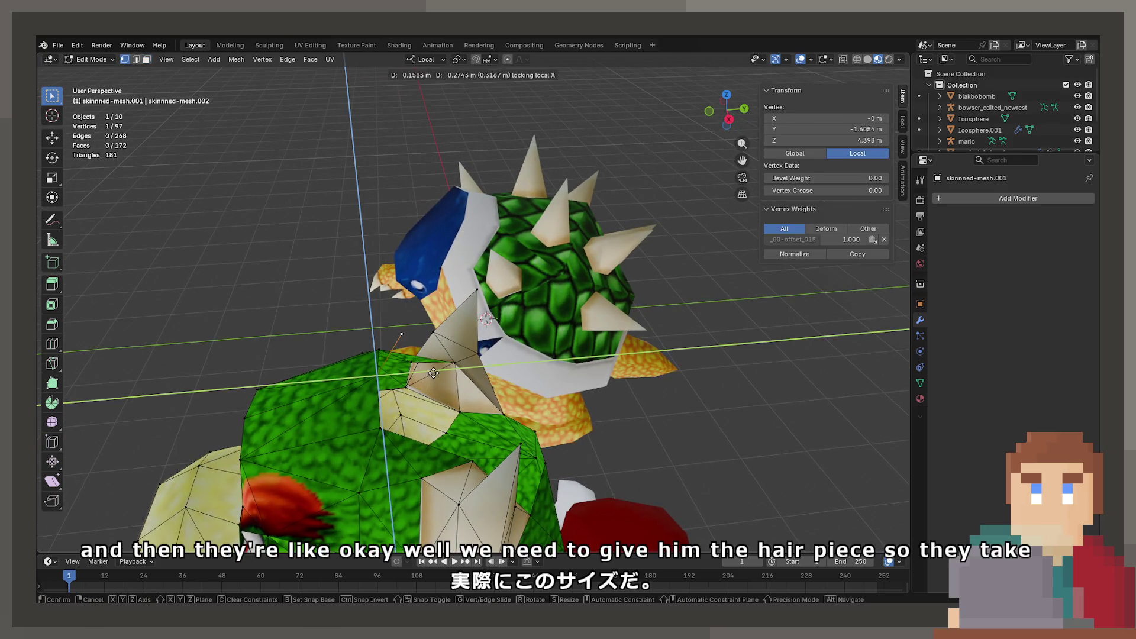
pyautogui.click(436, 365)
pyautogui.moveTo(435, 366); pyautogui.dragTo(672, 360)
pyautogui.press('g')
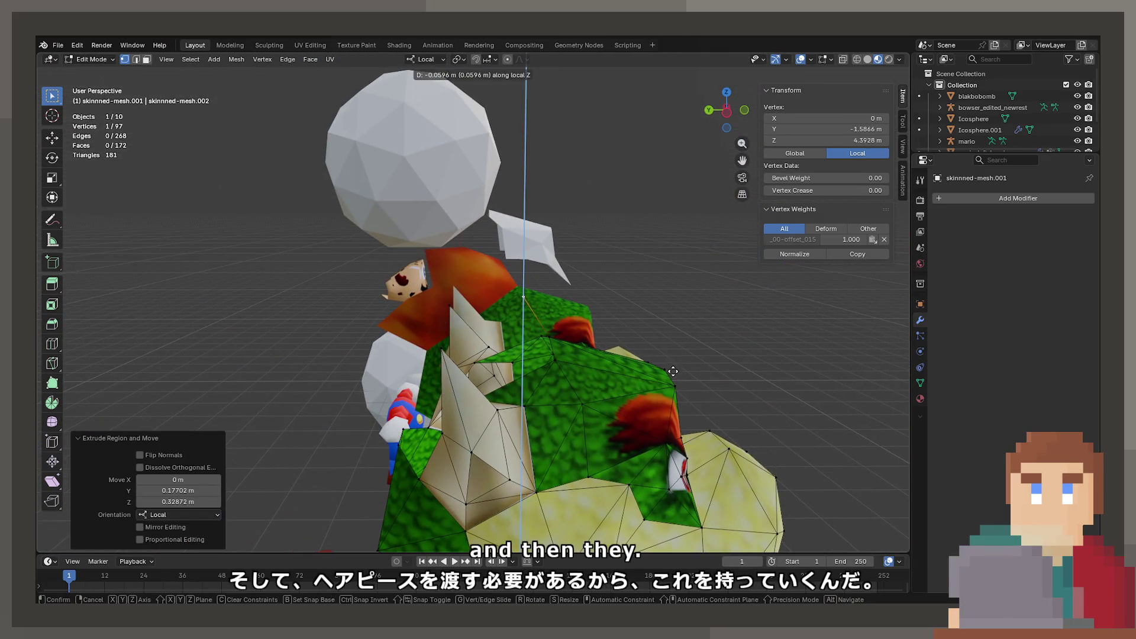
pyautogui.click(672, 371)
# Step: Extrude two more hairline vertices, undoing one unwanted extrusion
pyautogui.press('e')
pyautogui.hotkey('shift', 'x')
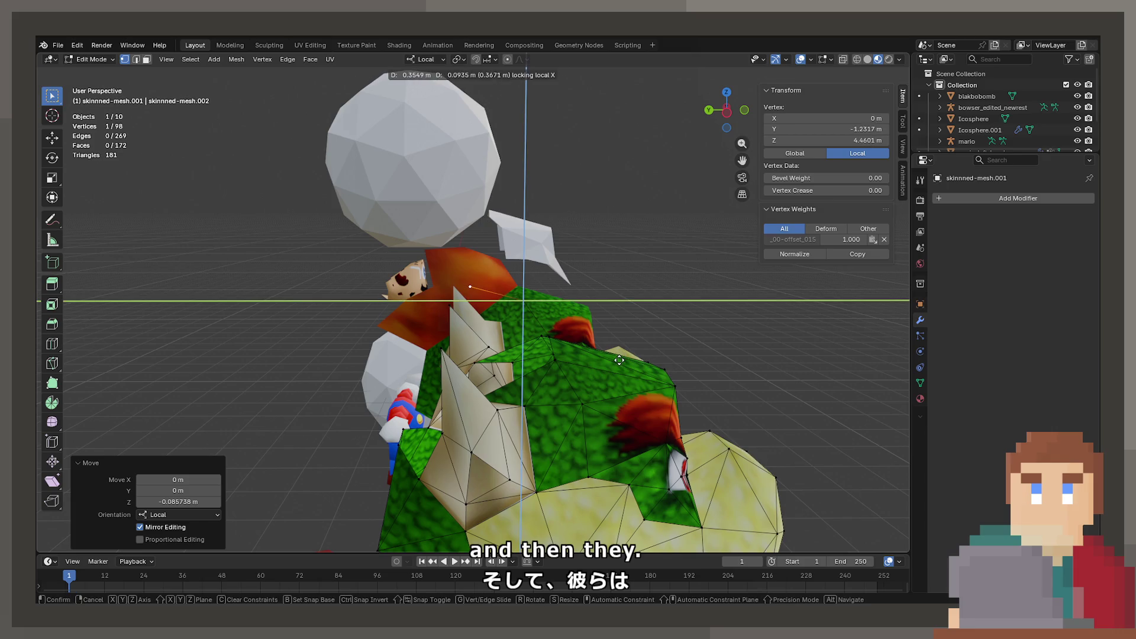
pyautogui.click(618, 360)
pyautogui.press('e')
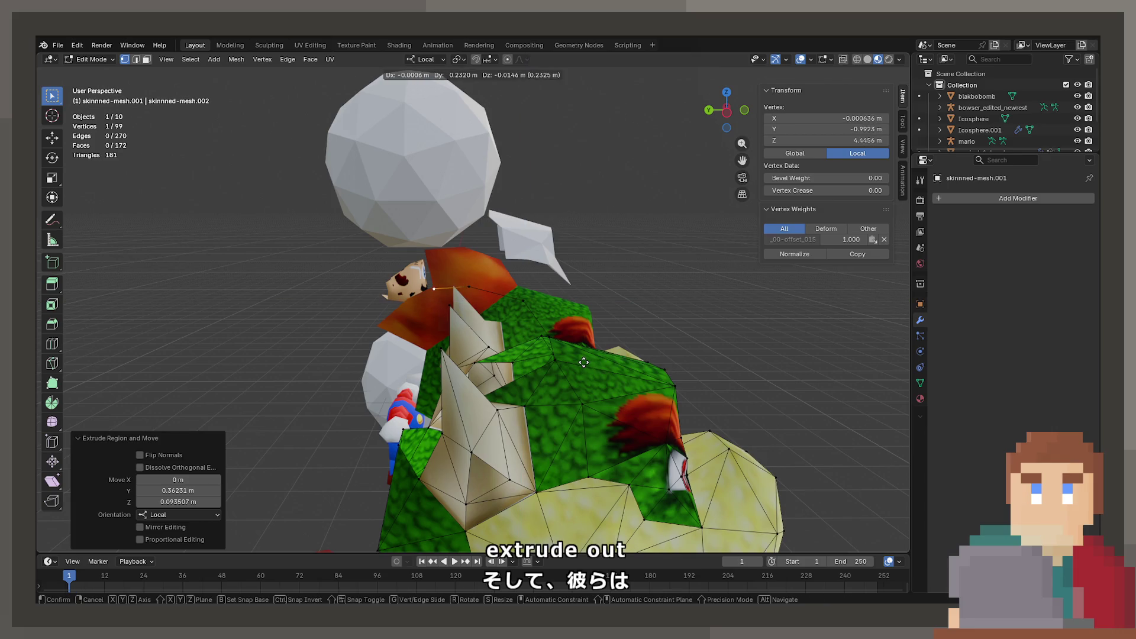
pyautogui.press('Escape')
pyautogui.hotkey('ctrl', 'z')
pyautogui.hotkey('ctrl', 'z')
pyautogui.press('e')
pyautogui.hotkey('shift', 'x')
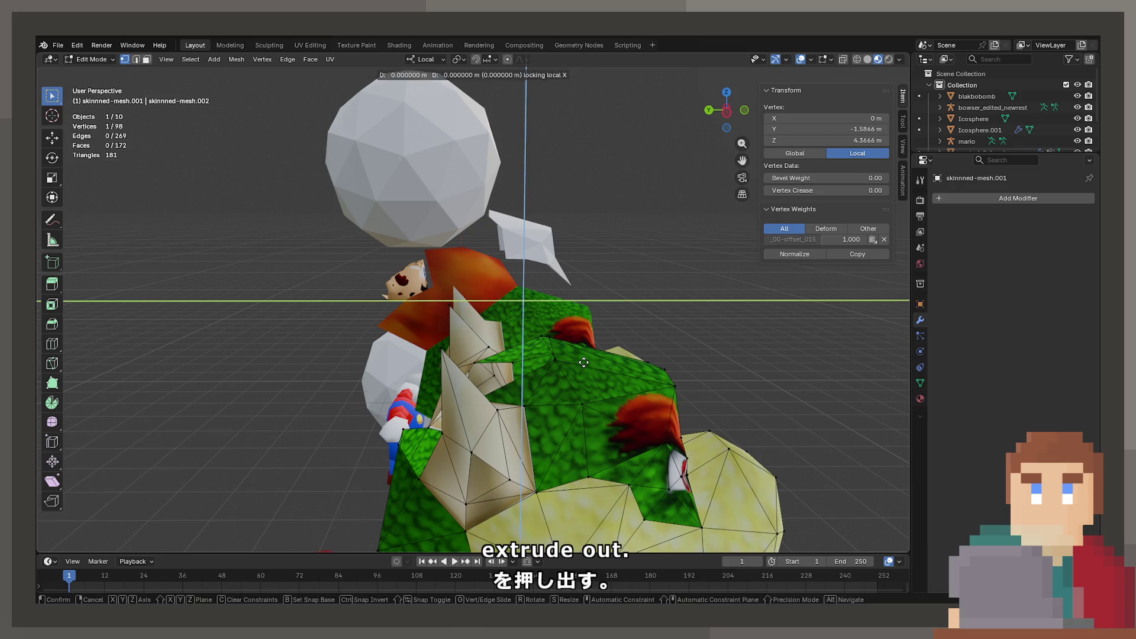
pyautogui.click(537, 353)
# Step: Extrude four more vertices to complete the hairline chain down the head
pyautogui.press('e')
pyautogui.hotkey('shift', 'x')
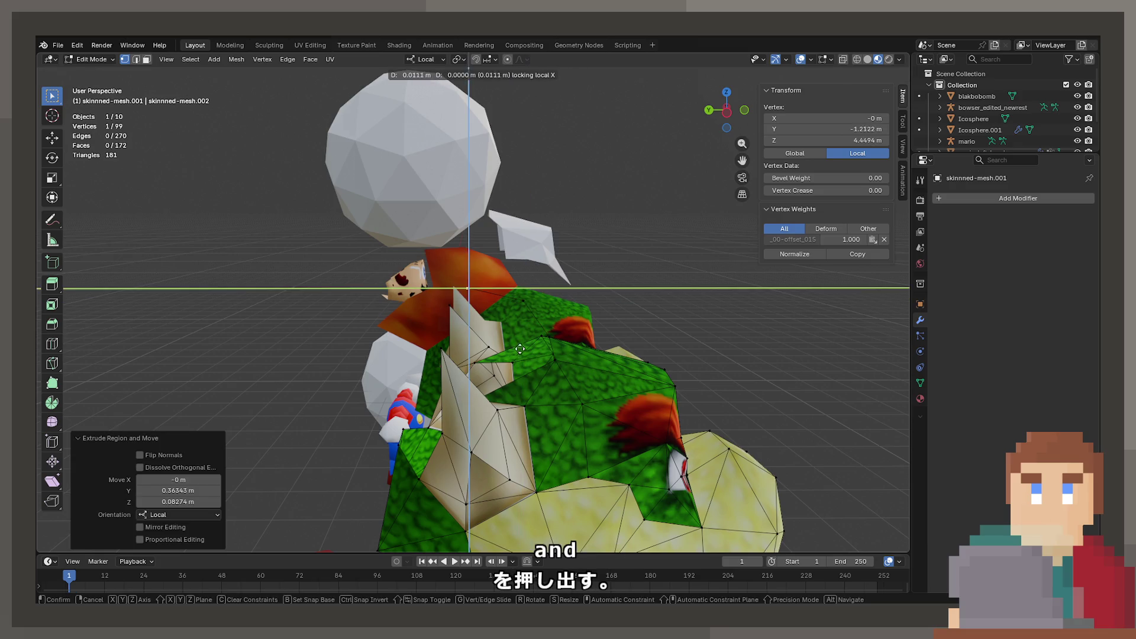
pyautogui.click(483, 346)
pyautogui.press('e')
pyautogui.hotkey('shift', 'x')
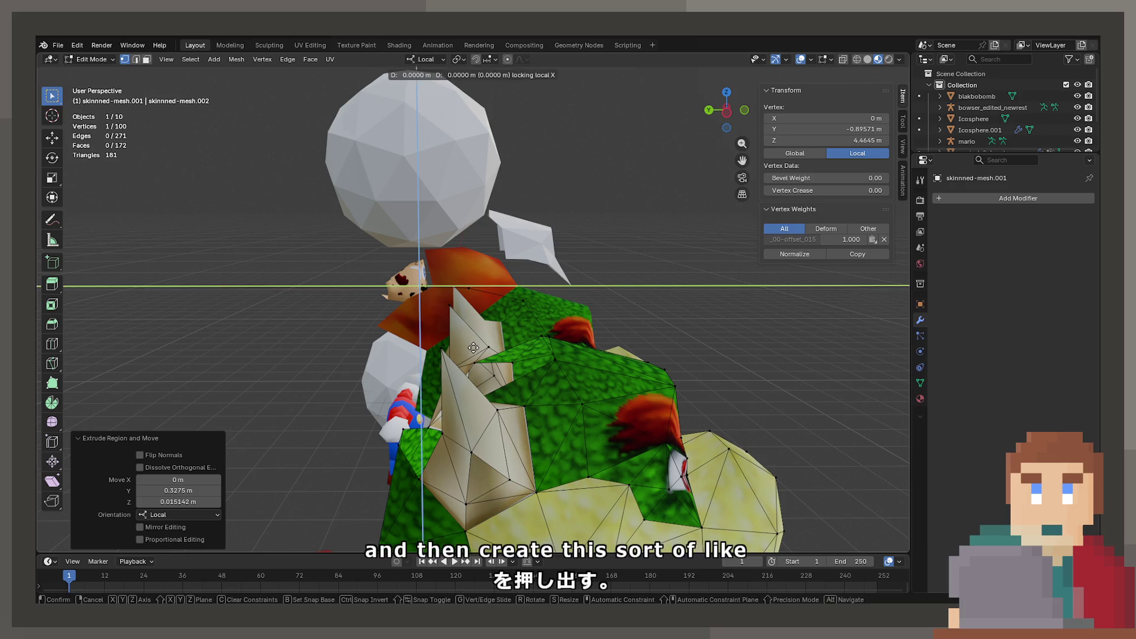
pyautogui.click(495, 388)
pyautogui.press('e')
pyautogui.hotkey('shift', 'x')
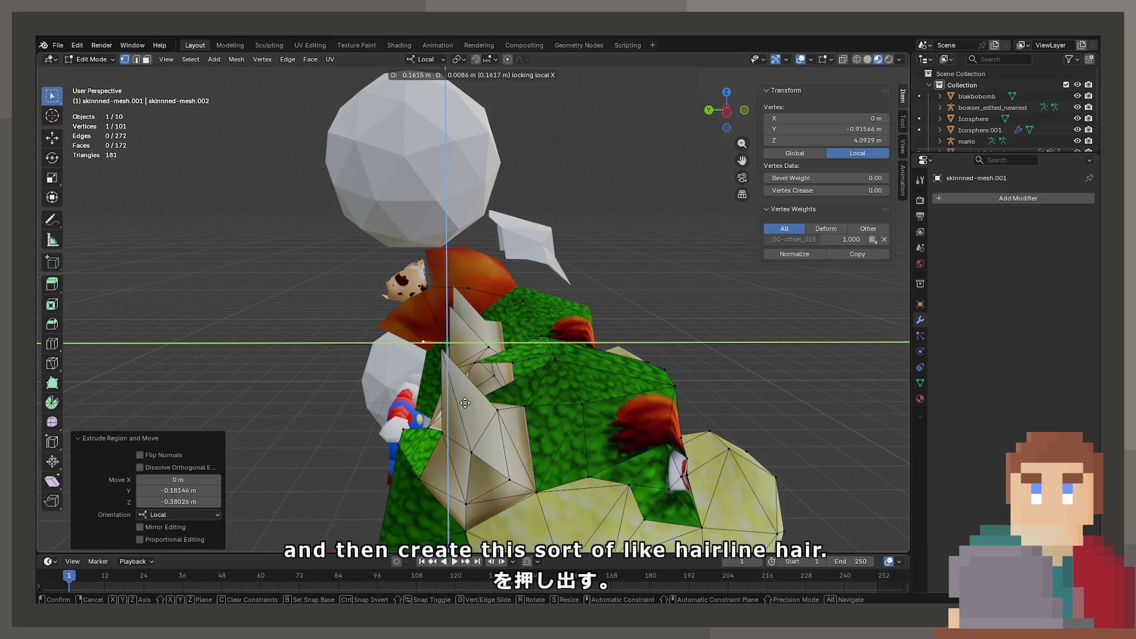
pyautogui.click(435, 409)
pyautogui.press('e')
pyautogui.hotkey('shift', 'x')
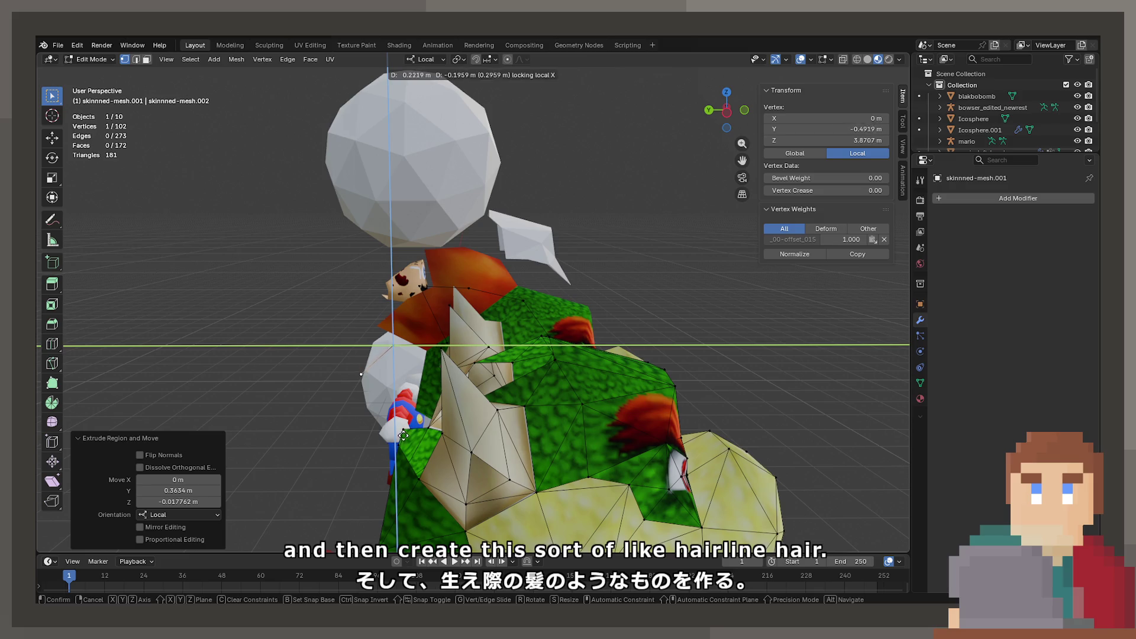
pyautogui.click(403, 436)
pyautogui.moveTo(403, 436); pyautogui.dragTo(506, 445)
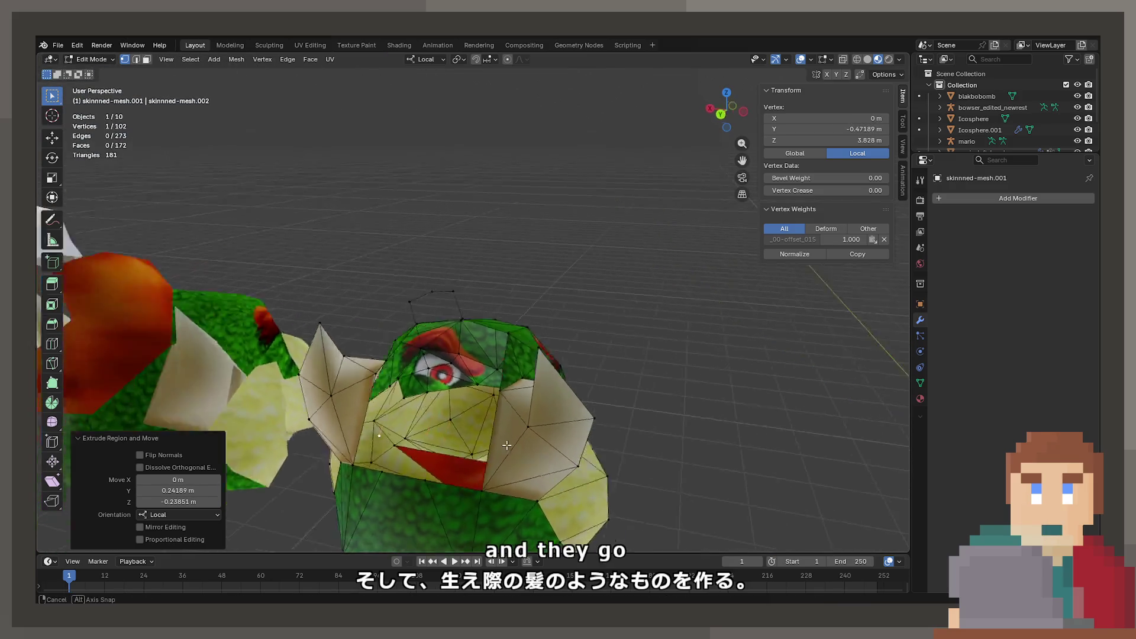
# Step: Fill a triangle between new hairline vertices and a brow vertex
pyautogui.scroll(-3)
pyautogui.click(508, 320)
pyautogui.moveTo(509, 320); pyautogui.dragTo(542, 394)
pyautogui.scroll(3)
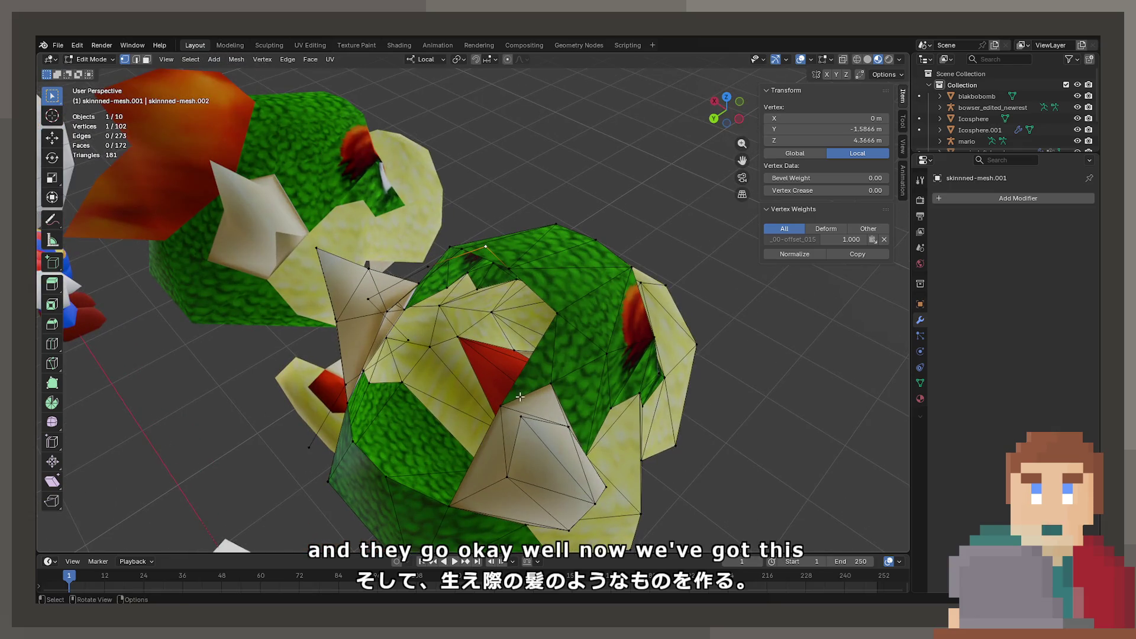
pyautogui.click(513, 270)
pyautogui.press('f')
pyautogui.moveTo(512, 269); pyautogui.dragTo(514, 408)
# Step: Trim the sliver's bottom vertex from the selection and fill the next hairline face
pyautogui.click(500, 417)
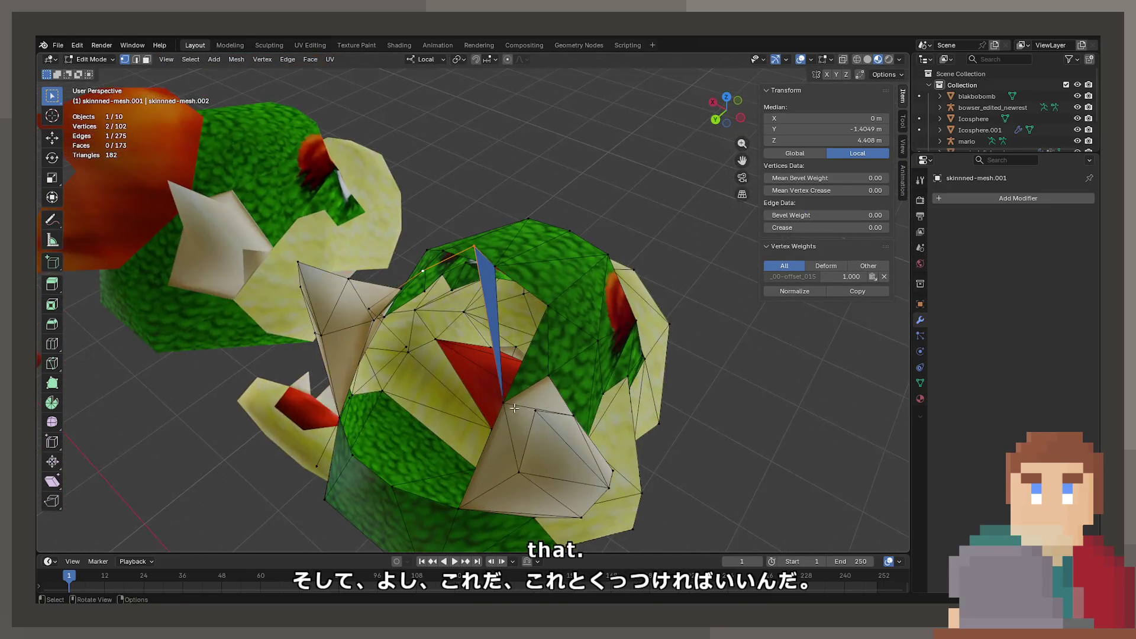
pyautogui.click(500, 400)
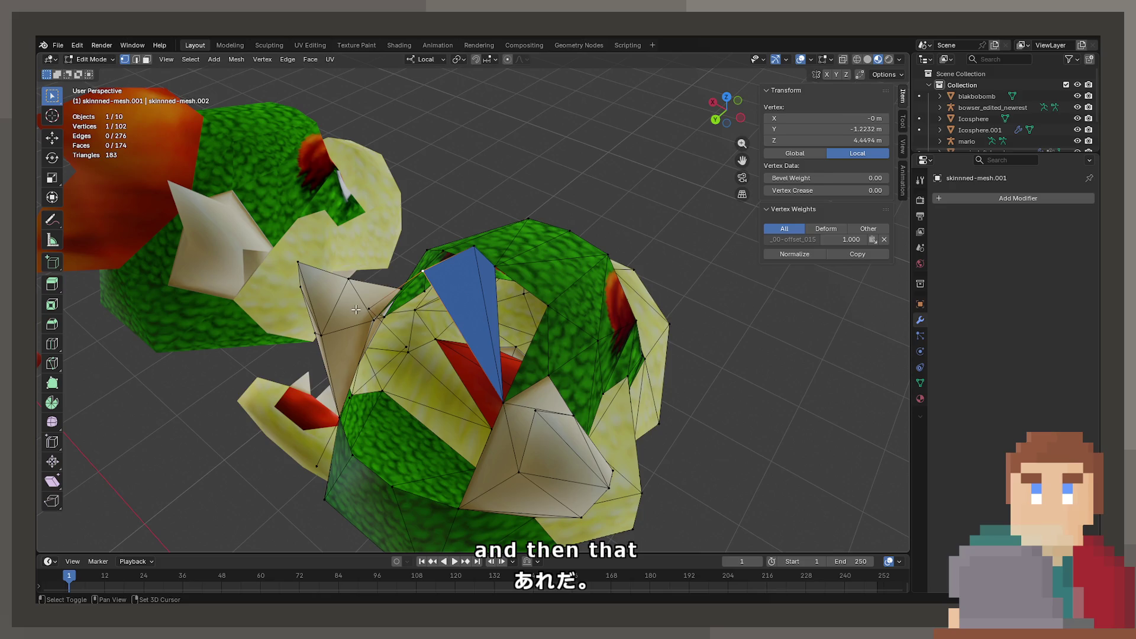
pyautogui.press('f')
pyautogui.moveTo(498, 403); pyautogui.dragTo(449, 381)
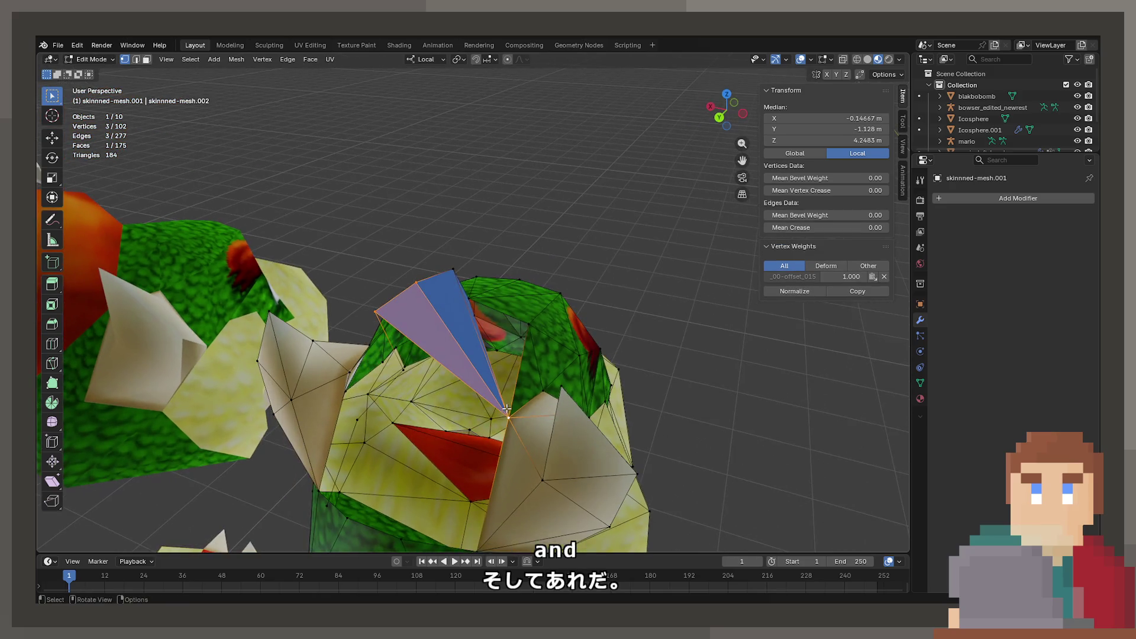
pyautogui.click(507, 418)
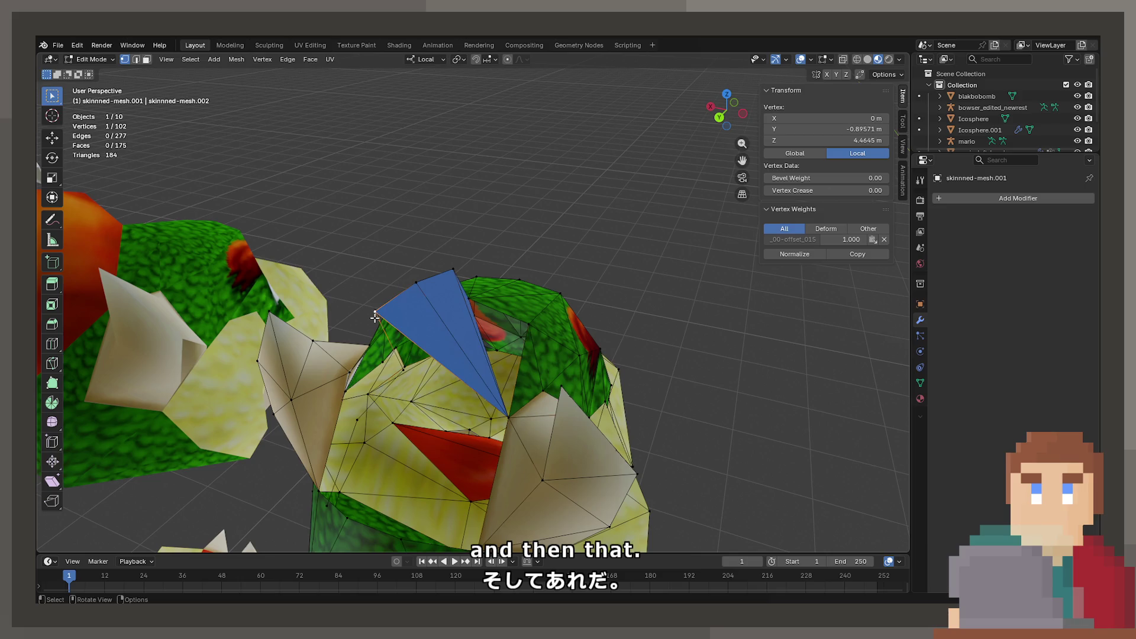
pyautogui.click(501, 410)
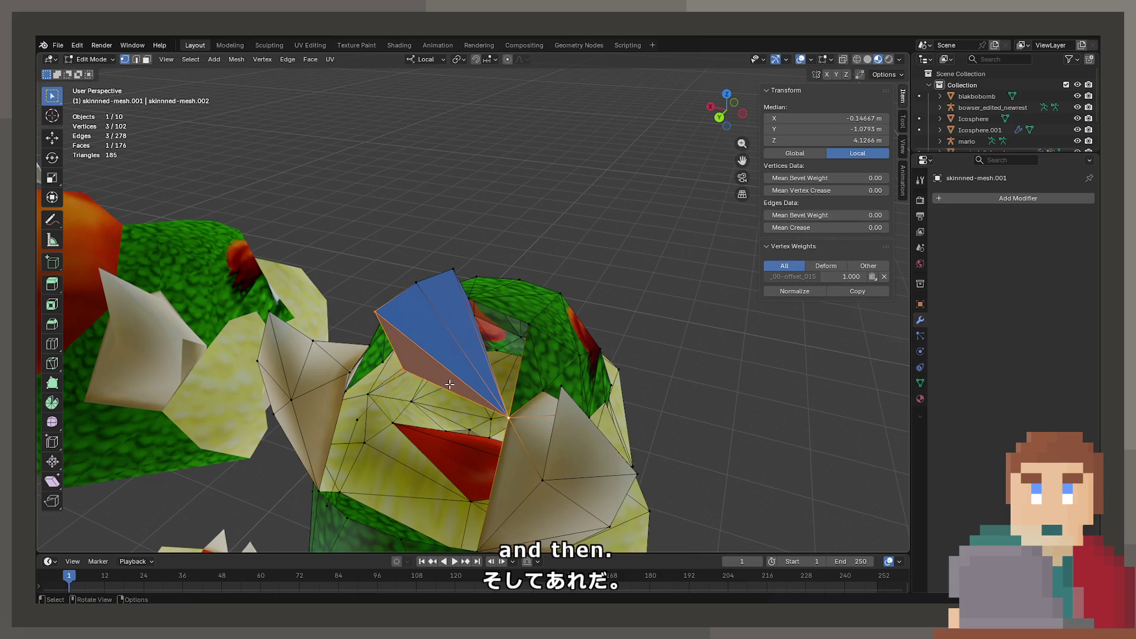
# Step: Fill a quad face between four hairline and brow vertices
pyautogui.click(449, 384)
pyautogui.moveTo(449, 384); pyautogui.dragTo(491, 391)
pyautogui.click(512, 382)
pyautogui.click(495, 522)
pyautogui.click(374, 387)
pyautogui.press('f')
pyautogui.moveTo(383, 433); pyautogui.dragTo(331, 418)
# Step: Join two vertices with an edge, then fill a triangle to a third vertex
pyautogui.click(327, 414)
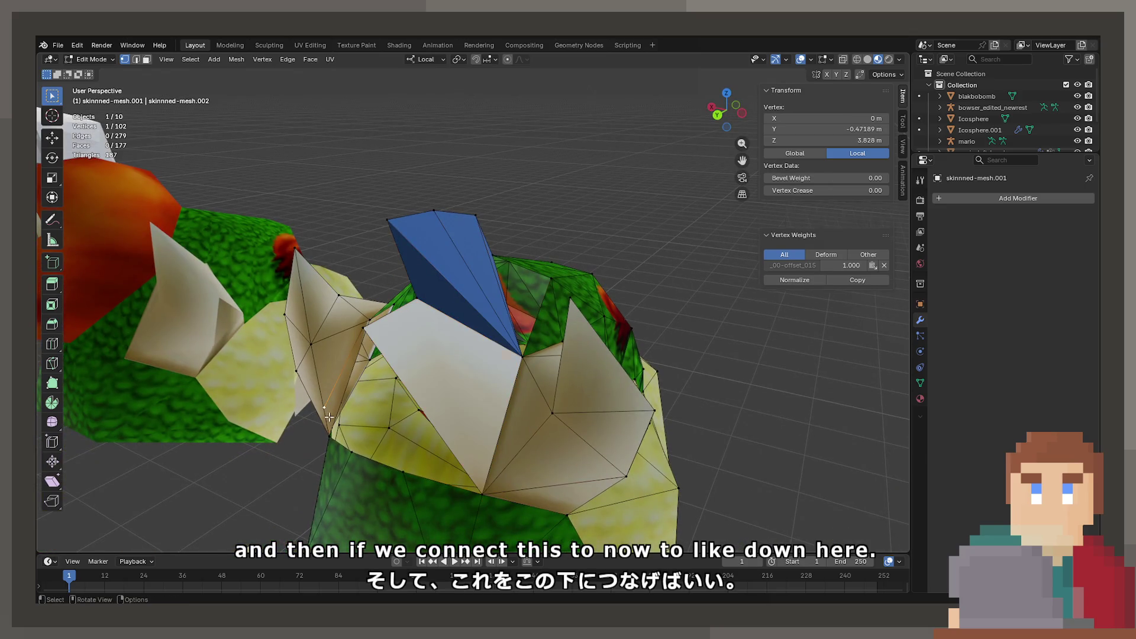
pyautogui.moveTo(479, 492); pyautogui.dragTo(478, 507)
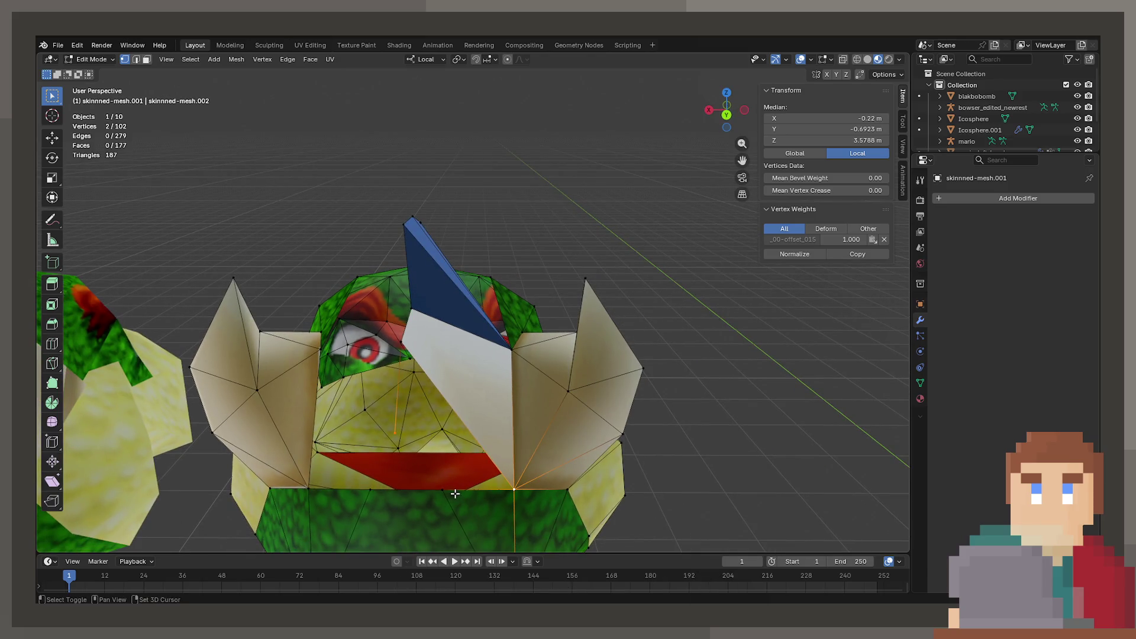
pyautogui.press('f')
pyautogui.click(408, 344)
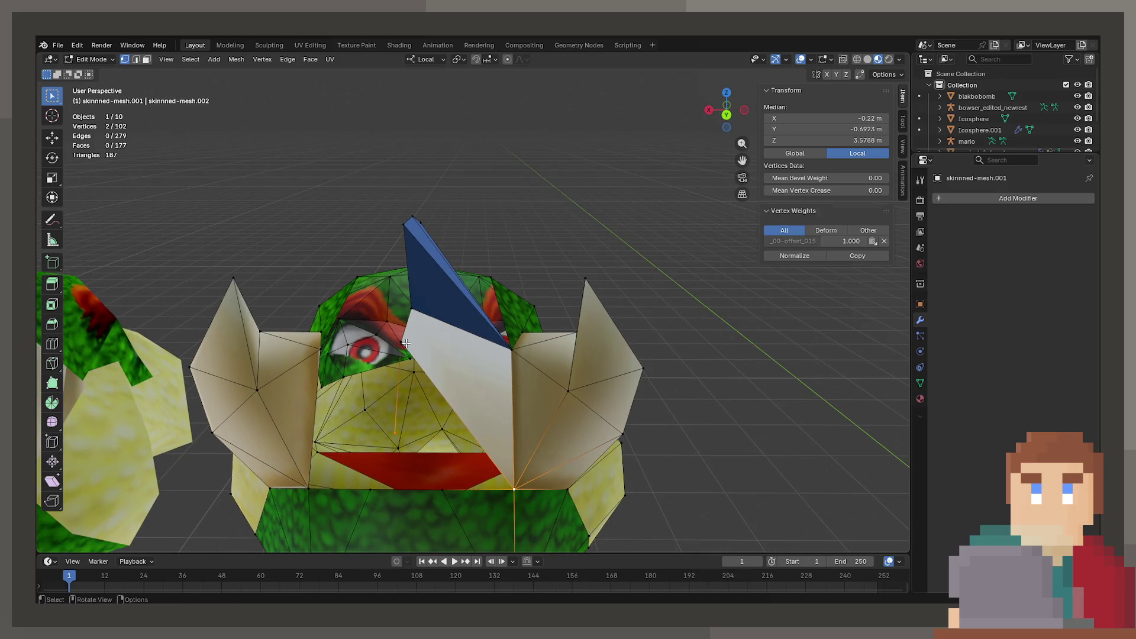
pyautogui.press('f')
pyautogui.moveTo(408, 344); pyautogui.dragTo(387, 283)
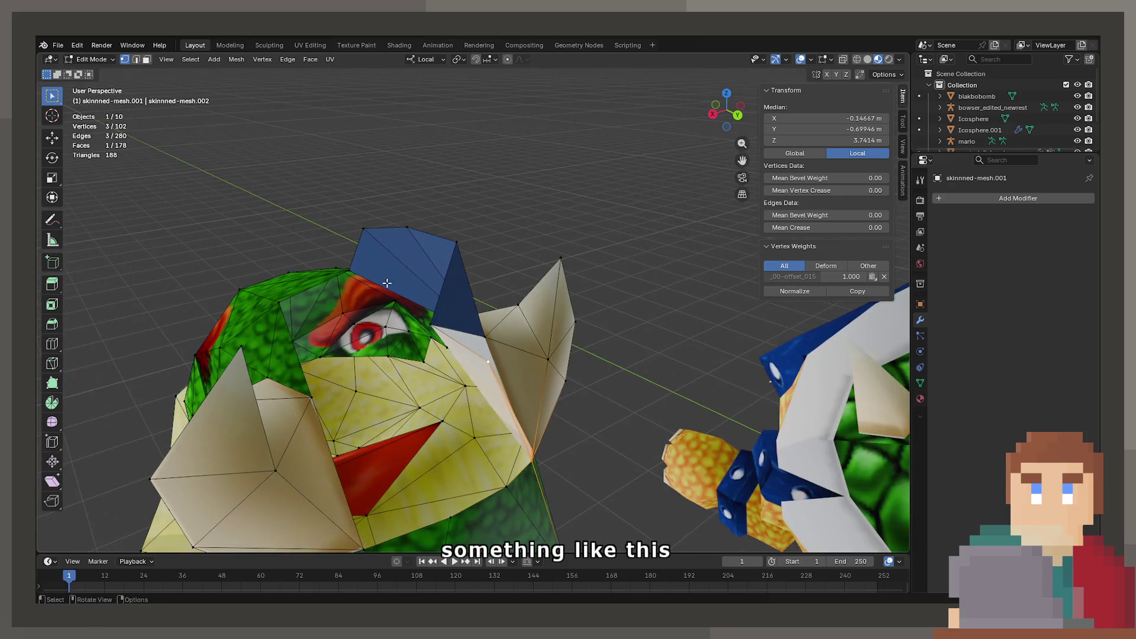
# Step: Close the gap beside the blue patch with a thin face
pyautogui.click(334, 265)
pyautogui.click(364, 229)
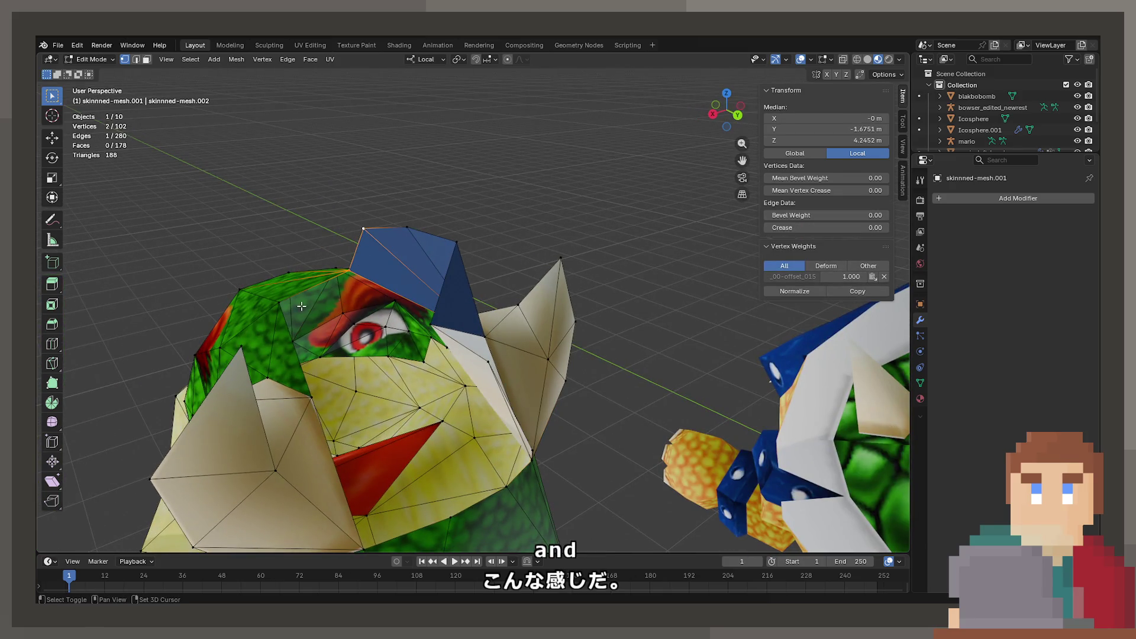
pyautogui.press('f')
pyautogui.moveTo(332, 295); pyautogui.dragTo(451, 373)
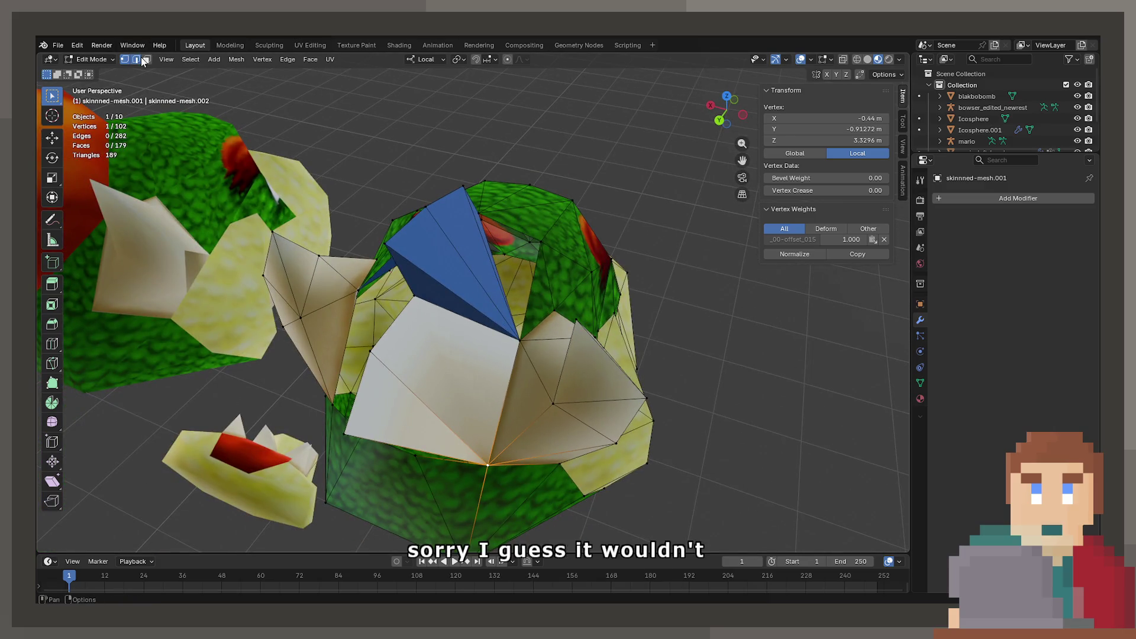
# Step: Delete the white face beside the hairpiece in face select mode
pyautogui.click(136, 59)
pyautogui.click(388, 321)
pyautogui.rightClick(388, 321)
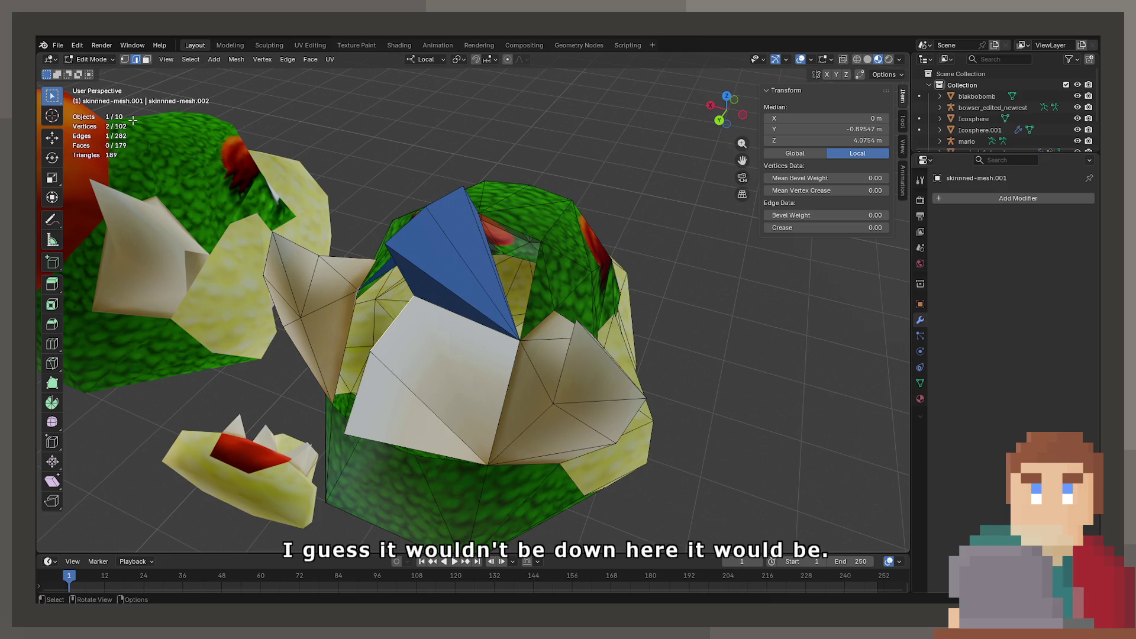
pyautogui.click(146, 59)
pyautogui.click(449, 384)
pyautogui.press('x')
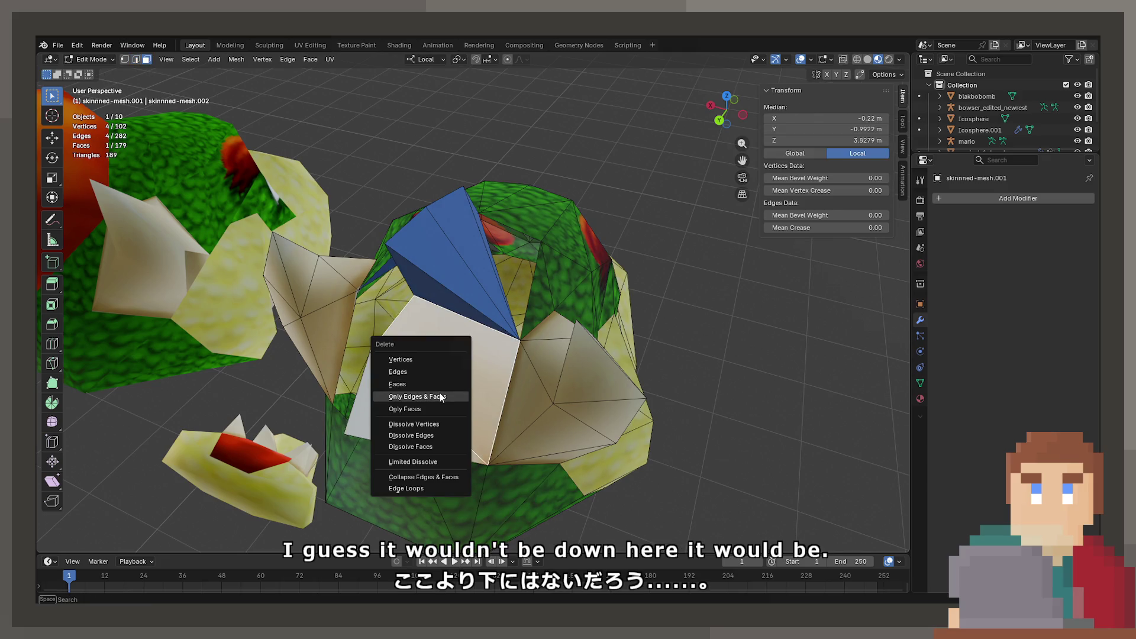
pyautogui.click(397, 383)
# Step: Fill the hole next to the hairpiece with a quad, then delete the remaining white faces
pyautogui.click(421, 401)
pyautogui.press('x')
pyautogui.press('Escape')
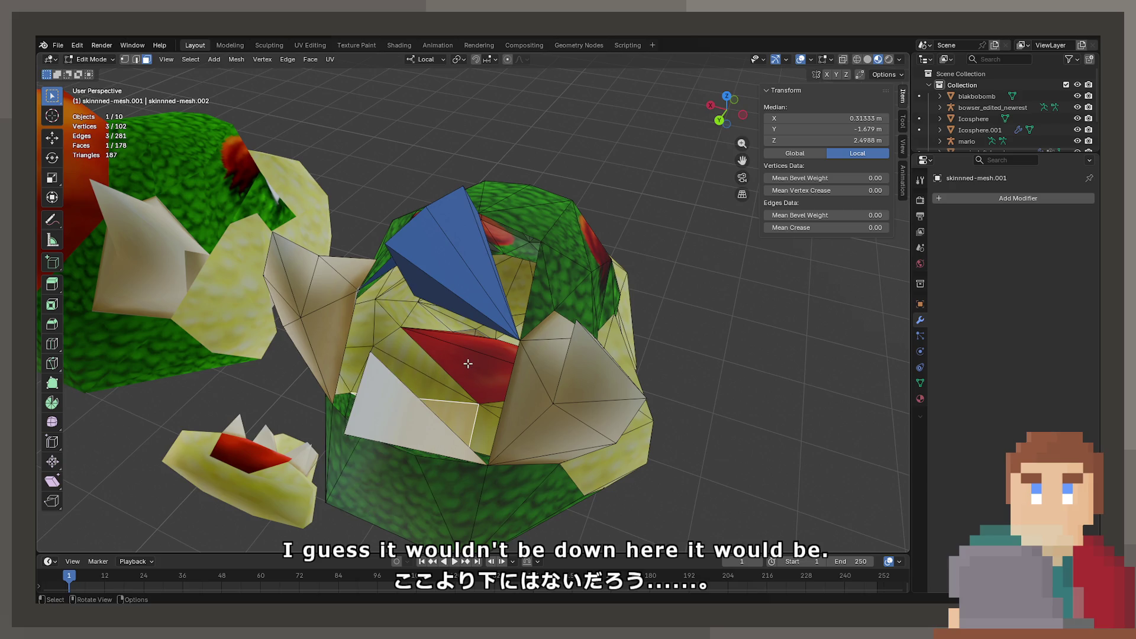
pyautogui.press('f')
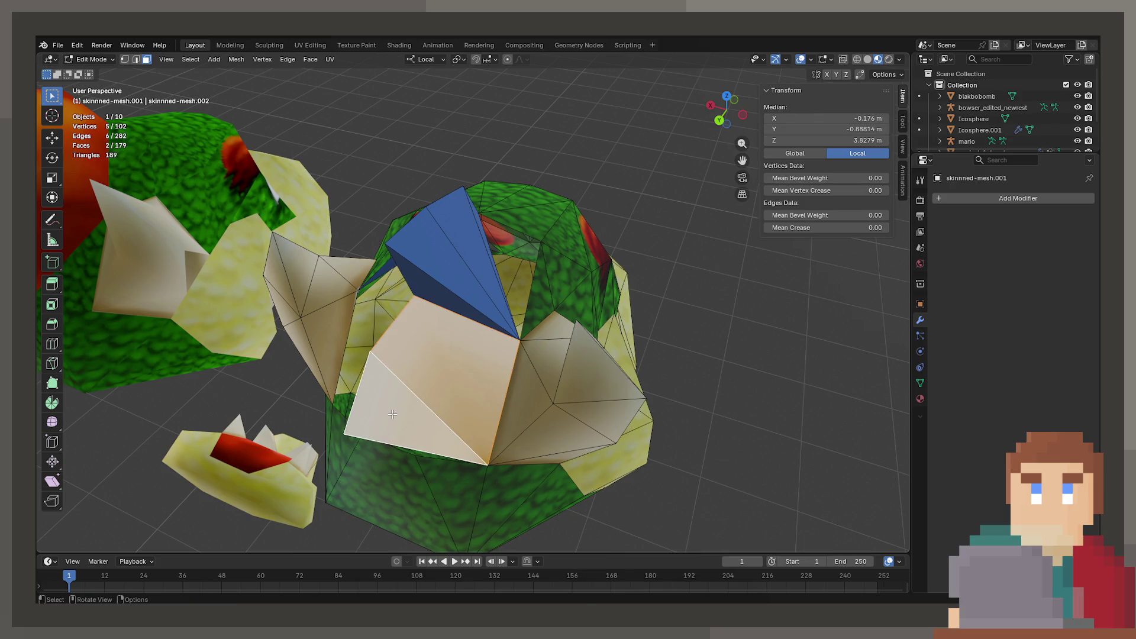
pyautogui.press('x')
pyautogui.click(382, 436)
# Step: Delete the two leftover edges by the hairpiece in edge select mode
pyautogui.click(136, 60)
pyautogui.click(443, 355)
pyautogui.moveTo(444, 354); pyautogui.dragTo(391, 374)
pyautogui.press('x')
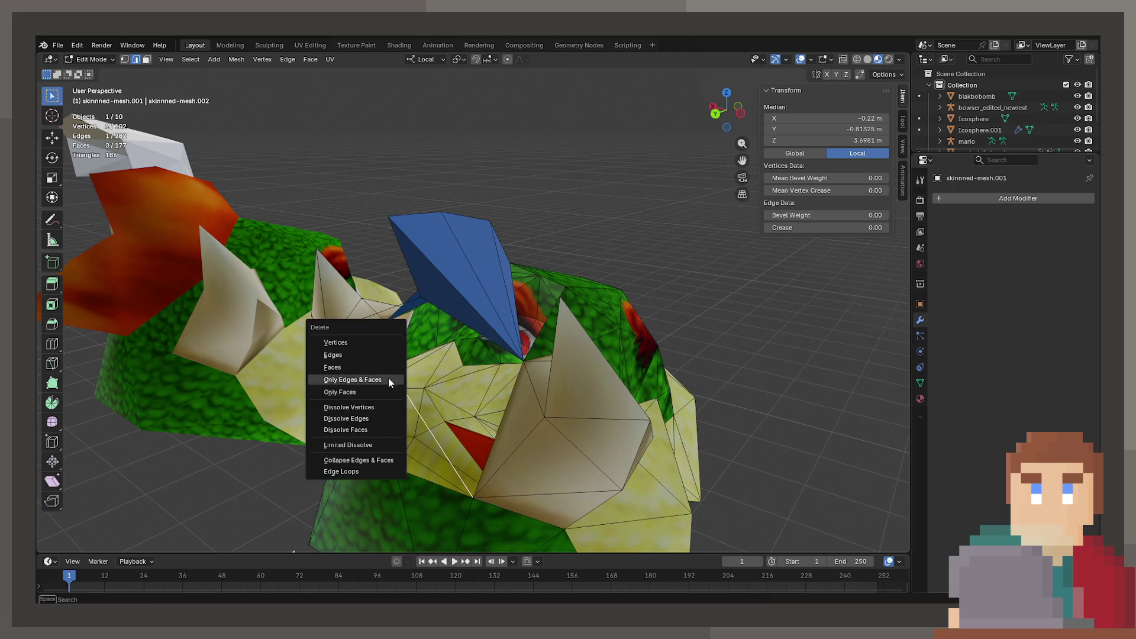
pyautogui.click(388, 357)
pyautogui.click(382, 436)
pyautogui.press('x')
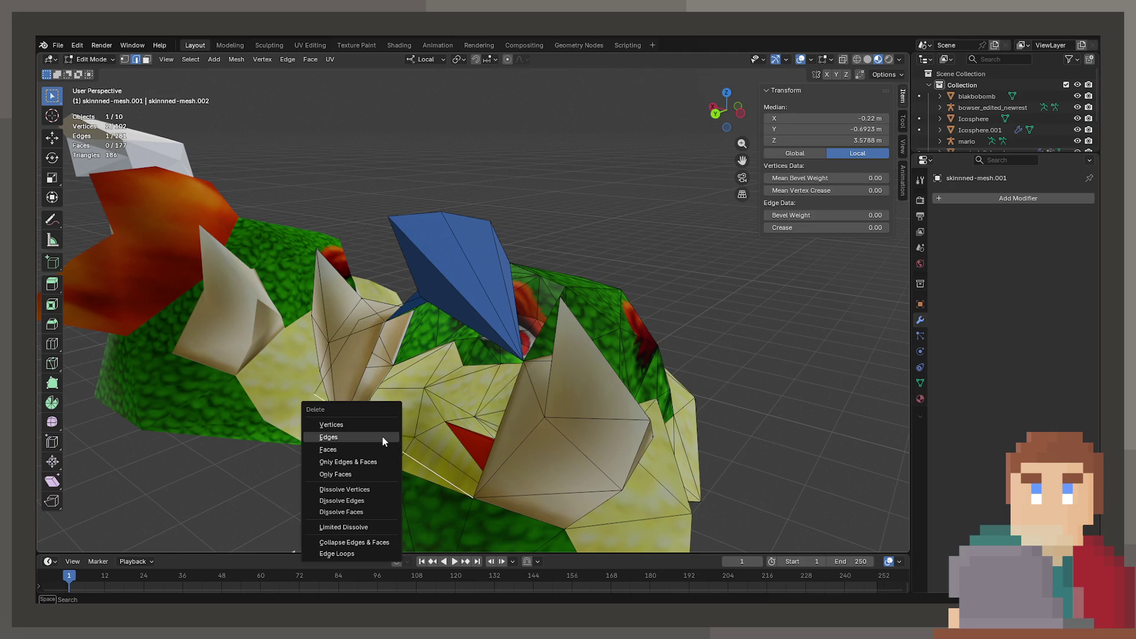
pyautogui.click(383, 437)
pyautogui.moveTo(368, 379); pyautogui.dragTo(399, 376)
pyautogui.click(391, 379)
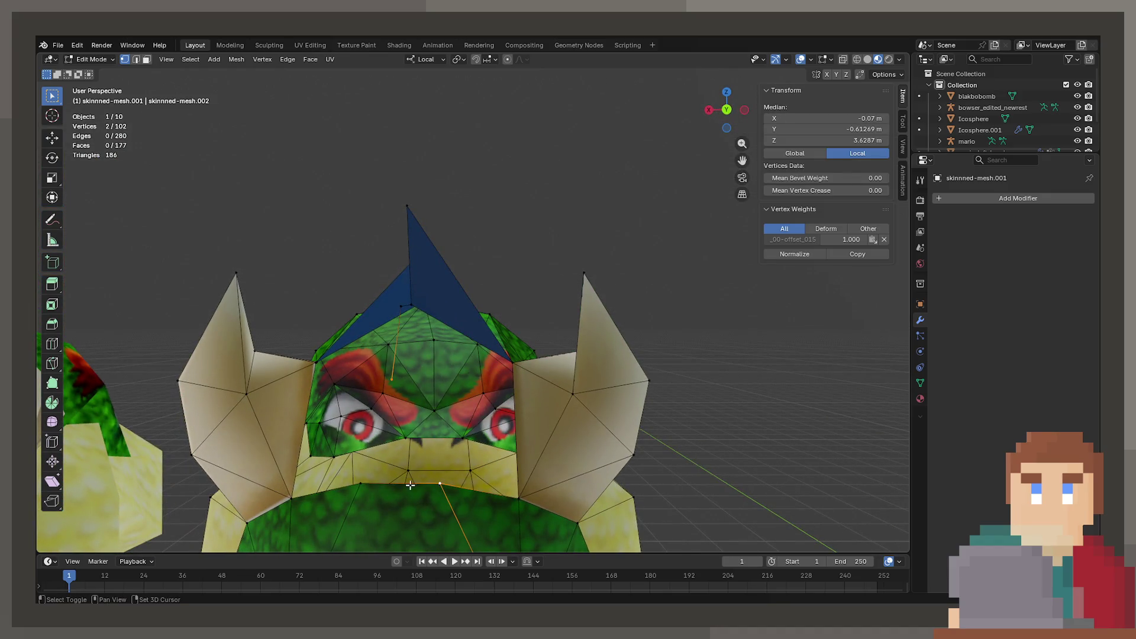
# Step: Switch editing to the right head copy and fill a triangle at the brow
pyautogui.moveTo(330, 396); pyautogui.dragTo(328, 428)
pyautogui.press('Tab')
pyautogui.click(590, 392)
pyautogui.press('Tab')
pyautogui.moveTo(590, 392); pyautogui.dragTo(600, 327)
pyautogui.click(588, 292)
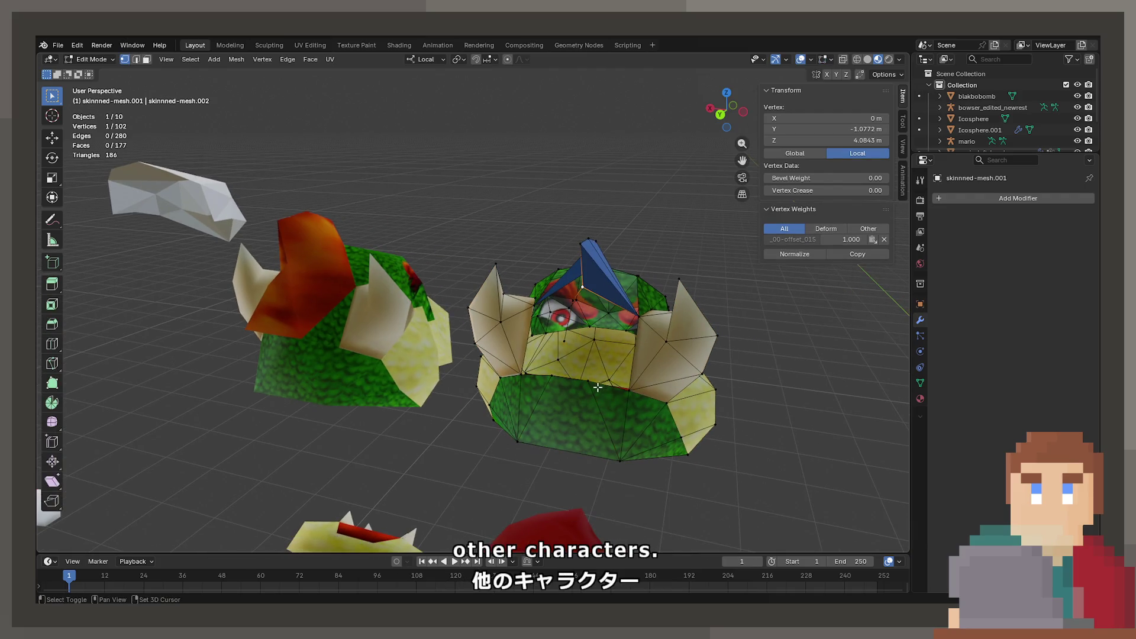
pyautogui.click(571, 303)
pyautogui.press('f')
pyautogui.moveTo(571, 302); pyautogui.dragTo(574, 394)
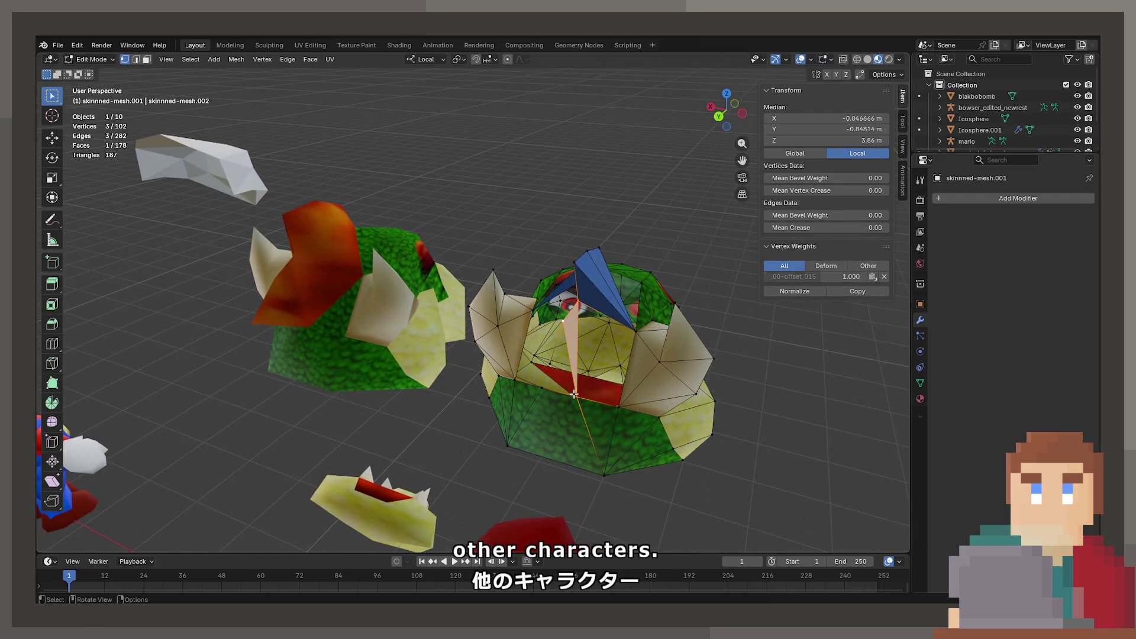
# Step: Join a hairpiece vertex to the brow with an edge and fill a face below it
pyautogui.click(581, 395)
pyautogui.press('f')
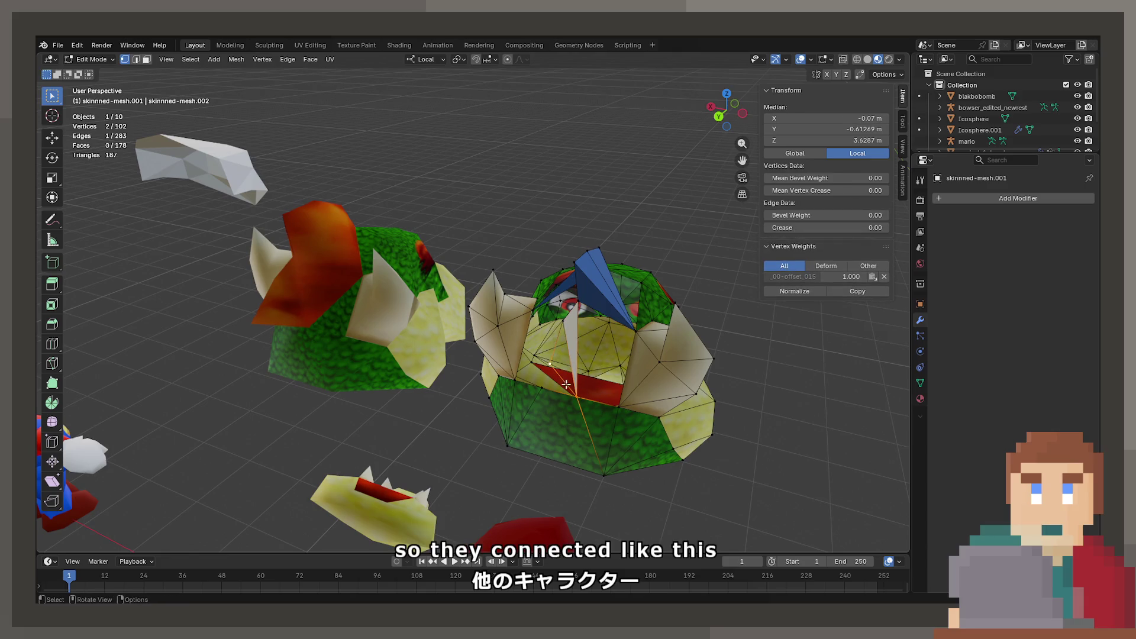
pyautogui.click(562, 362)
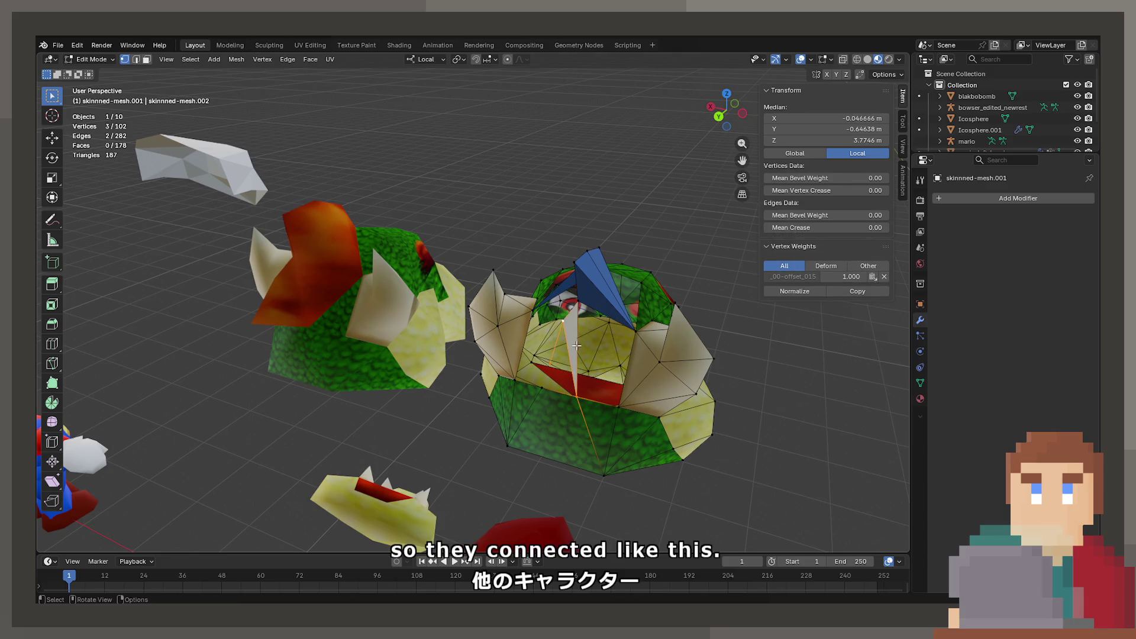
pyautogui.press('f')
pyautogui.click(554, 362)
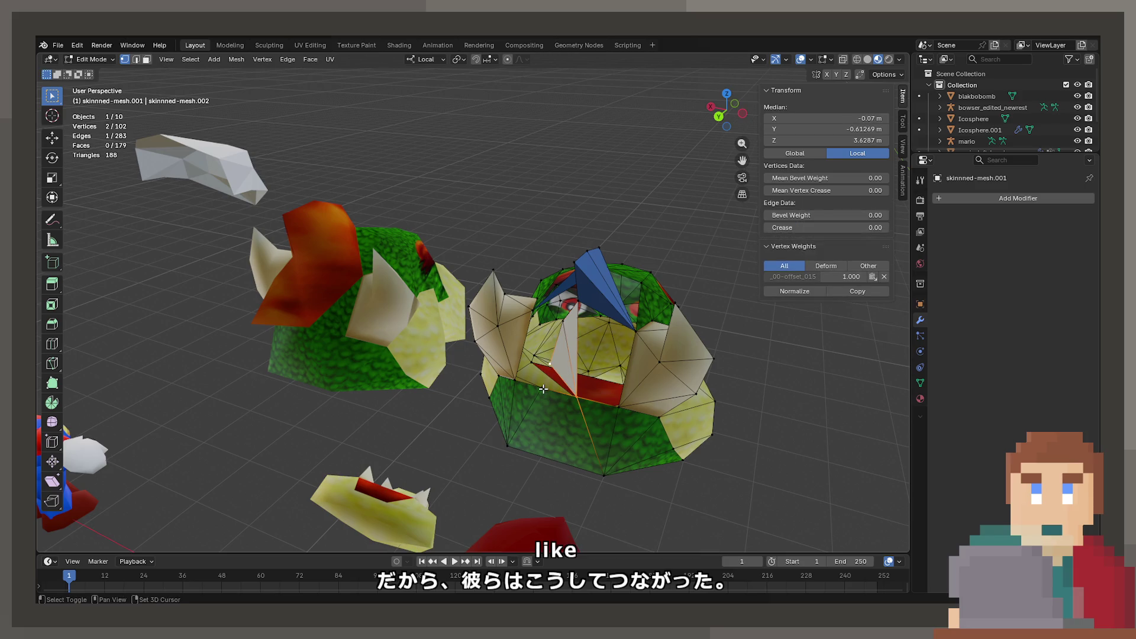
pyautogui.click(543, 388)
pyautogui.moveTo(546, 388); pyautogui.dragTo(616, 400)
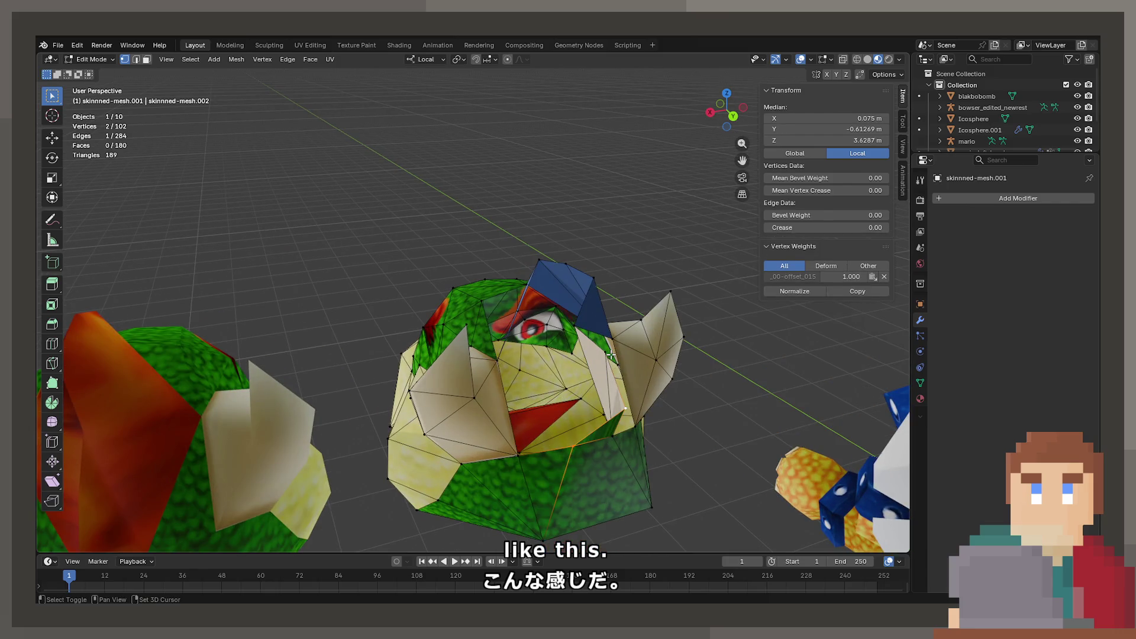
# Step: Fill a triangle on the other side of the hairpiece
pyautogui.click(606, 352)
pyautogui.click(577, 330)
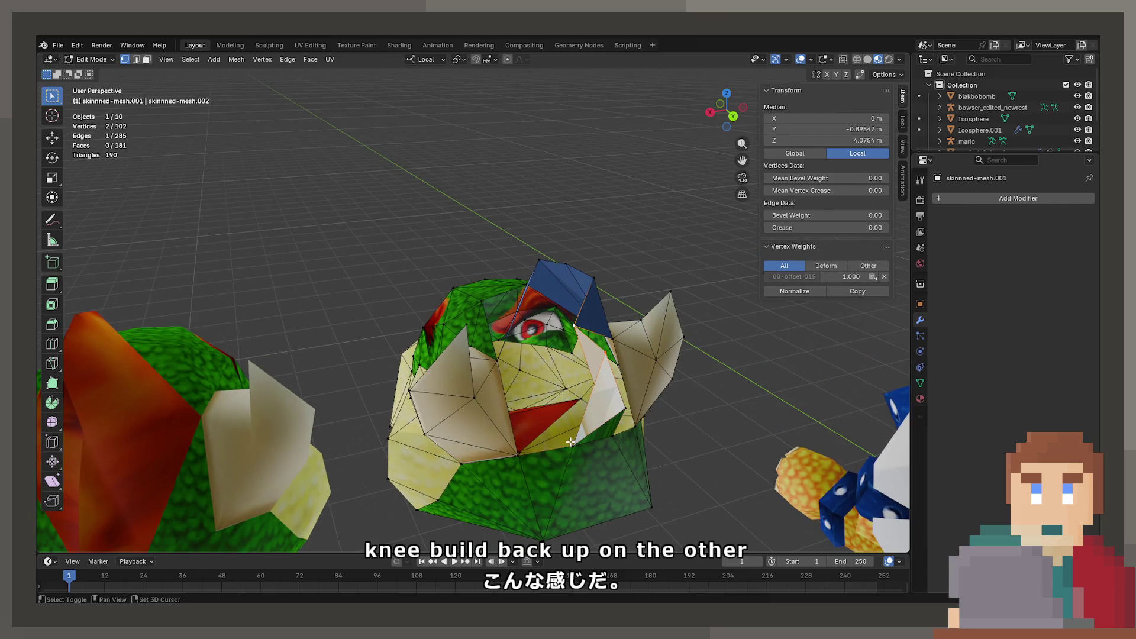
pyautogui.click(570, 443)
pyautogui.click(582, 325)
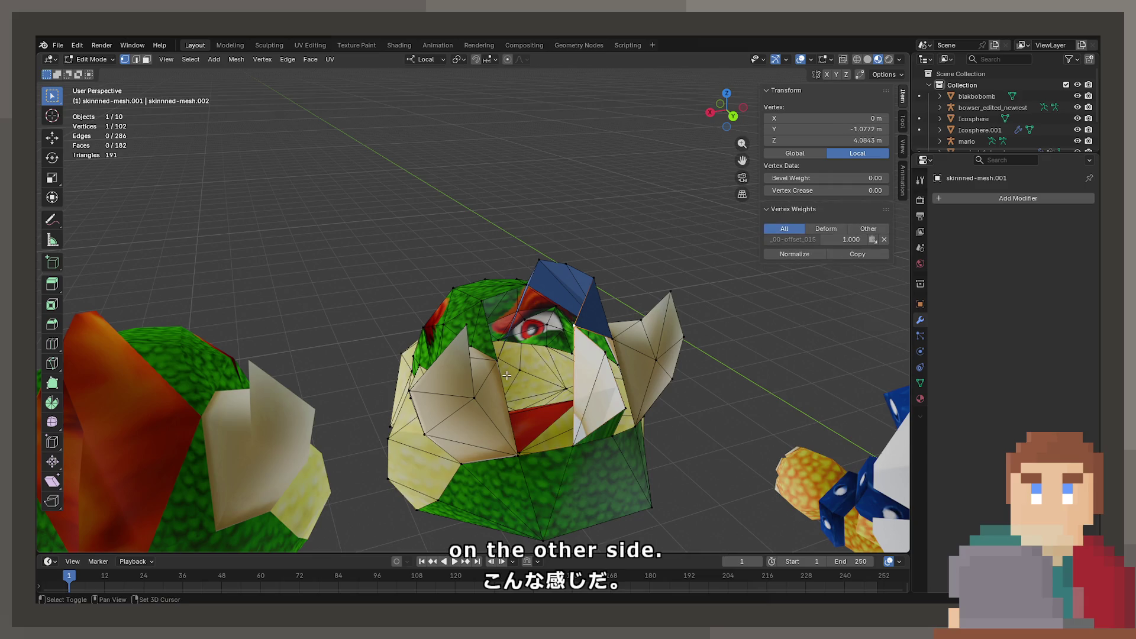
pyautogui.click(594, 279)
pyautogui.press('f')
pyautogui.moveTo(595, 280); pyautogui.dragTo(586, 308)
# Step: Fill another face from a trimmed two-vertex selection
pyautogui.click(593, 286)
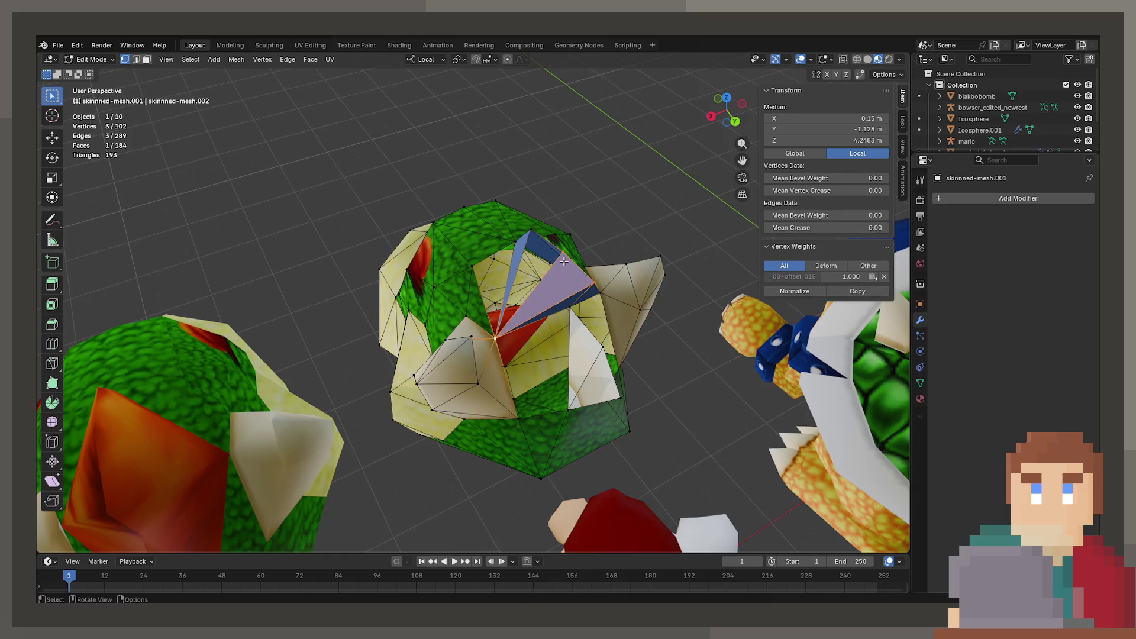
pyautogui.click(559, 255)
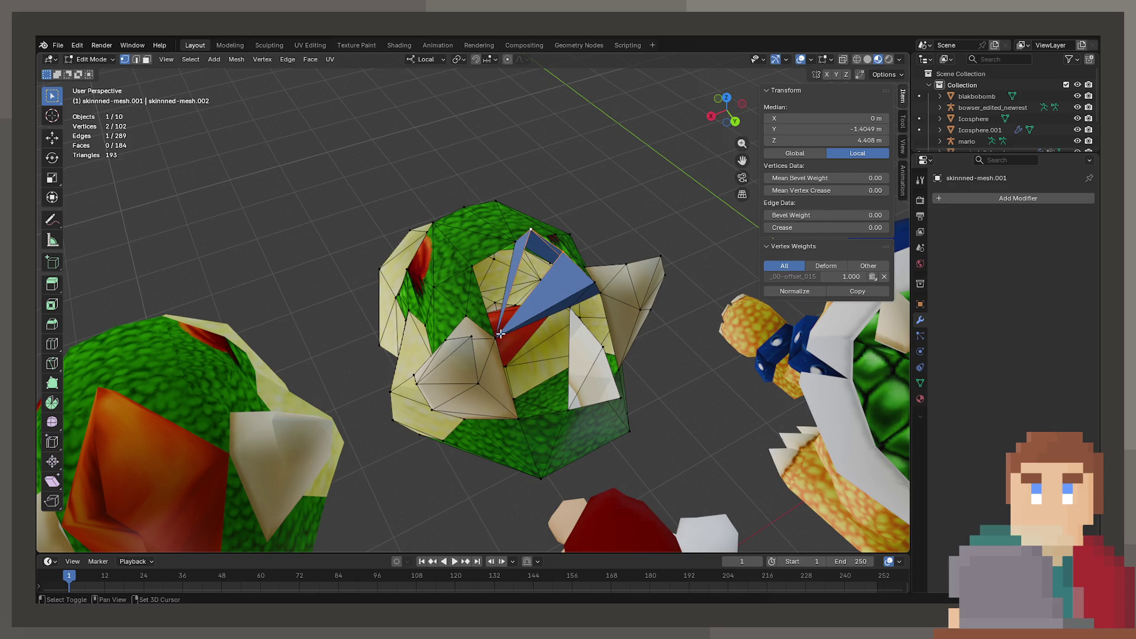
pyautogui.press('f')
# Step: Compare the new crest against the original head's brow vertices, then resume editing the new head
pyautogui.press('Tab')
pyautogui.moveTo(500, 334); pyautogui.dragTo(569, 381)
pyautogui.press('Tab')
pyautogui.press('Tab')
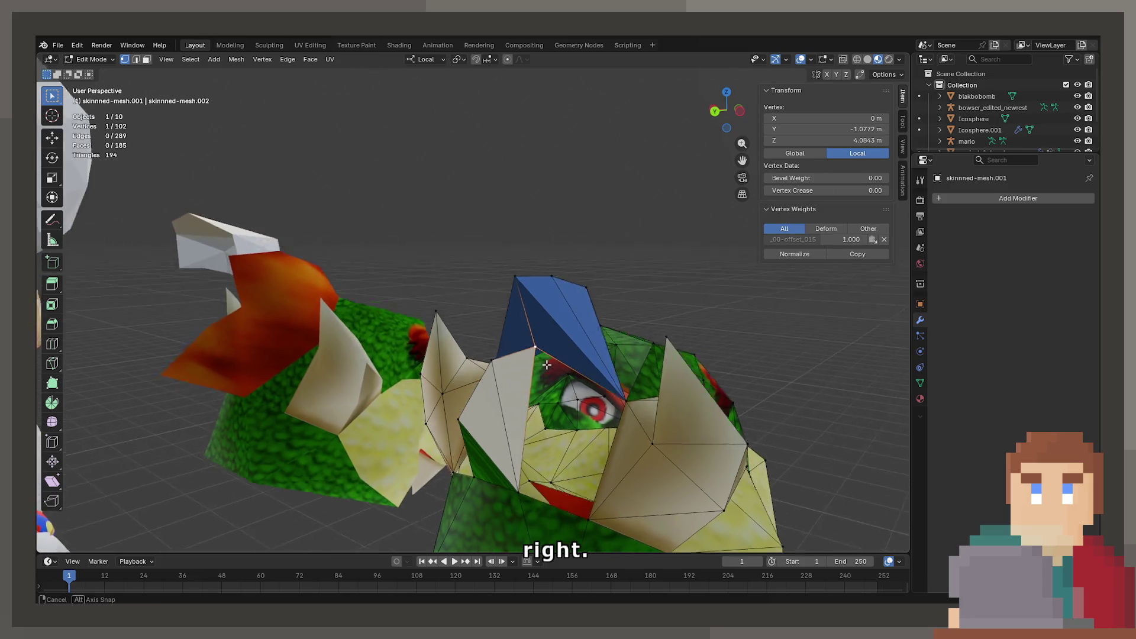
pyautogui.moveTo(533, 334); pyautogui.dragTo(507, 378)
pyautogui.click(293, 342)
pyautogui.press('Tab')
pyautogui.moveTo(293, 342); pyautogui.dragTo(355, 370)
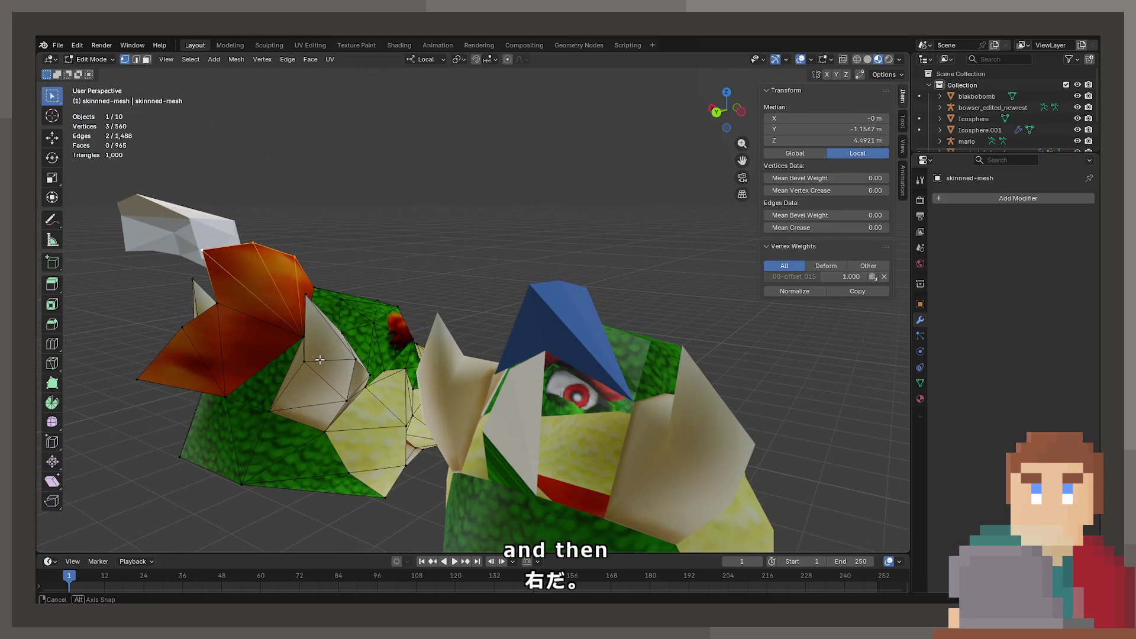
pyautogui.press('Tab')
pyautogui.click(527, 371)
pyautogui.press('Tab')
# Step: Fill two triangles under the hairpiece to neighbouring vertices
pyautogui.click(546, 355)
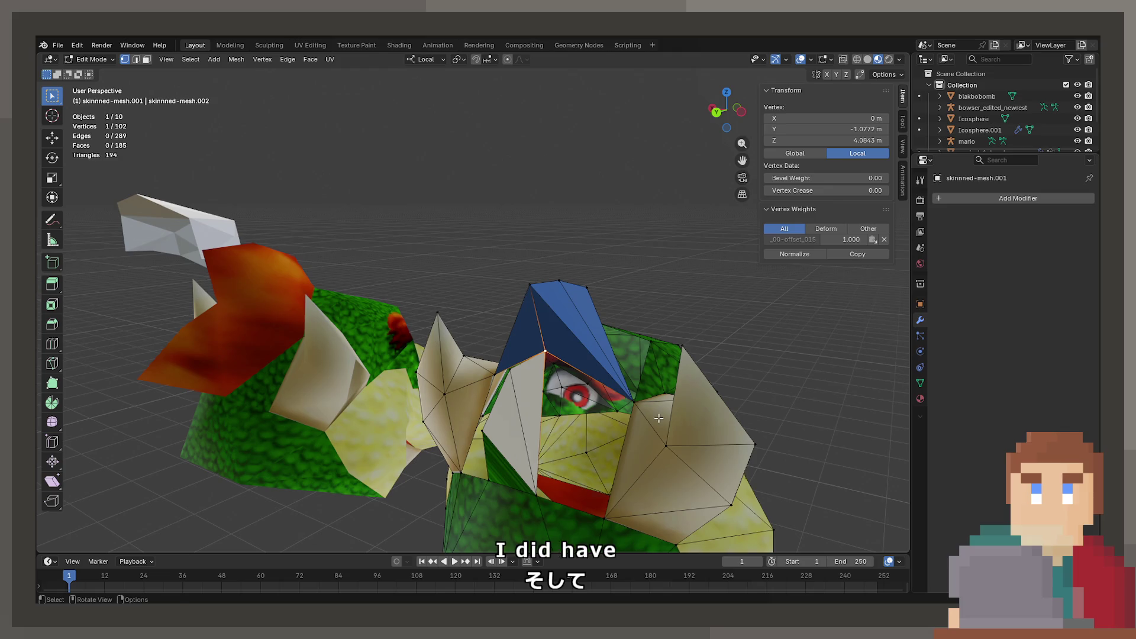
pyautogui.click(635, 403)
pyautogui.press('f')
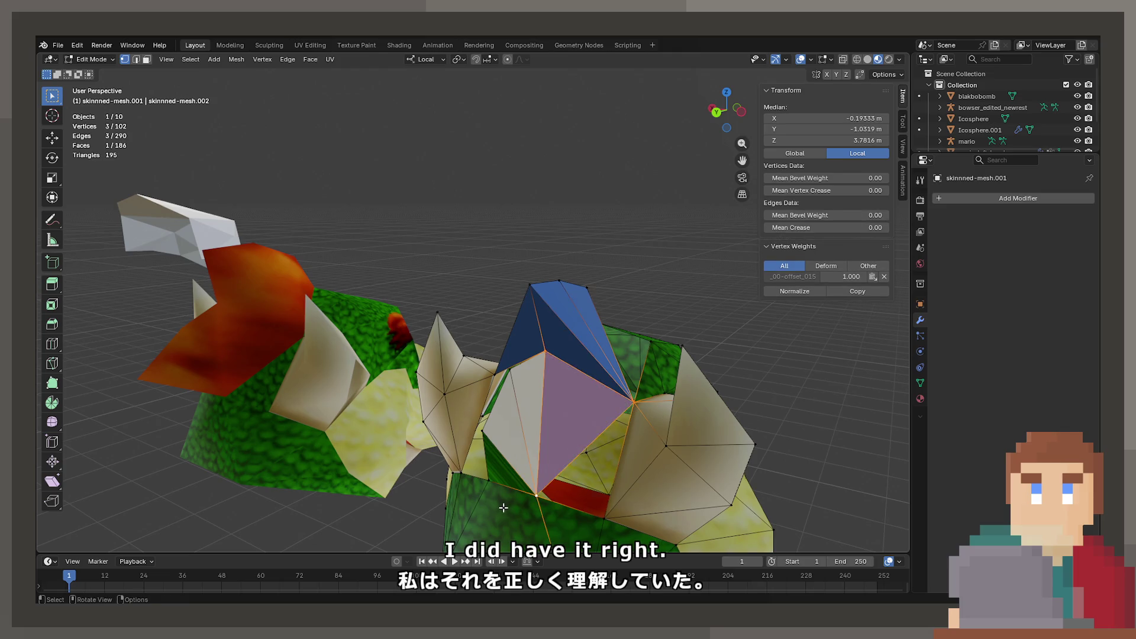
pyautogui.moveTo(536, 503); pyautogui.dragTo(571, 370)
pyautogui.click(574, 378)
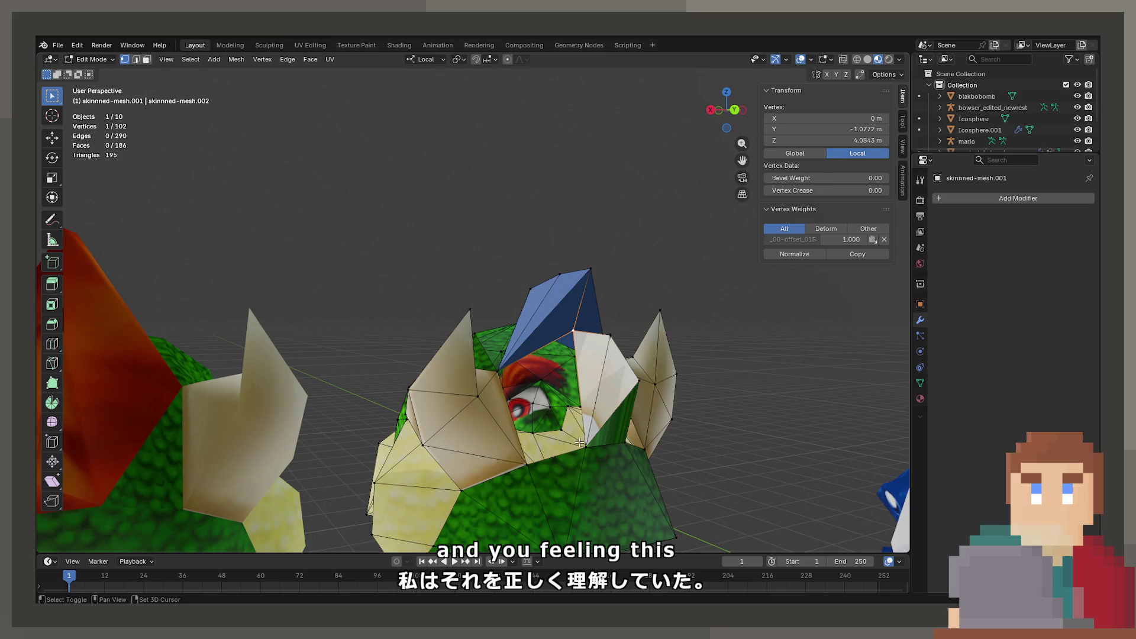
pyautogui.click(583, 444)
pyautogui.press('f')
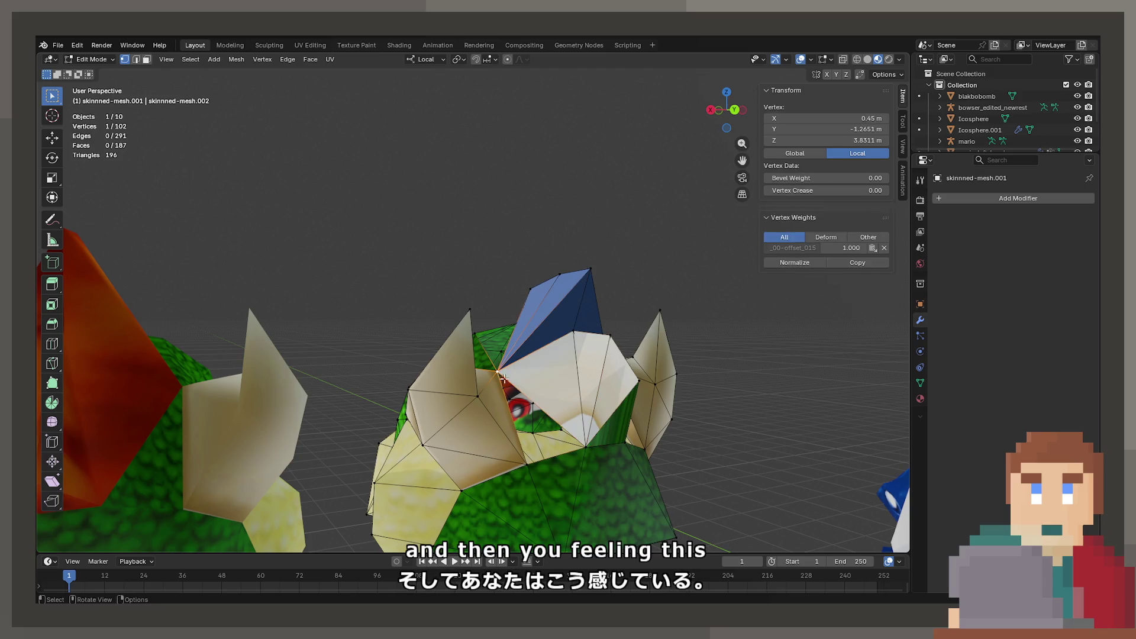
# Step: Select edges beside the hairpiece and fill the last face joining it to the brow
pyautogui.moveTo(576, 467); pyautogui.dragTo(571, 478)
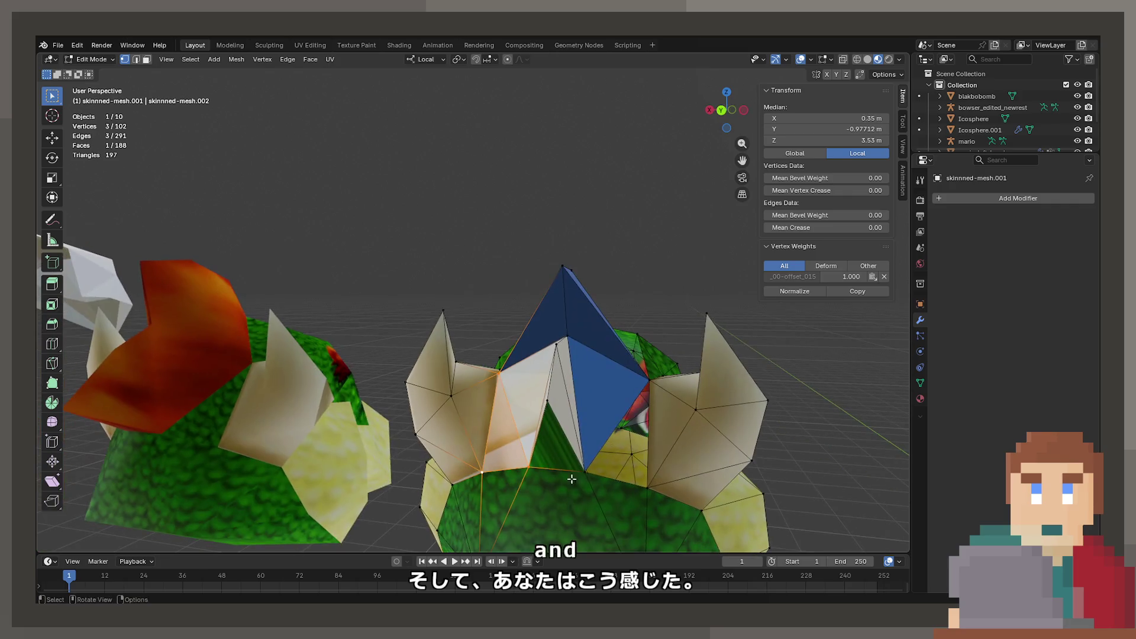
pyautogui.click(587, 472)
pyautogui.click(648, 380)
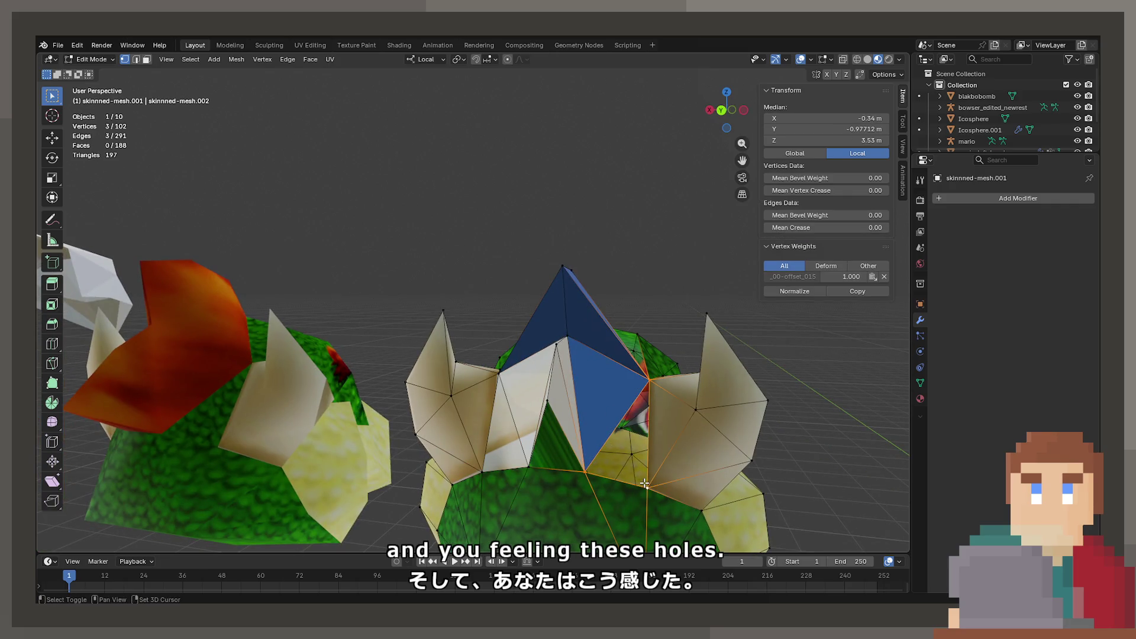
pyautogui.moveTo(640, 391); pyautogui.dragTo(618, 432)
pyautogui.click(615, 435)
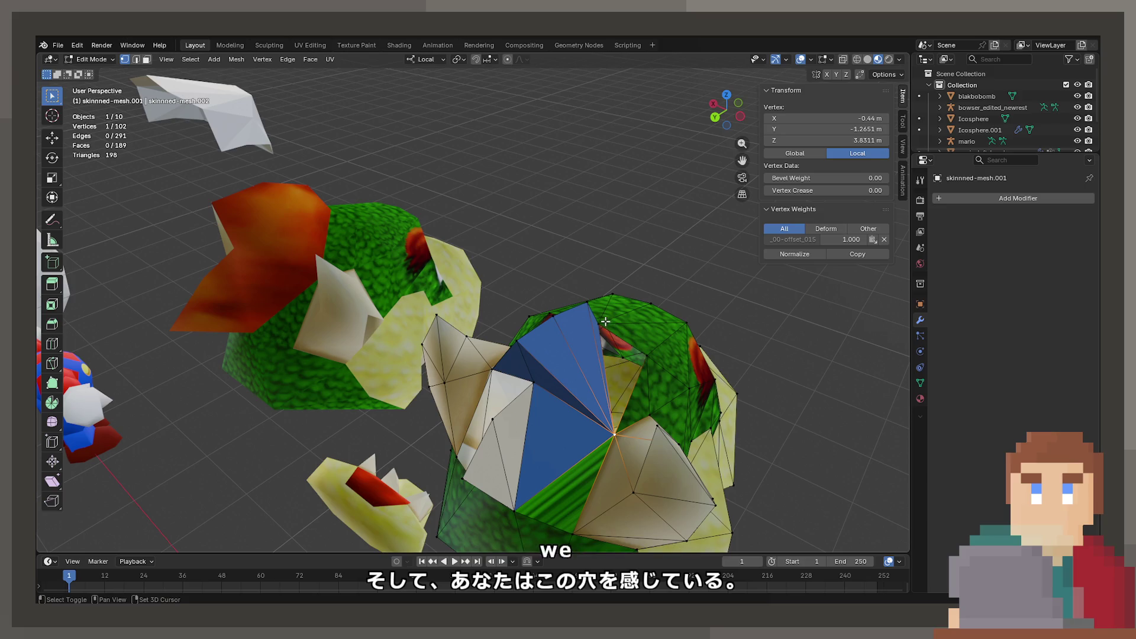
pyautogui.click(598, 324)
pyautogui.press('f')
pyautogui.moveTo(637, 361); pyautogui.dragTo(476, 284)
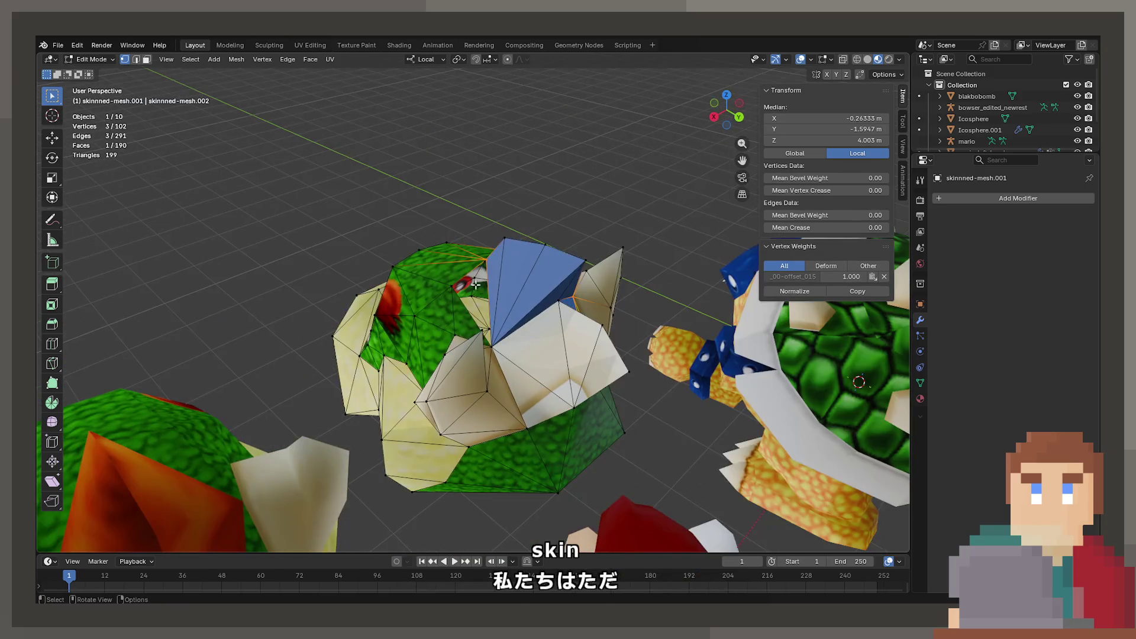
pyautogui.click(452, 286)
# Step: Select a final edge of vertices, then exit Edit Mode and zoom out to all three heads
pyautogui.click(489, 342)
pyautogui.moveTo(490, 342); pyautogui.dragTo(465, 333)
pyautogui.click(363, 308)
pyautogui.click(435, 351)
pyautogui.press('Tab')
pyautogui.moveTo(467, 378); pyautogui.dragTo(531, 399)
# Step: Add the original left head and edit both heads' meshes together
pyautogui.press('Tab')
pyautogui.press('Tab')
pyautogui.click(271, 392)
pyautogui.press('Tab')
pyautogui.moveTo(271, 392); pyautogui.dragTo(470, 332)
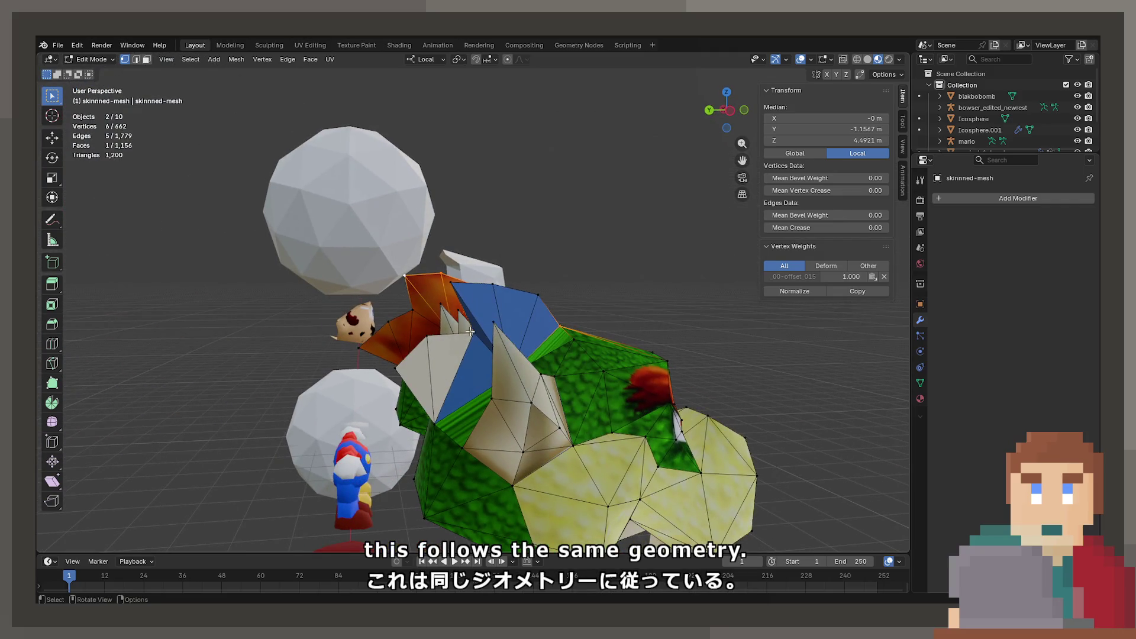
# Step: Reposition a brow vertex and hairpiece vertices along the local X axis, locking X with Shift+X
pyautogui.click(469, 331)
pyautogui.press('g')
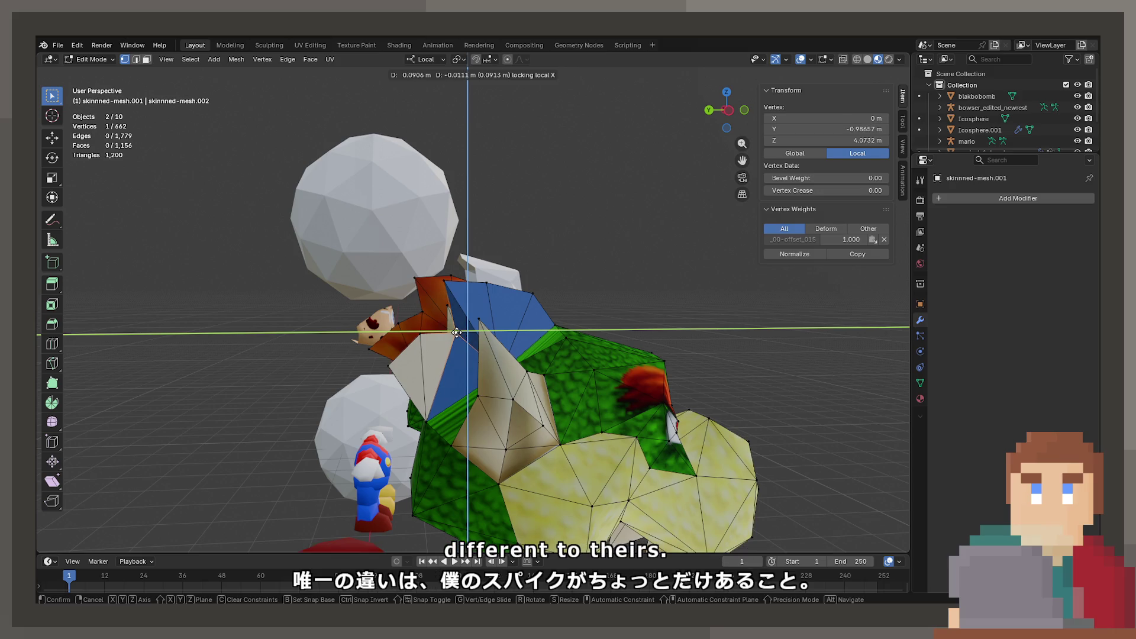
pyautogui.click(456, 332)
pyautogui.press('y')
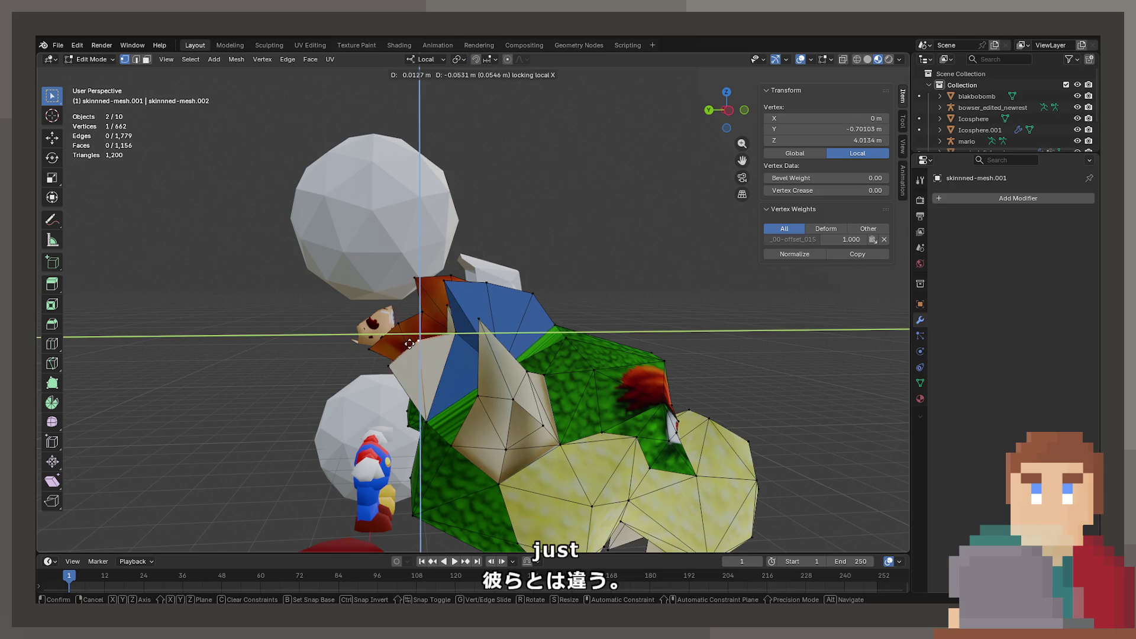
pyautogui.press('Return')
pyautogui.click(389, 368)
pyautogui.press('g')
pyautogui.press('x')
pyautogui.hotkey('shift', 'x')
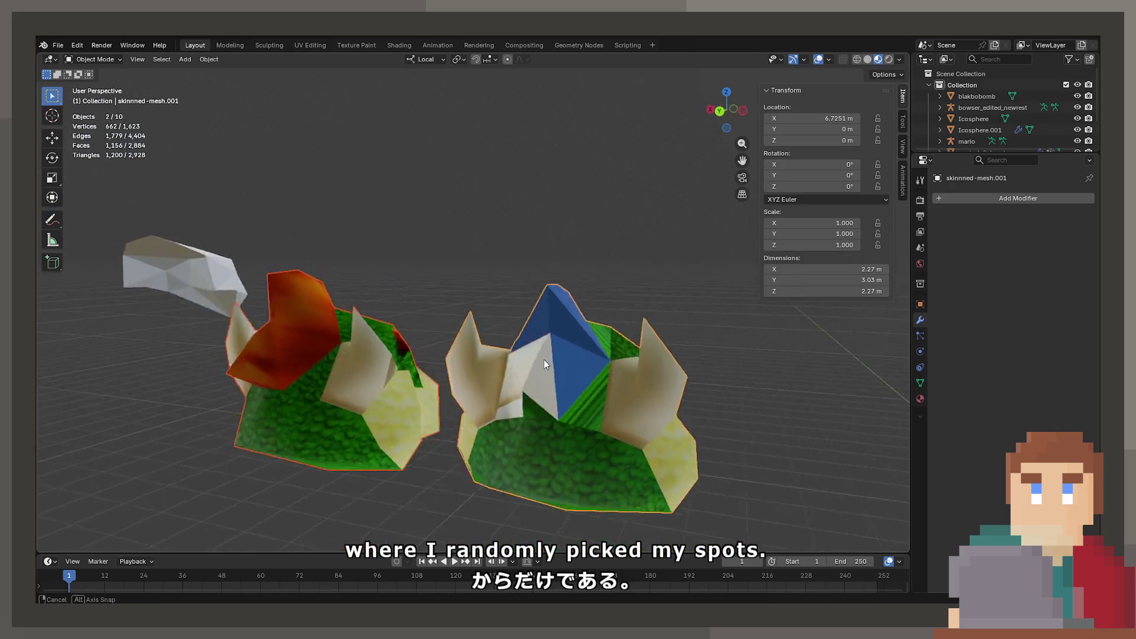
# Step: View the heads from above, select only the blue-crested head, and enter Edit Mode
pyautogui.moveTo(663, 364); pyautogui.dragTo(562, 364)
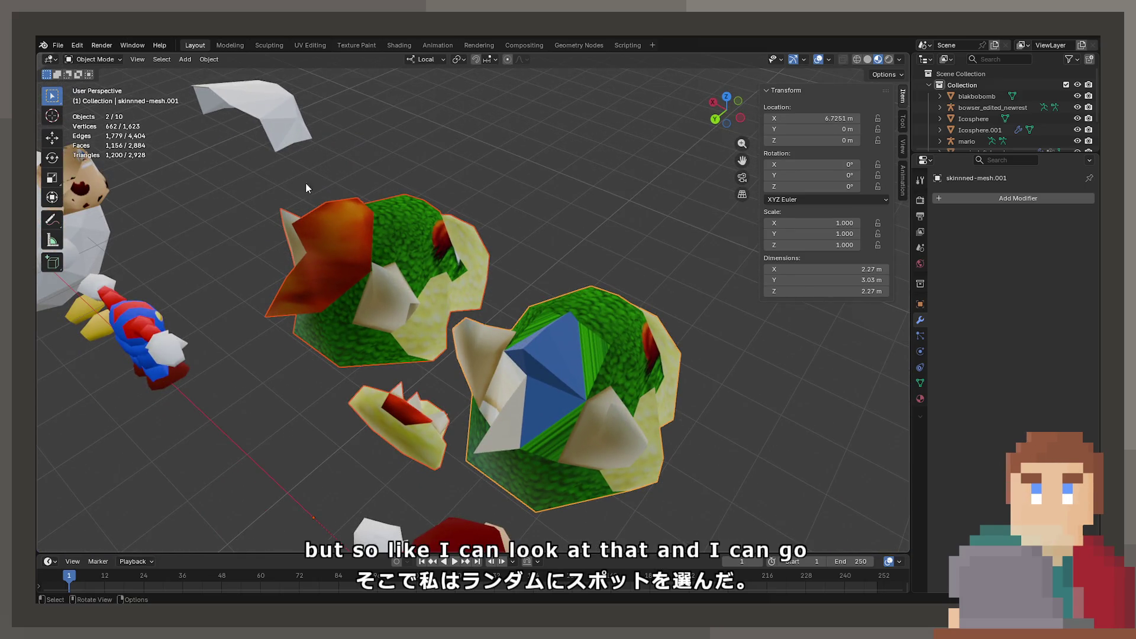
pyautogui.moveTo(535, 356); pyautogui.dragTo(375, 391)
pyautogui.press('Tab')
pyautogui.press('Tab')
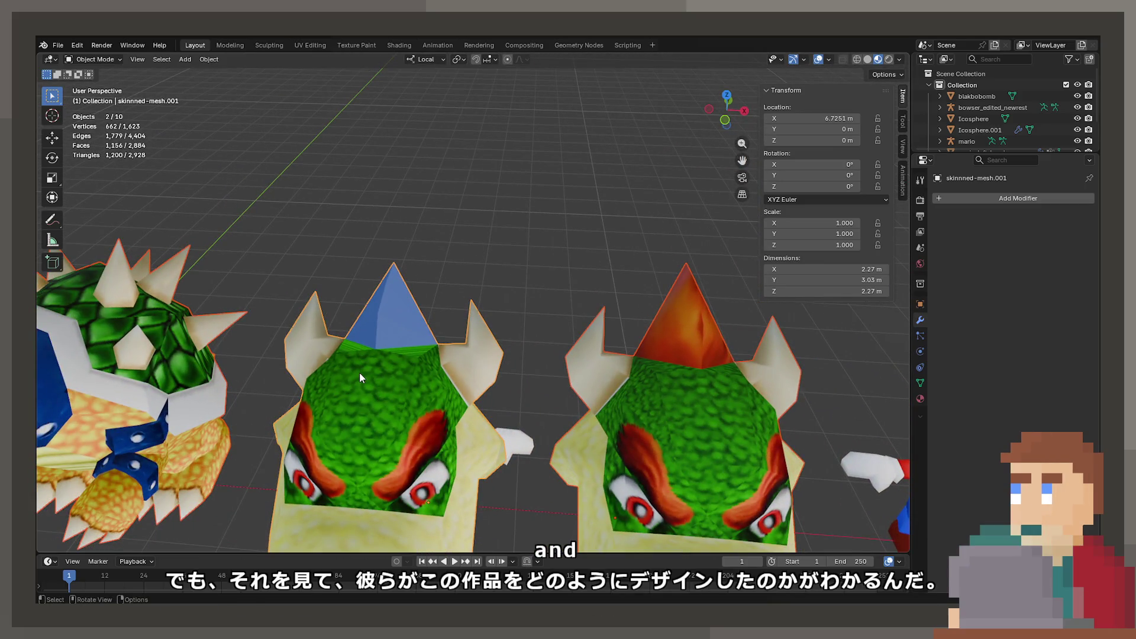
pyautogui.click(360, 372)
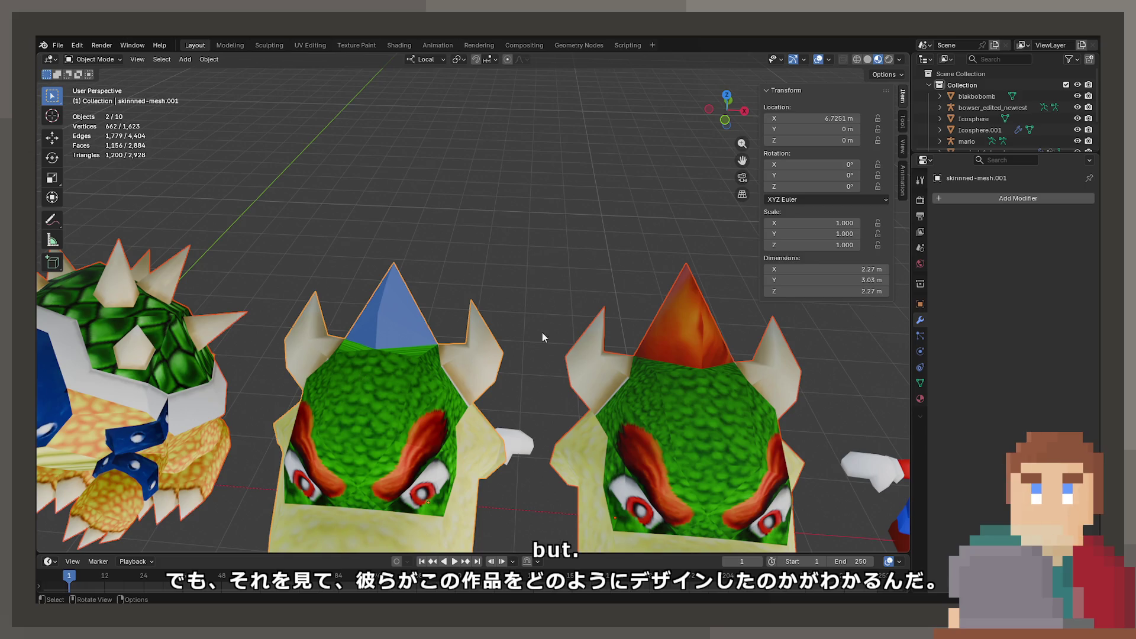
pyautogui.scroll(-3)
pyautogui.press('Tab')
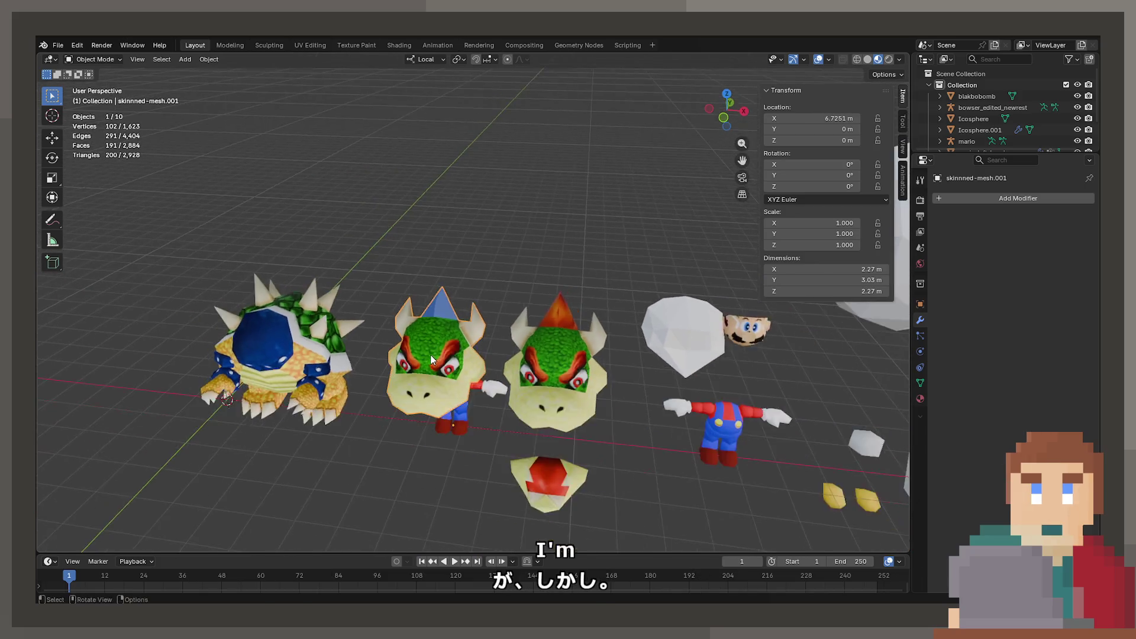
# Step: Orbit closer to a high side view of the blue-crested head and select a hairpiece vertex
pyautogui.scroll(3)
pyautogui.moveTo(506, 353); pyautogui.dragTo(572, 404)
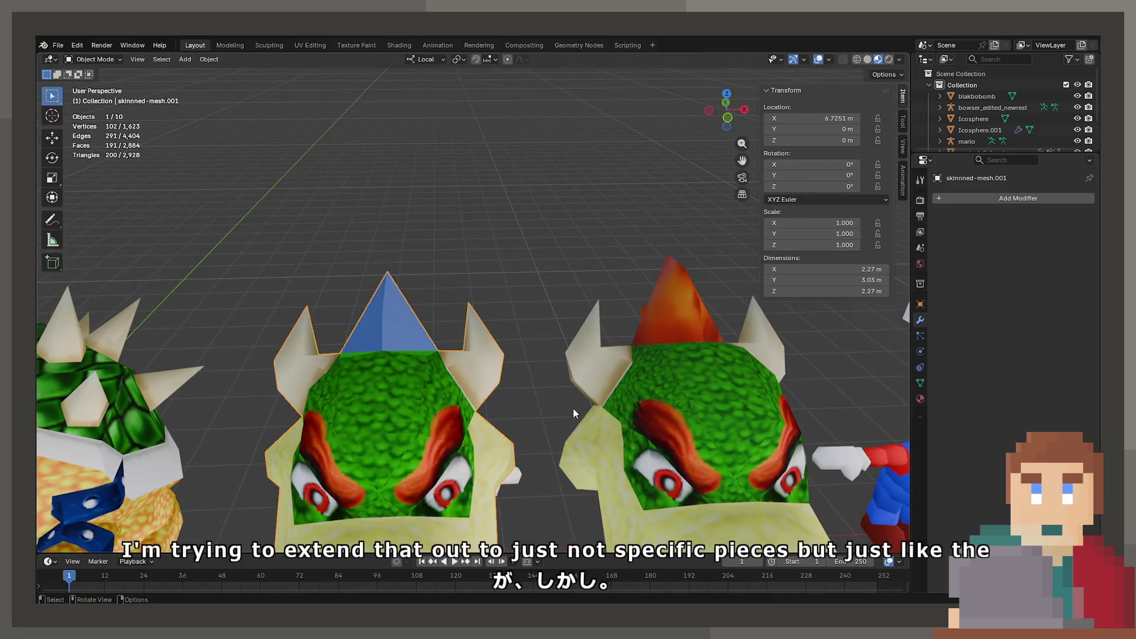
pyautogui.scroll(-3)
pyautogui.moveTo(488, 344); pyautogui.dragTo(483, 377)
pyautogui.click(483, 376)
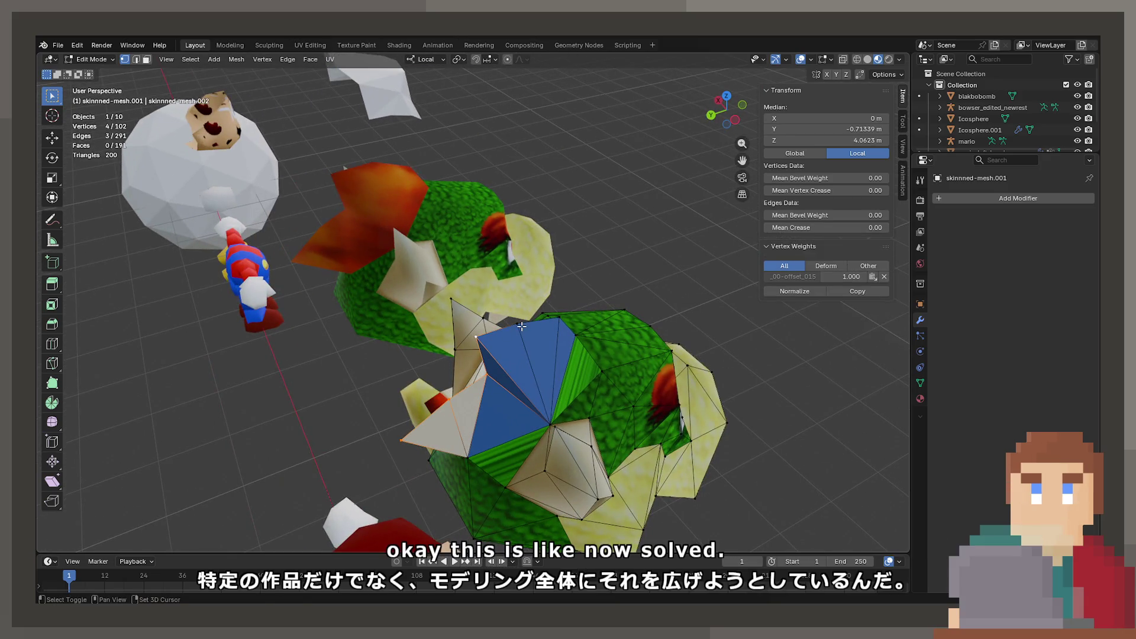
# Step: Delete the selected blue hairpiece vertices from the Bowser head copy
pyautogui.click(520, 324)
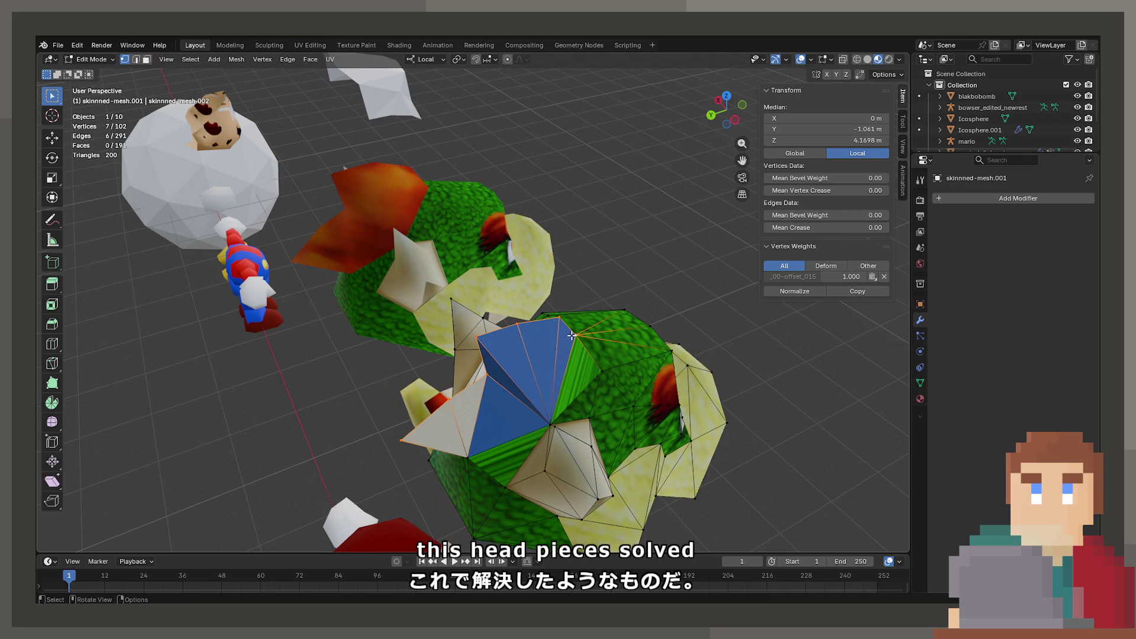
pyautogui.press('x')
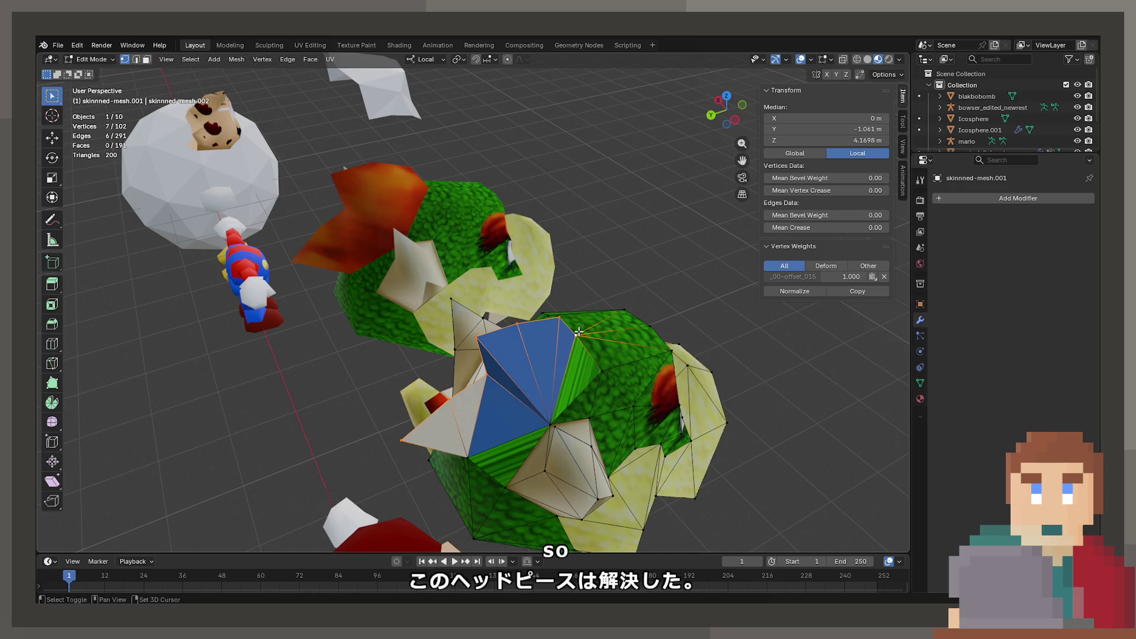
pyautogui.press('x')
pyautogui.click(551, 330)
pyautogui.moveTo(551, 330); pyautogui.dragTo(353, 225)
# Step: Delete four top faces of the head in face select mode, then return to Object Mode
pyautogui.click(147, 59)
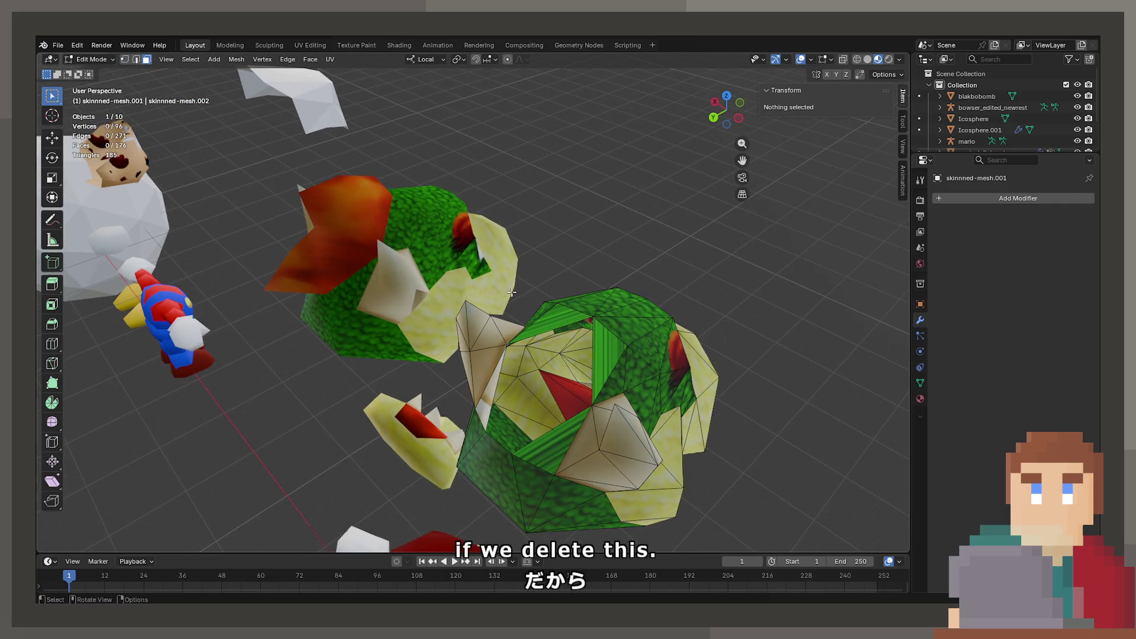
pyautogui.click(552, 323)
pyautogui.click(597, 361)
pyautogui.click(550, 444)
pyautogui.click(494, 373)
pyautogui.press('x')
pyautogui.click(479, 430)
pyautogui.moveTo(479, 430); pyautogui.dragTo(612, 468)
pyautogui.press('Tab')
pyautogui.moveTo(521, 329); pyautogui.dragTo(542, 403)
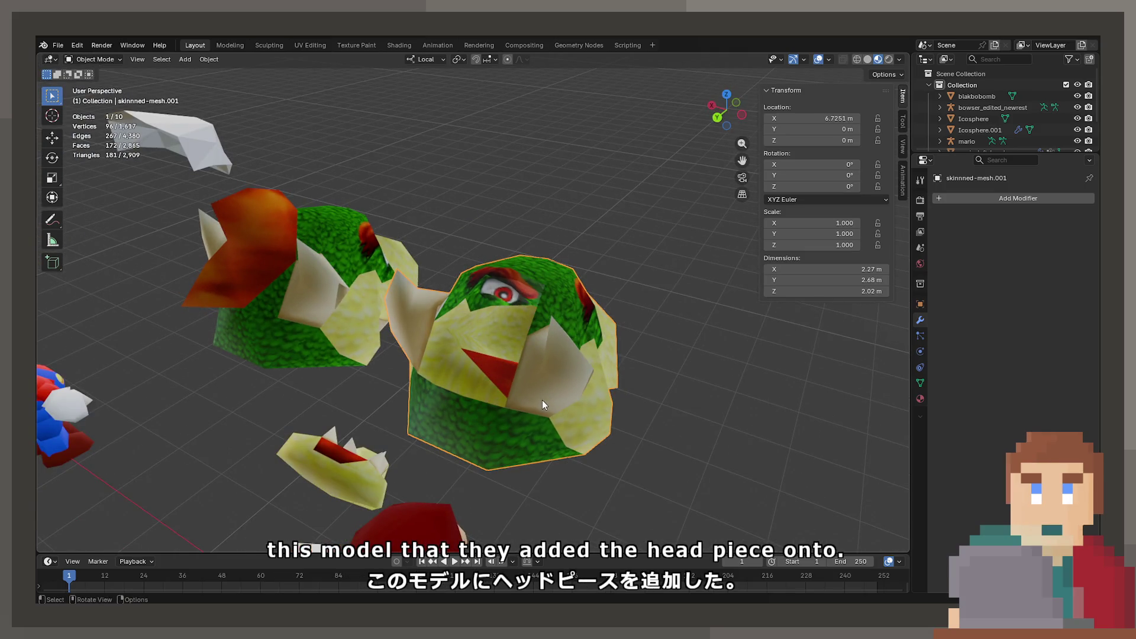
pyautogui.moveTo(523, 414); pyautogui.dragTo(526, 425)
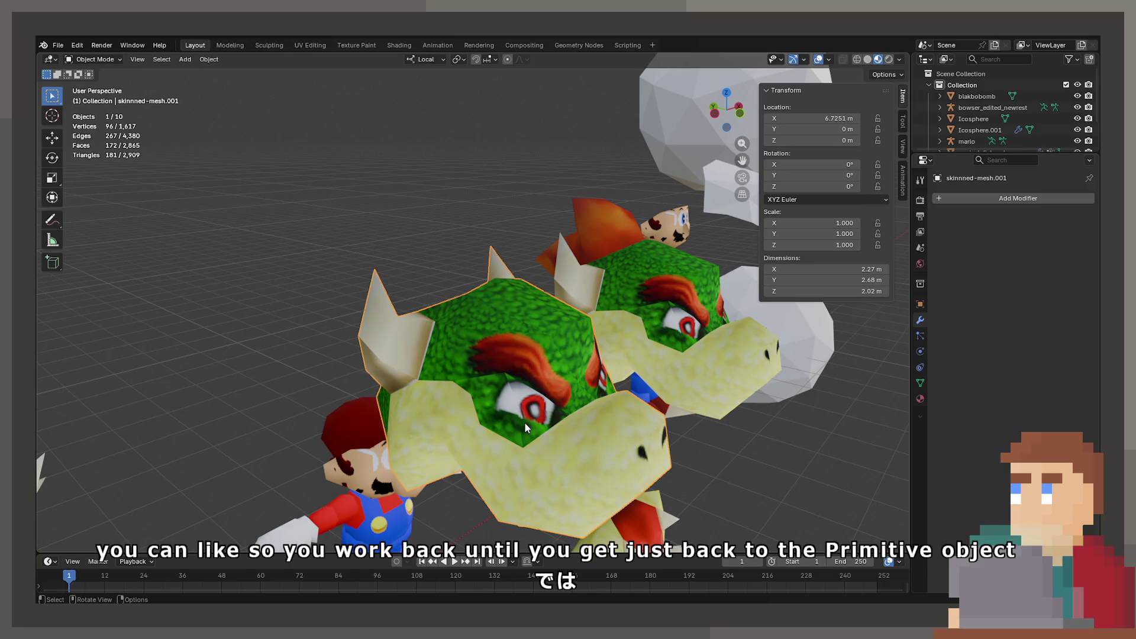
pyautogui.moveTo(535, 428); pyautogui.dragTo(559, 404)
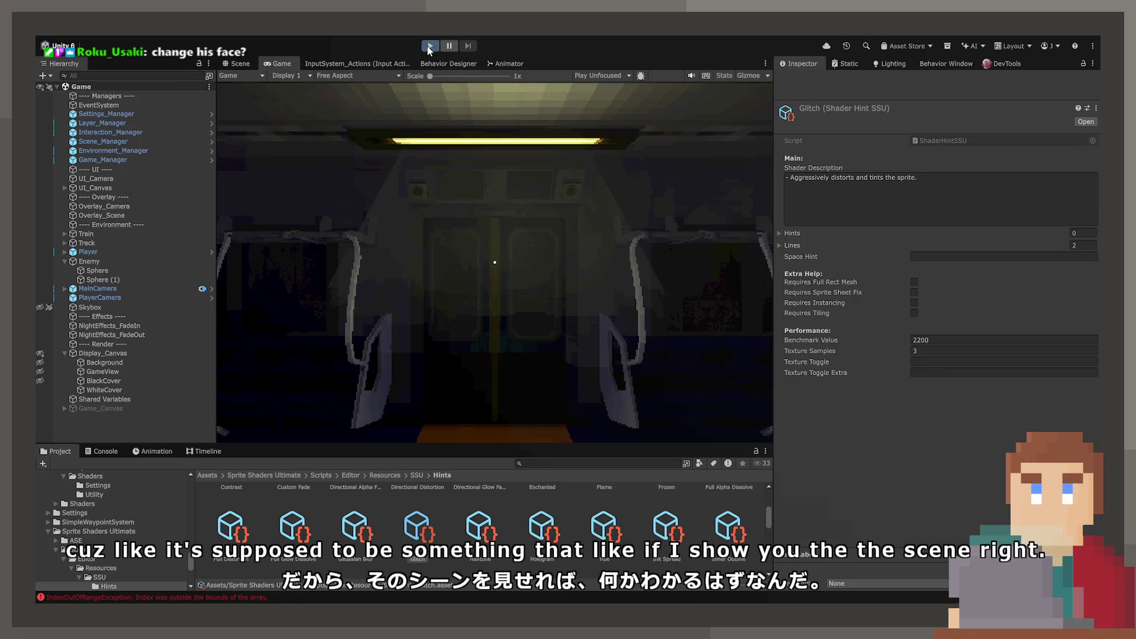
# Step: Start the train scene in Play mode, briefly maximize the Game view, then restore the layout
pyautogui.click(430, 45)
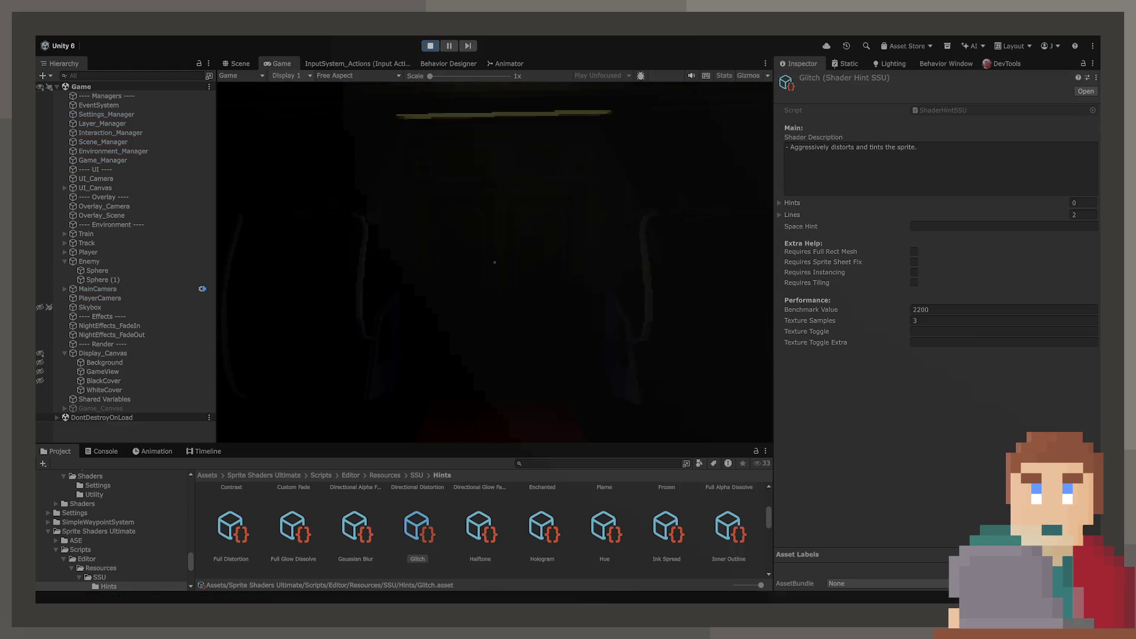
pyautogui.doubleClick(287, 65)
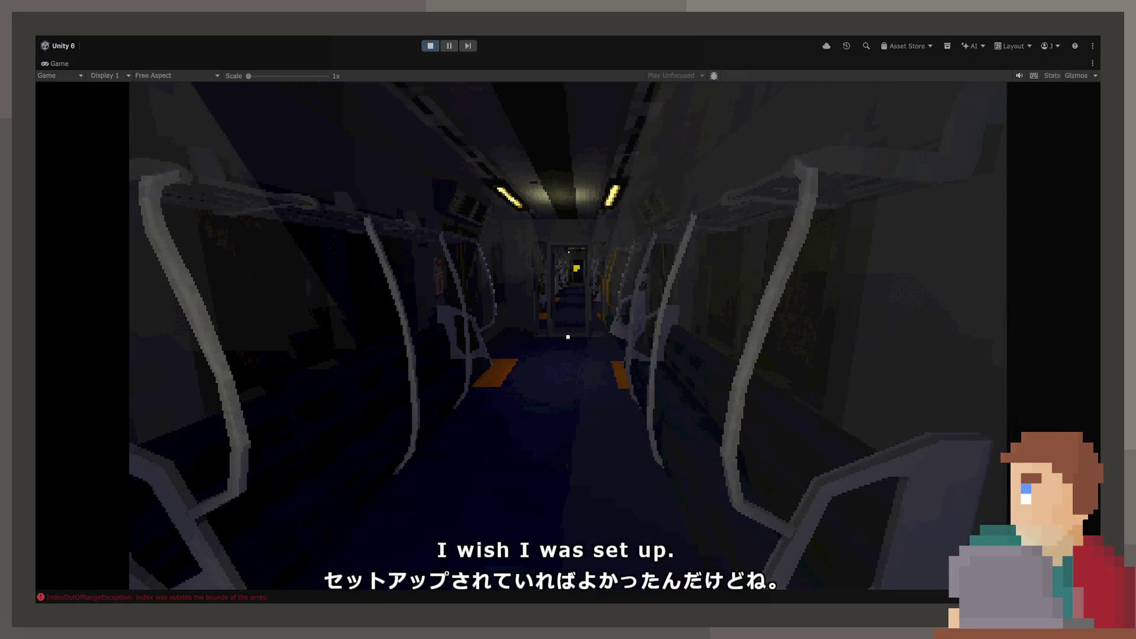
pyautogui.doubleClick(55, 64)
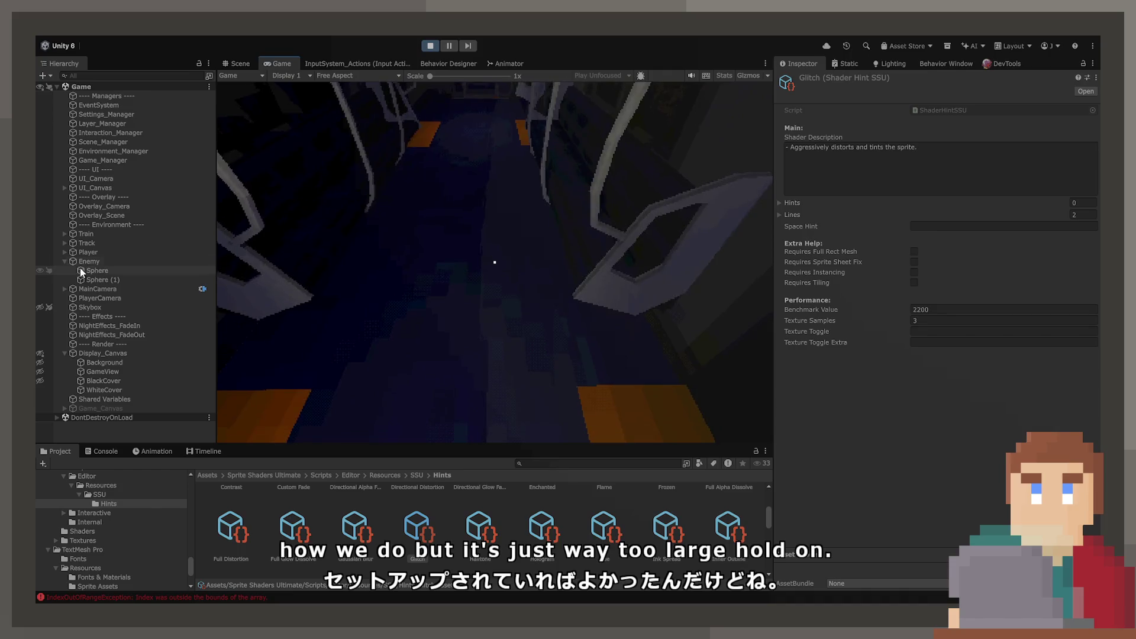
# Step: Scale Sphere and Sphere (1) uniformly to 0.2, then stop the running game
pyautogui.click(89, 271)
pyautogui.click(95, 279)
pyautogui.click(901, 179)
pyautogui.click(935, 180)
pyautogui.write('0.')
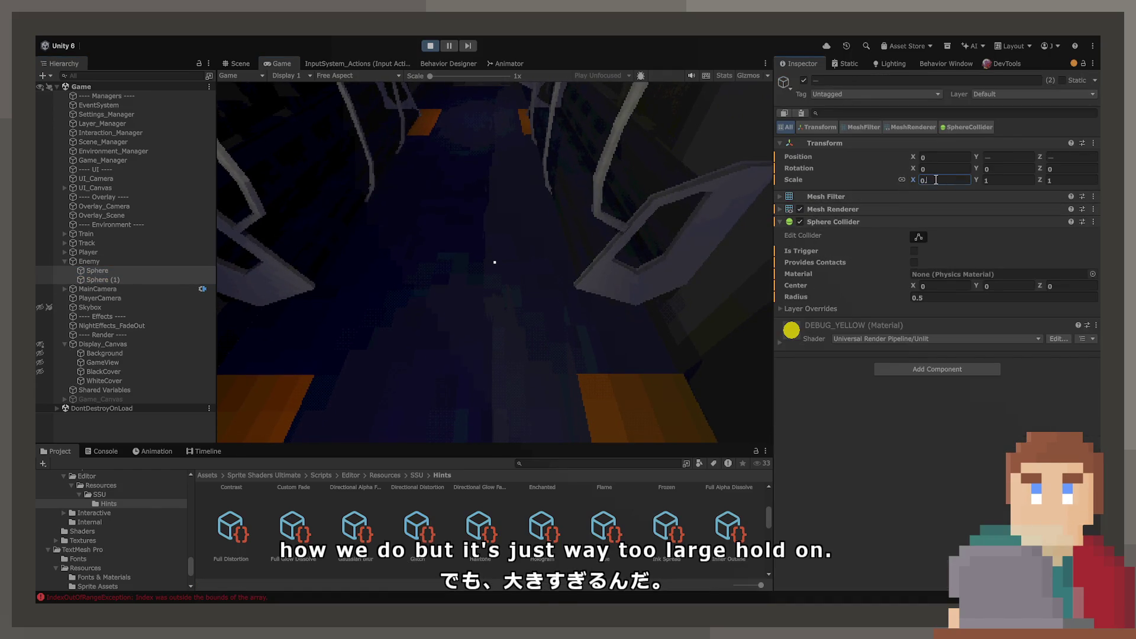
pyautogui.write('2')
pyautogui.press('Return')
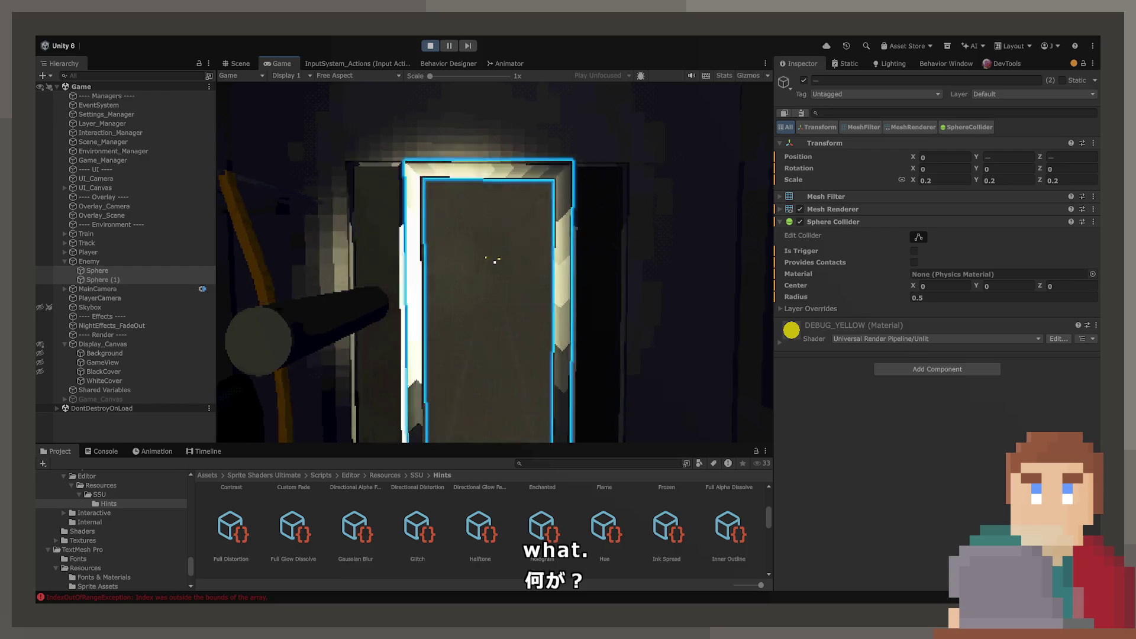
pyautogui.click(430, 46)
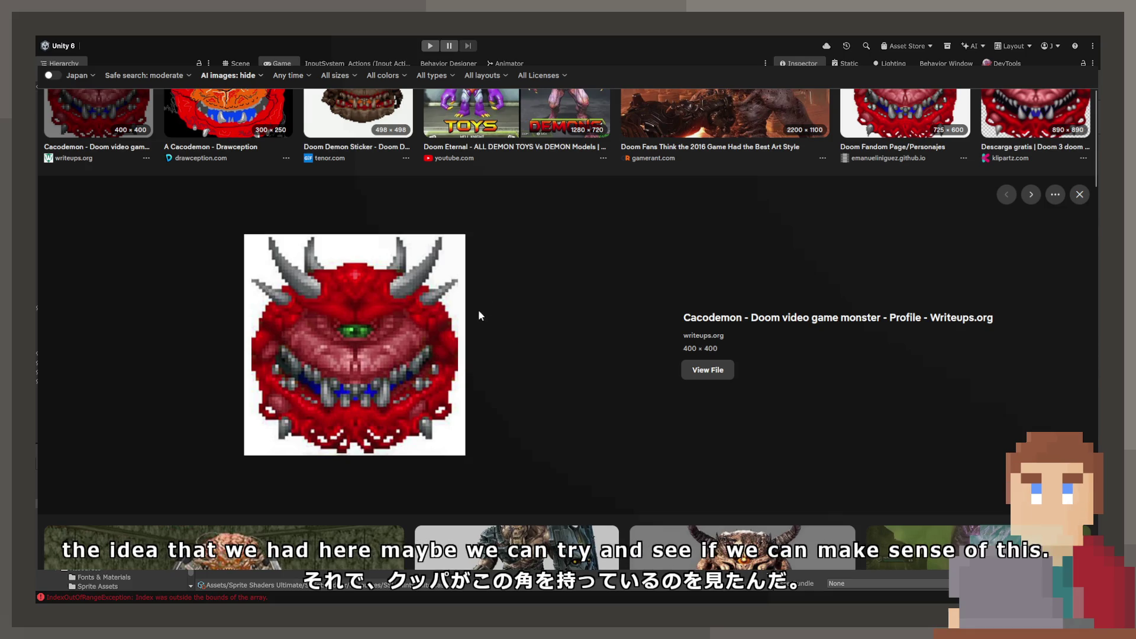
# Step: Scroll down and back up over the enlarged Cacodemon reference image
pyautogui.scroll(-3)
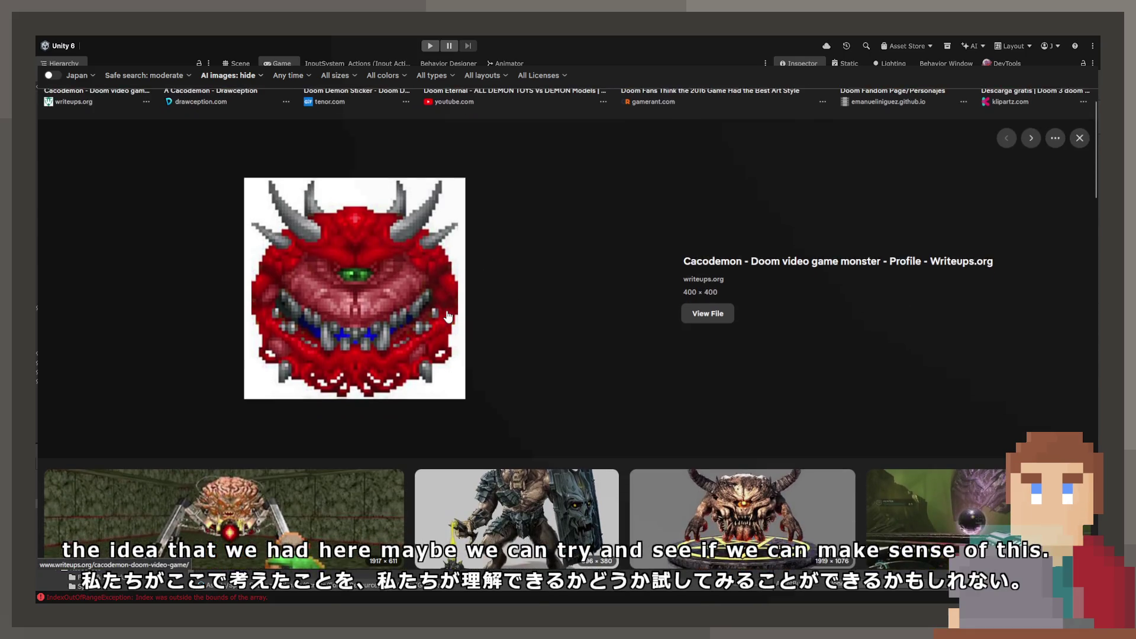
pyautogui.scroll(3)
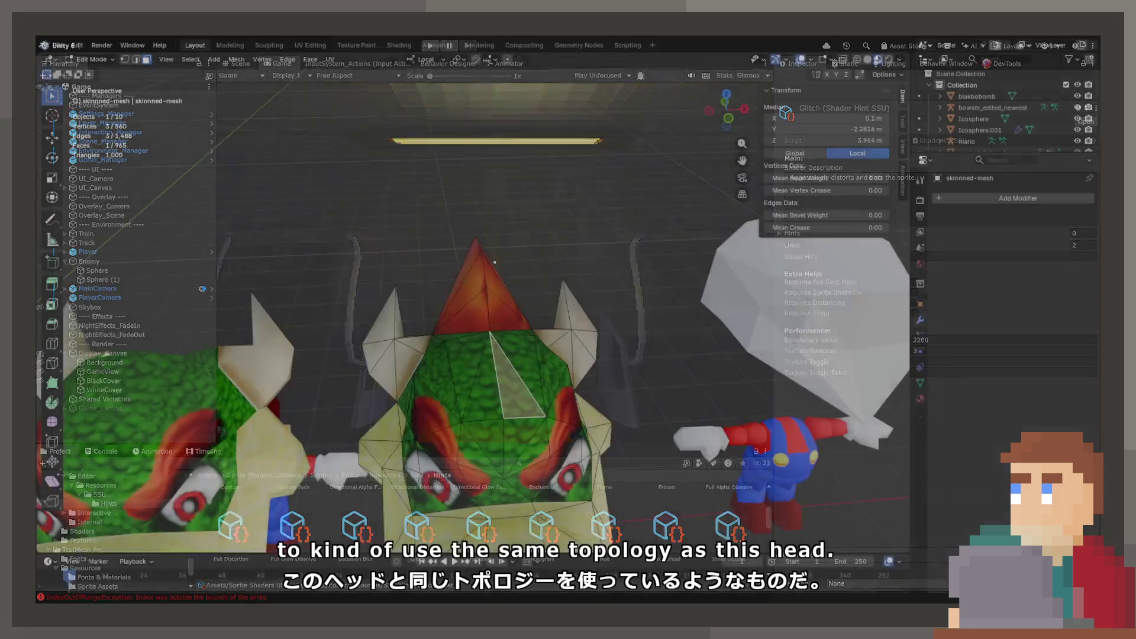
# Step: Select a face on the original red-crested head and orbit to inspect its crest topology
pyautogui.click(434, 382)
pyautogui.moveTo(434, 382); pyautogui.dragTo(299, 397)
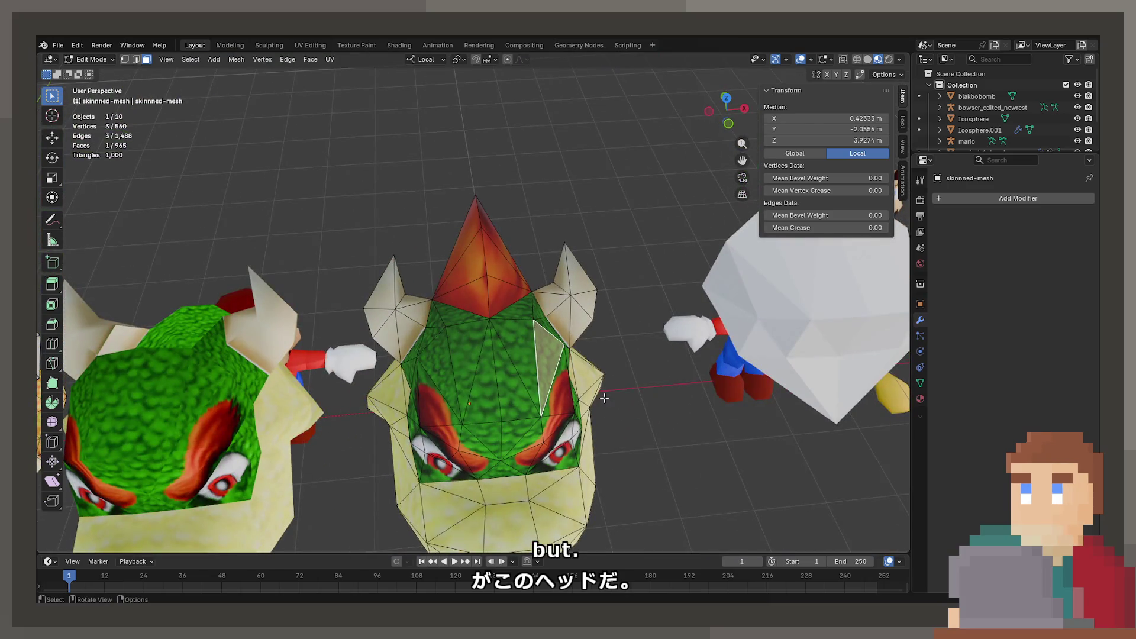